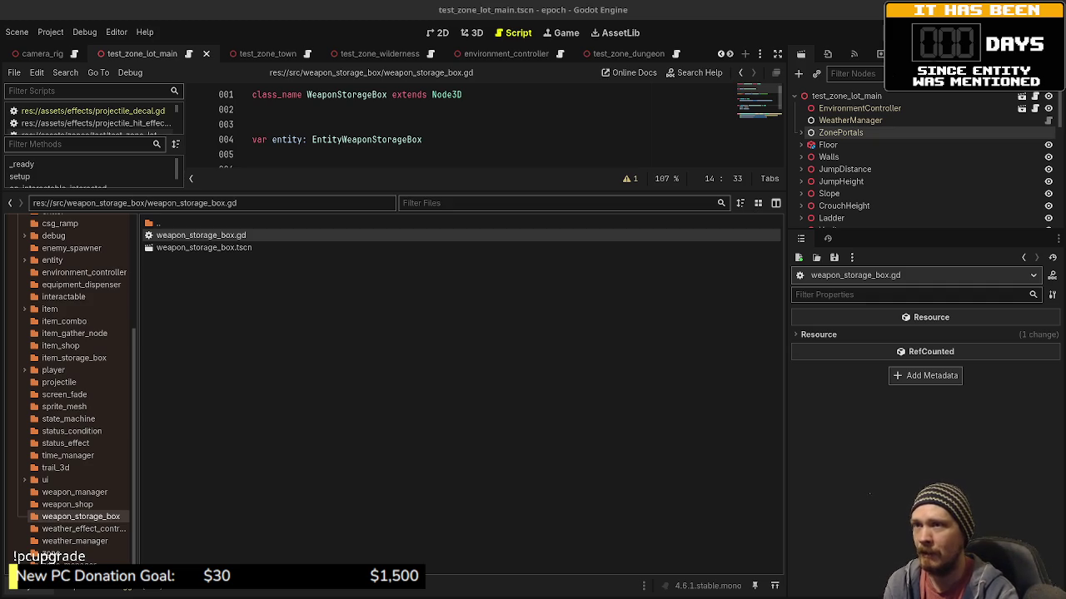
Run the project and sprint down the Main Lot hallway, firing at the wall and NPC
key(F5)
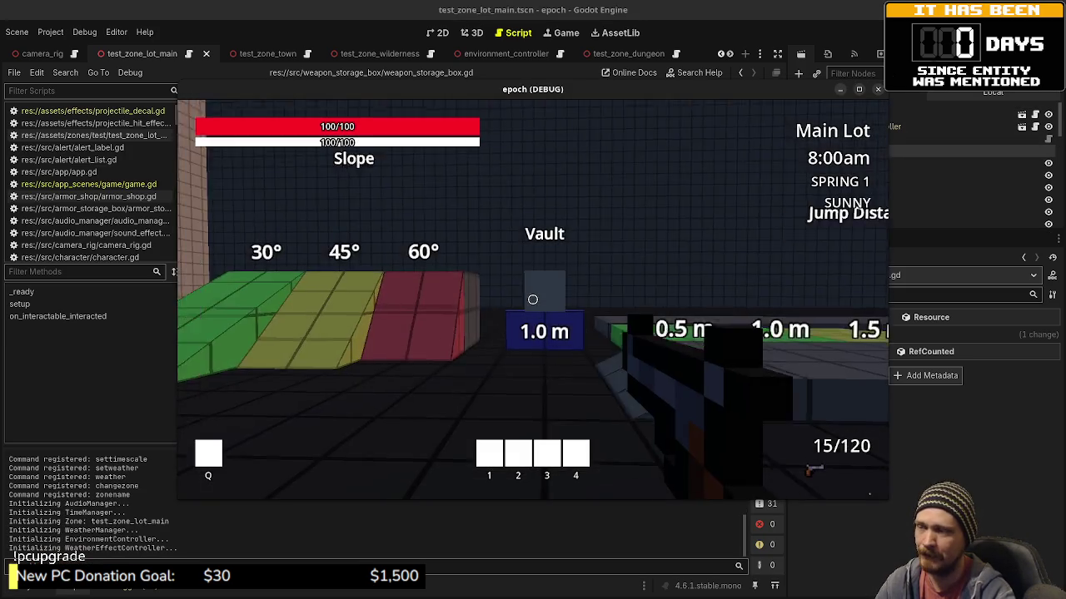
click(533, 300)
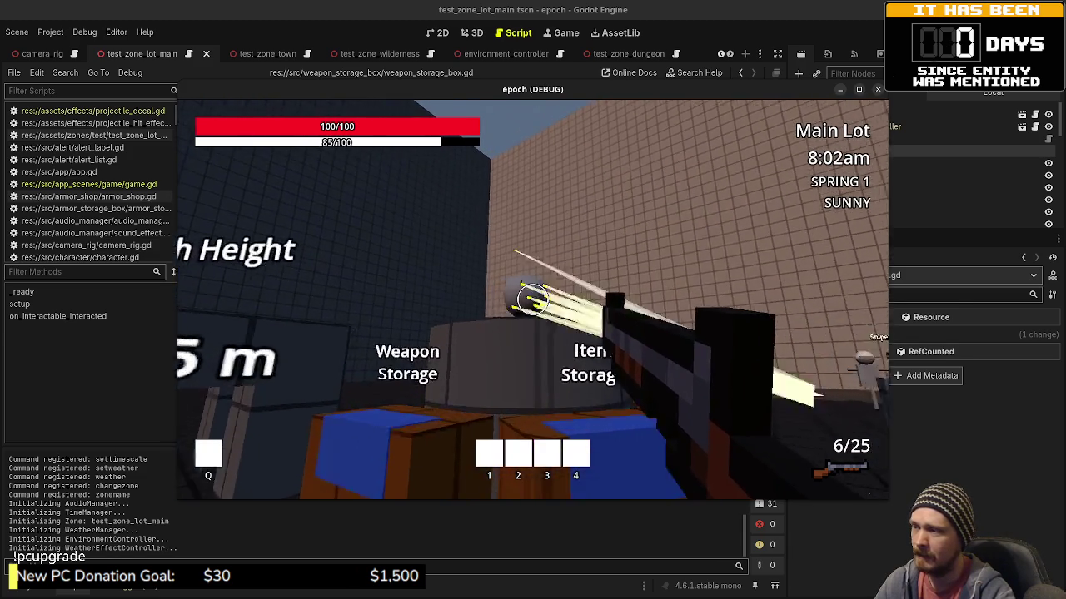
key(shift+w)
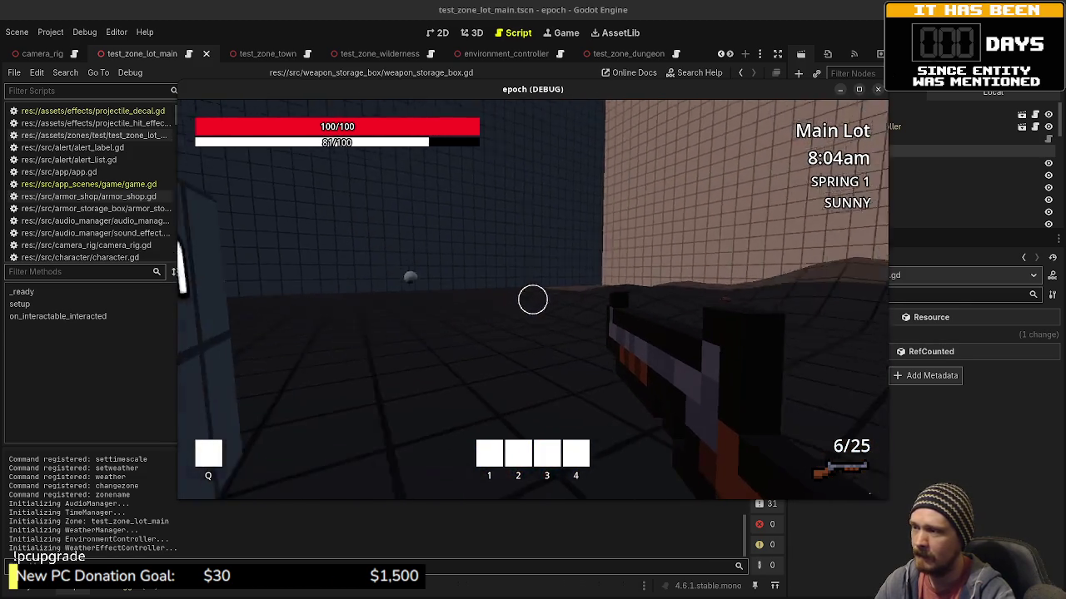
key(shift+w)
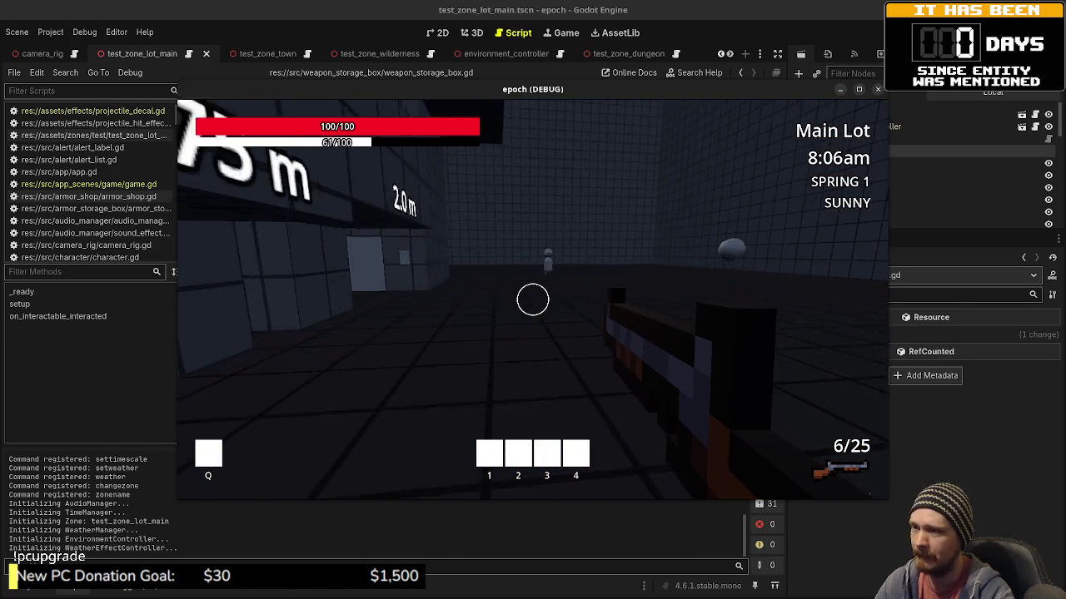
key(shift+w)
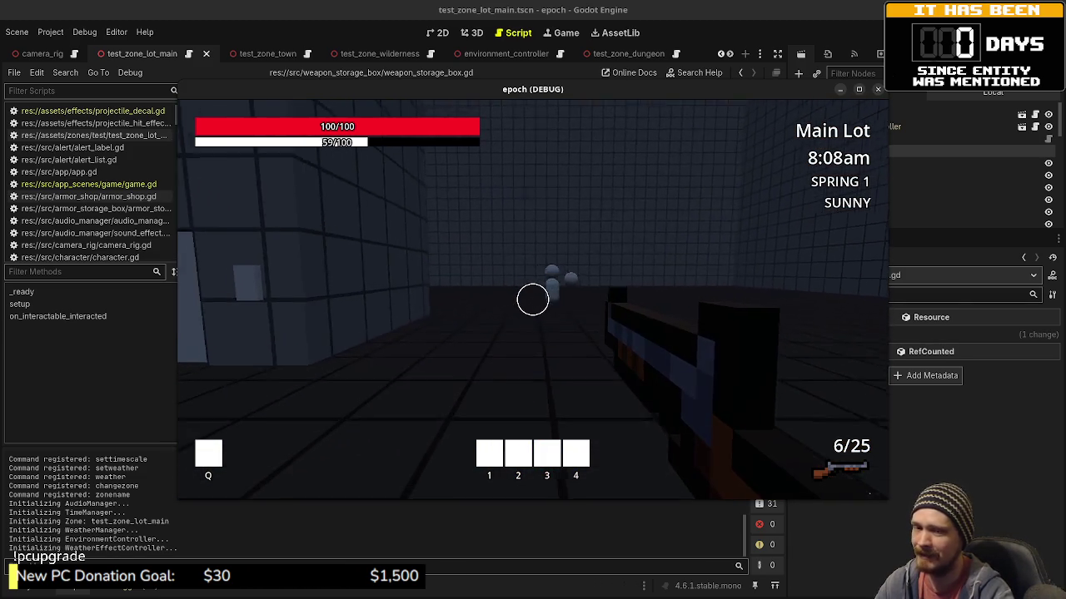
key(shift+w)
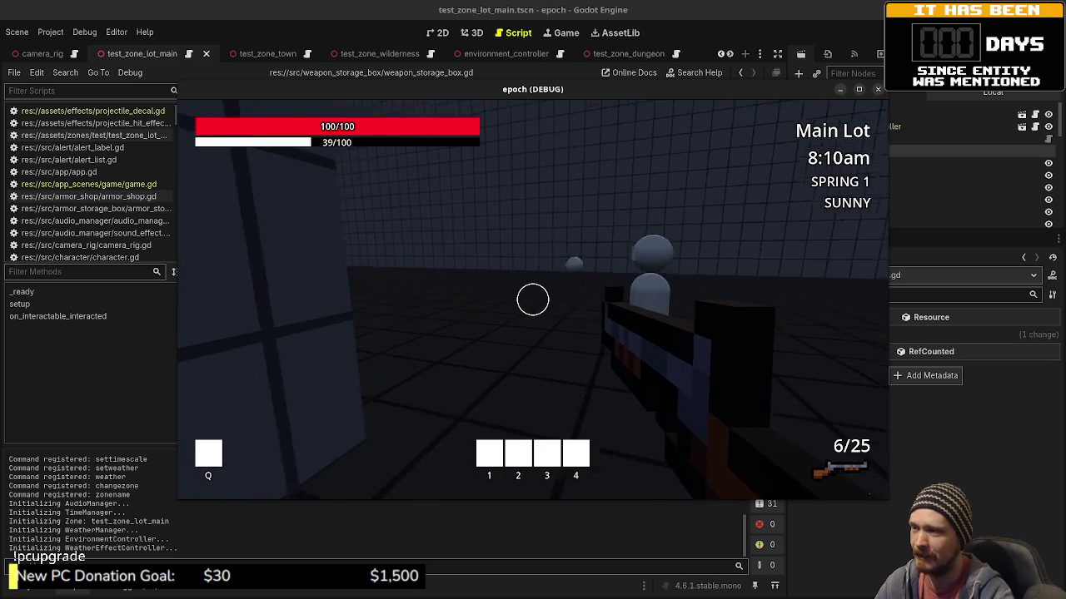
key(shift+w)
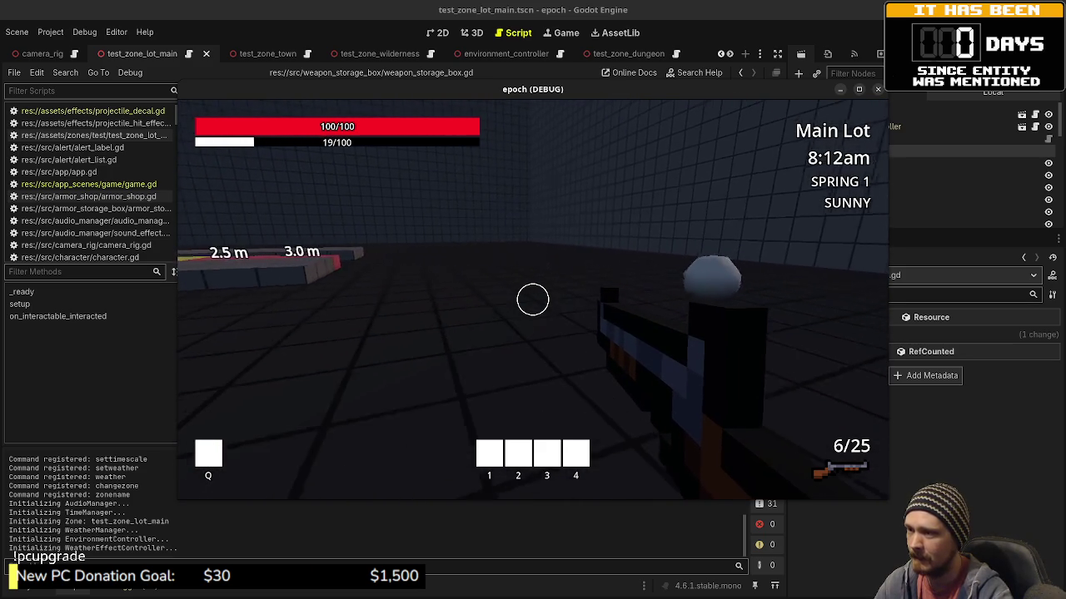
click(533, 300)
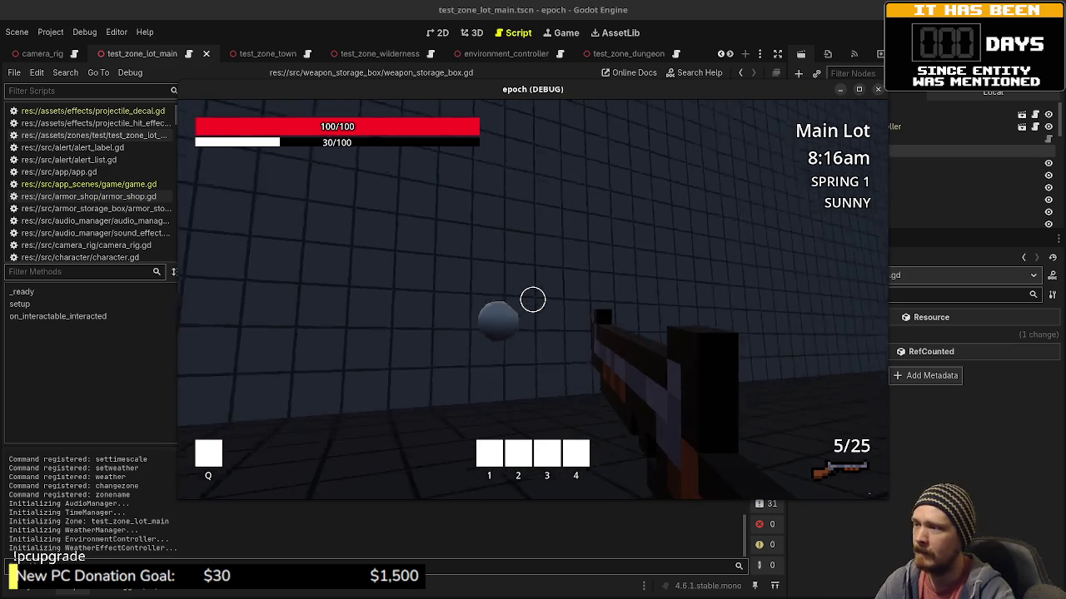
click(533, 300)
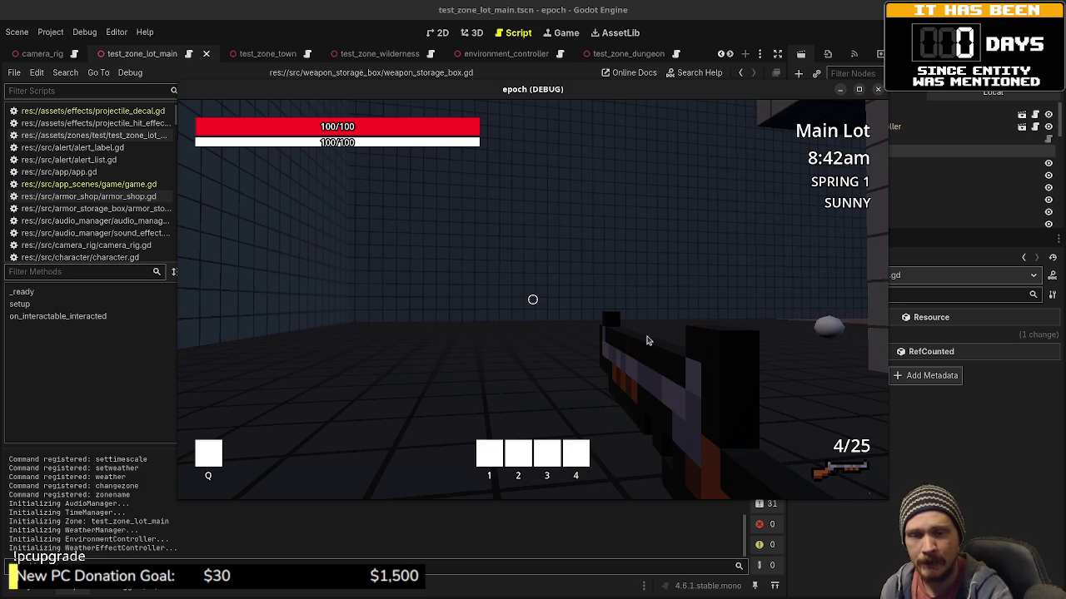
Walk toward the walls shooting at the floating white sphere, then stop the running game
key(w)
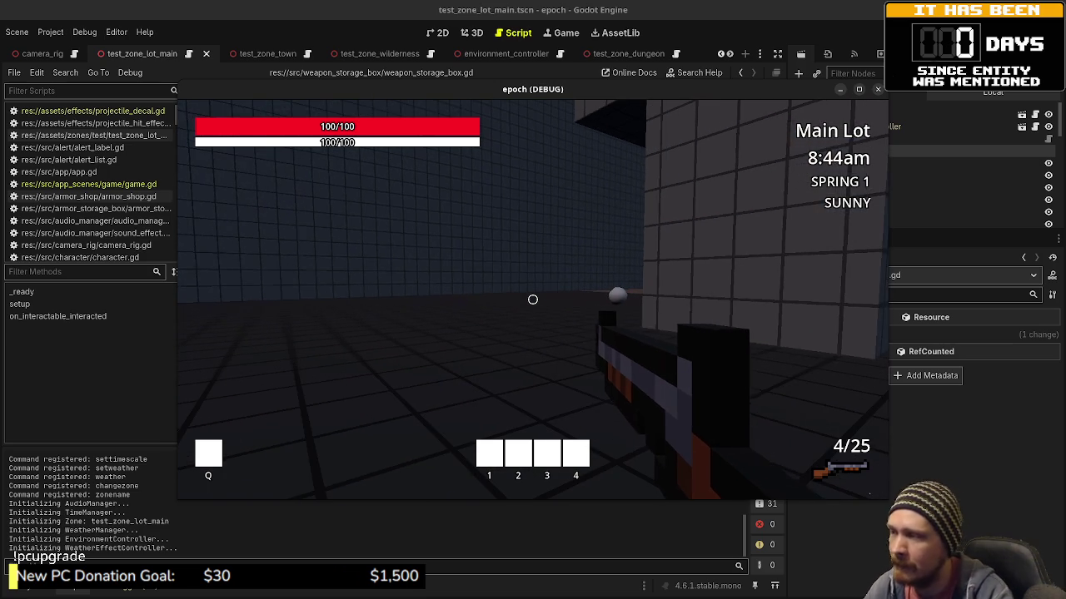
key(w)
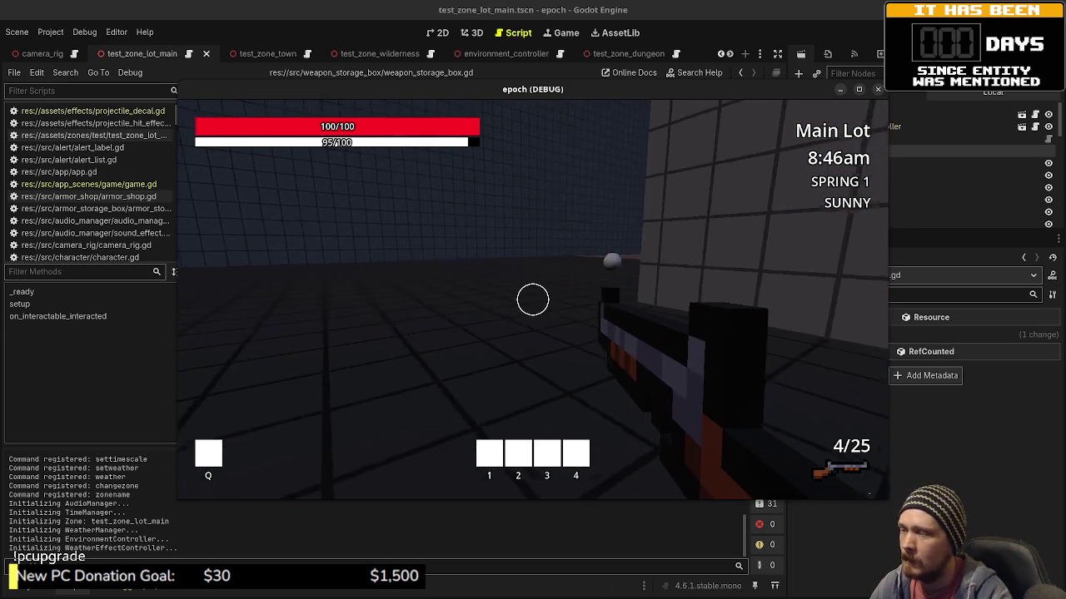
key(w)
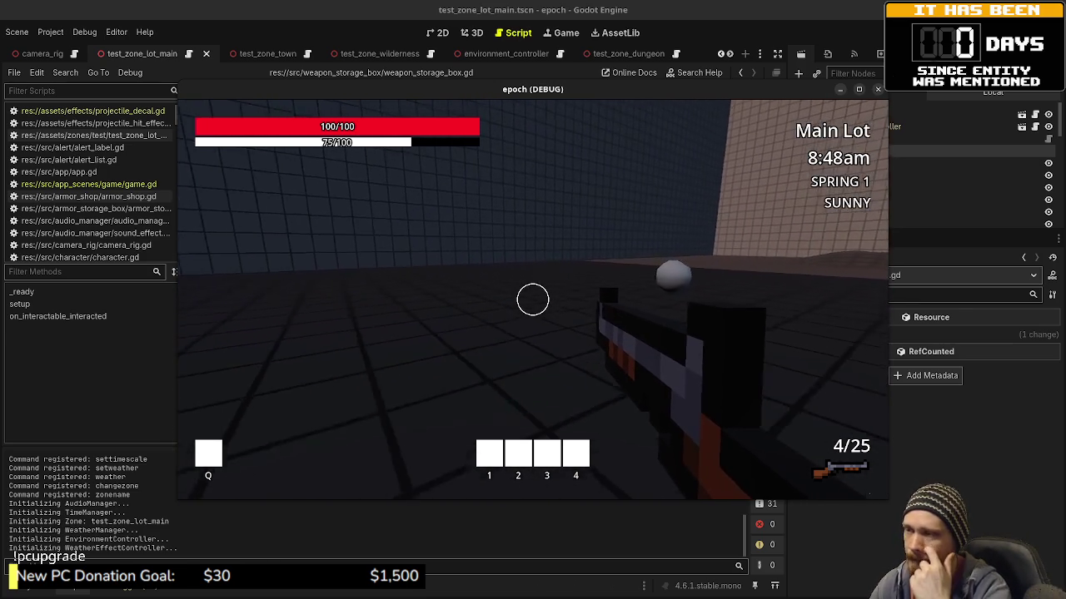
click(532, 300)
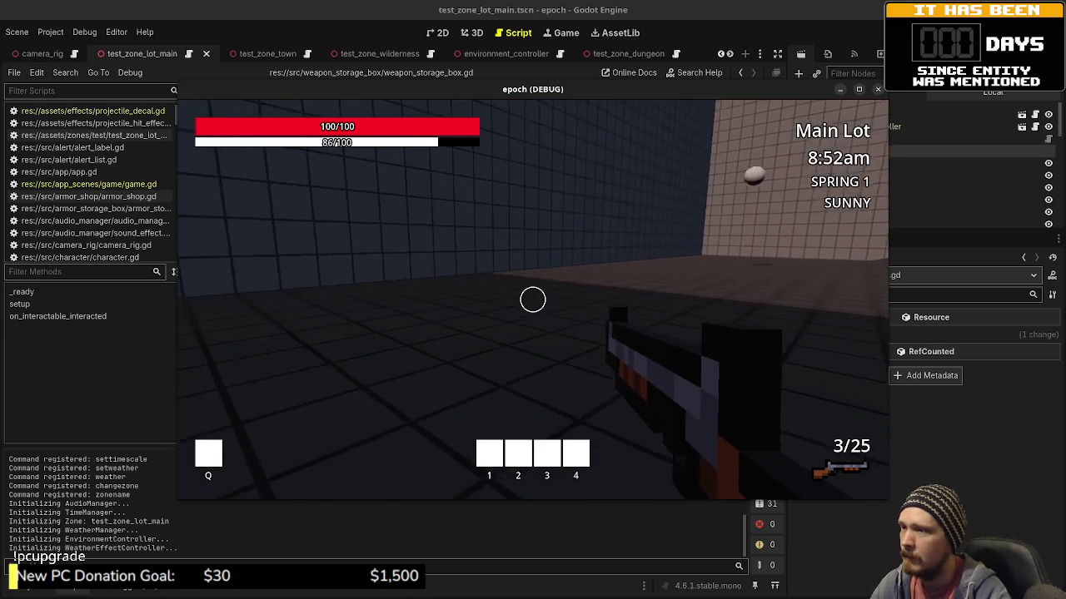
click(533, 299)
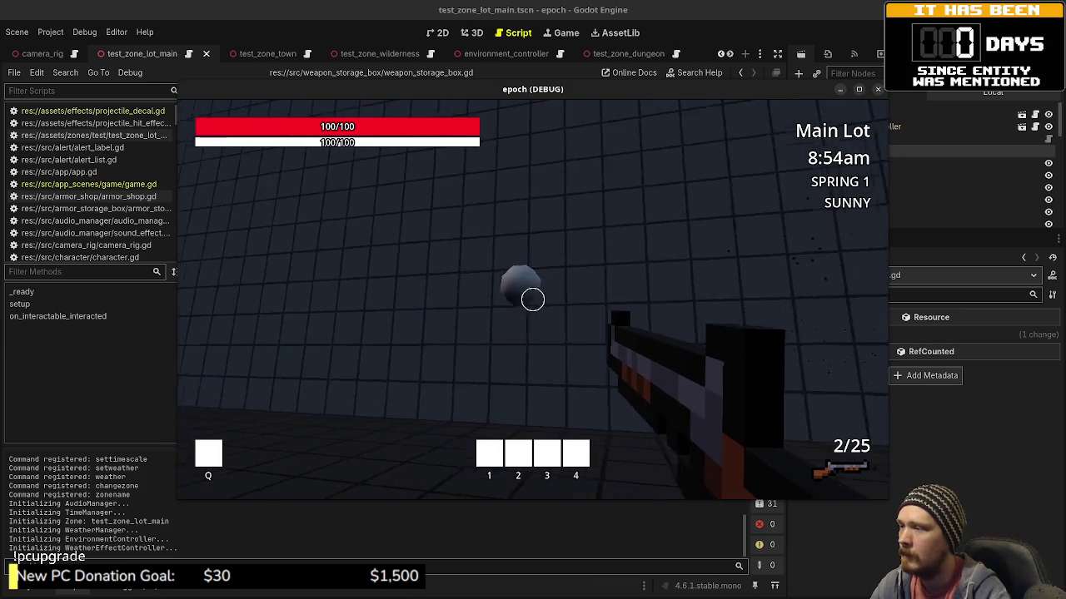
click(533, 300)
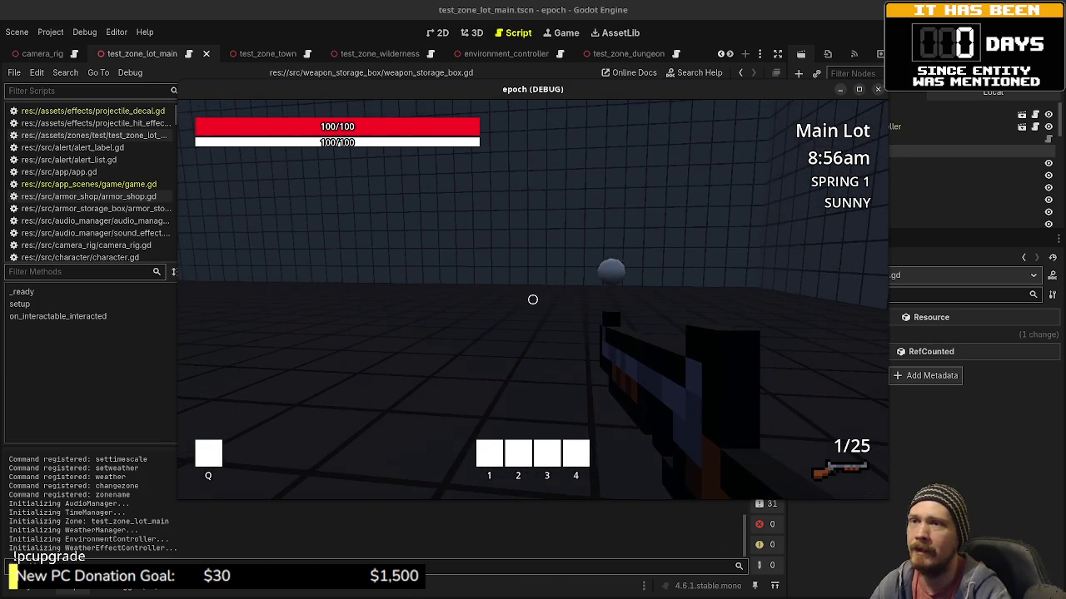
key(F8)
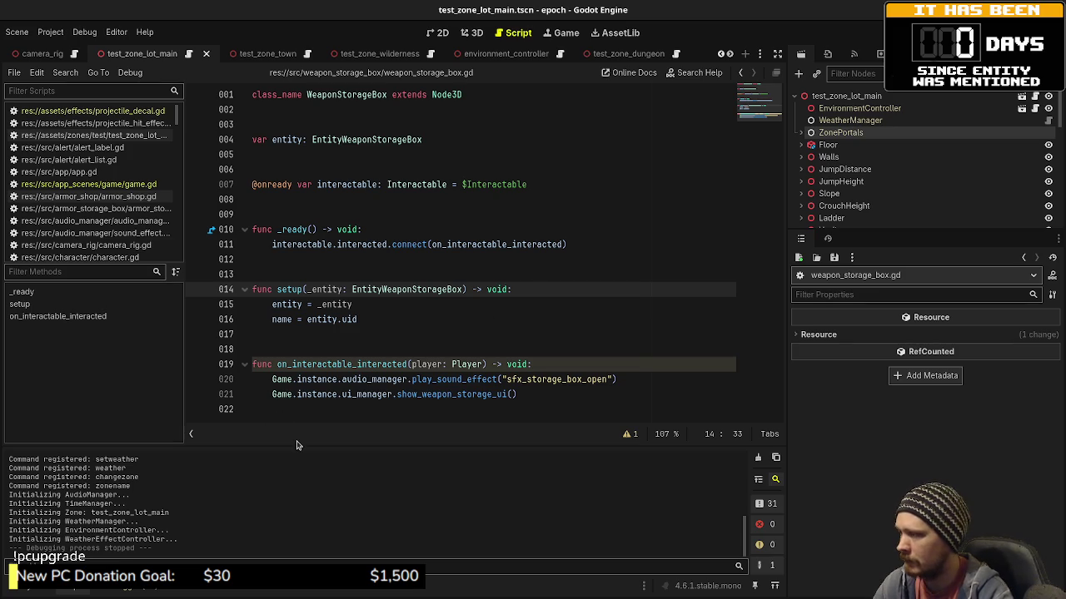
Enlarge the bottom dock and bring back the weapon_storage_box file listing, glancing at Obsidian
drag(307, 444, 306, 189)
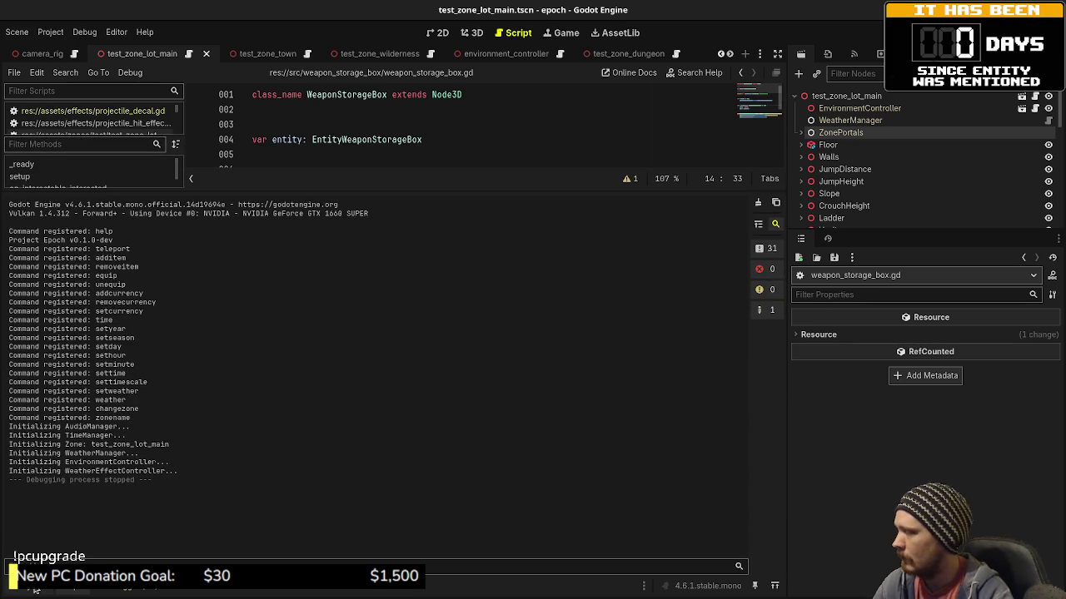
key(alt+f)
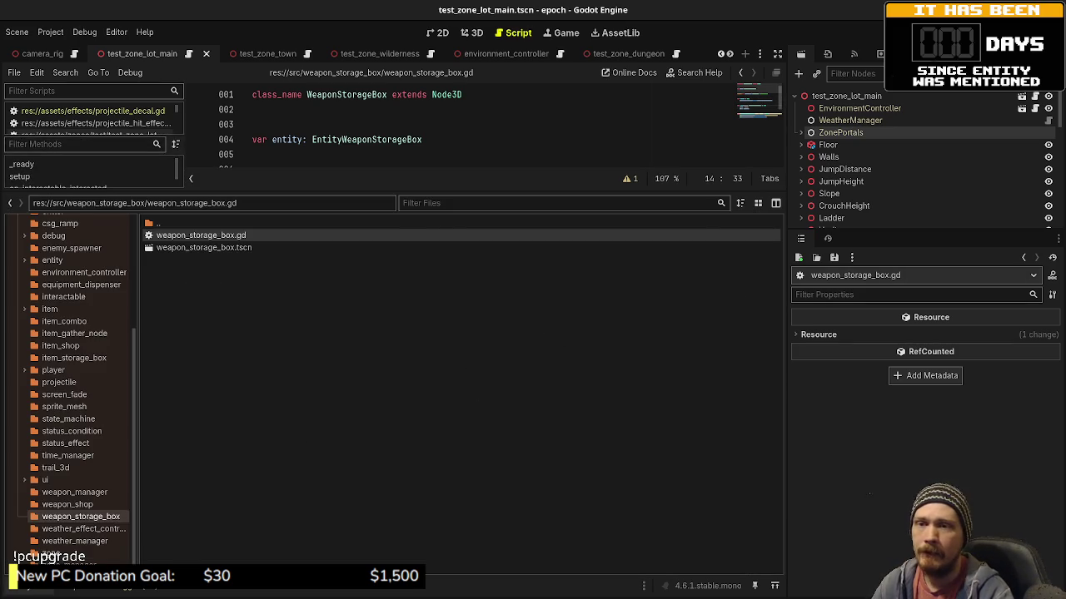
key(alt+Tab)
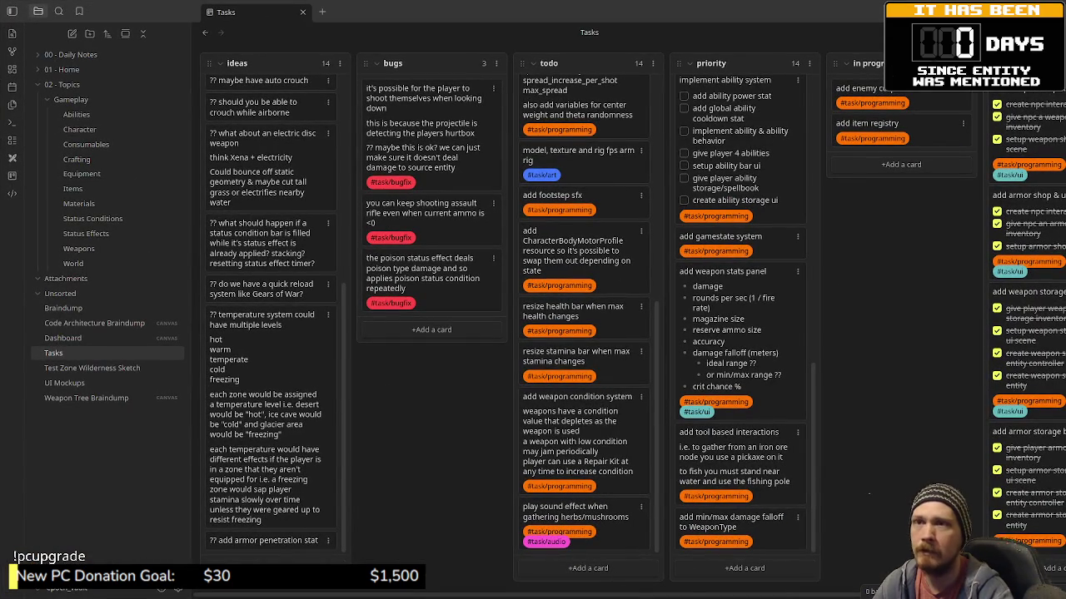
key(alt+Tab)
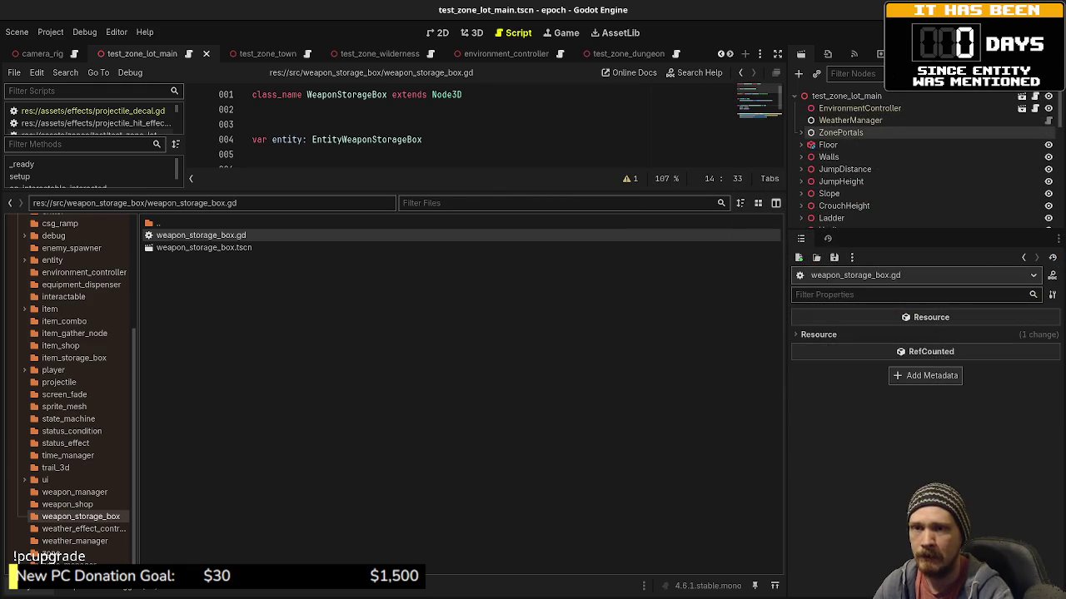
Focus the terminal in VS Code's source control view, then switch to Obsidian's Tasks board
key(alt+Tab)
click(621, 501)
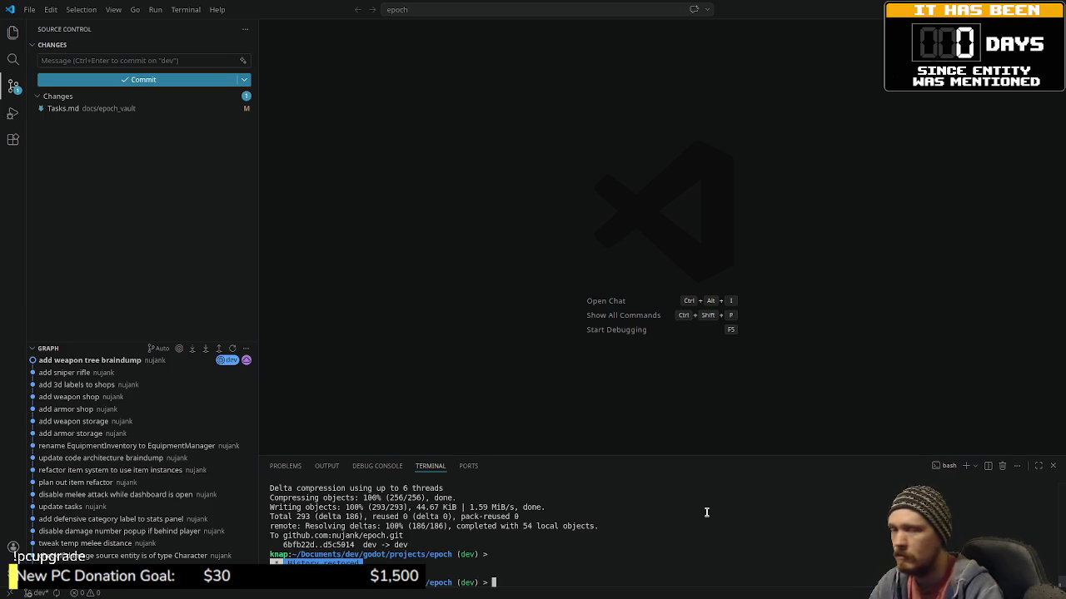
key(alt+Tab)
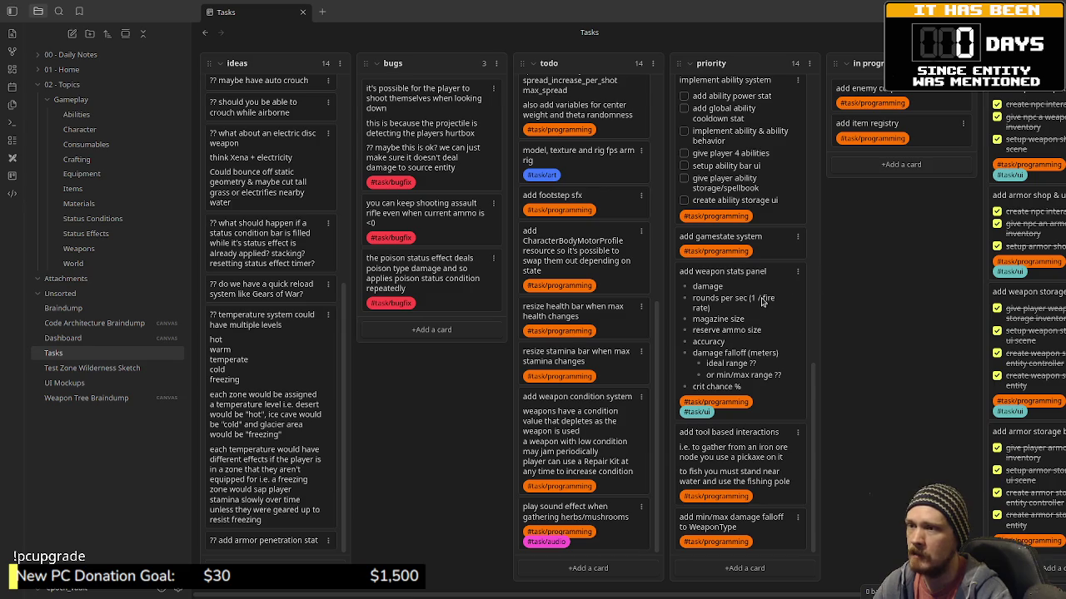
scroll(765, 319, up, 10)
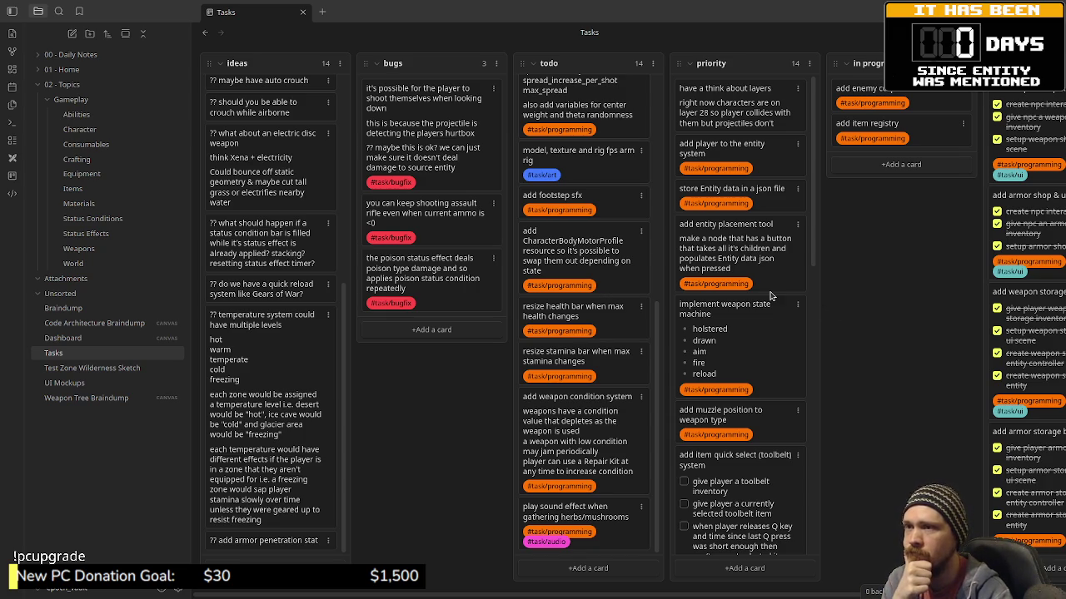
scroll(770, 296, down, 5)
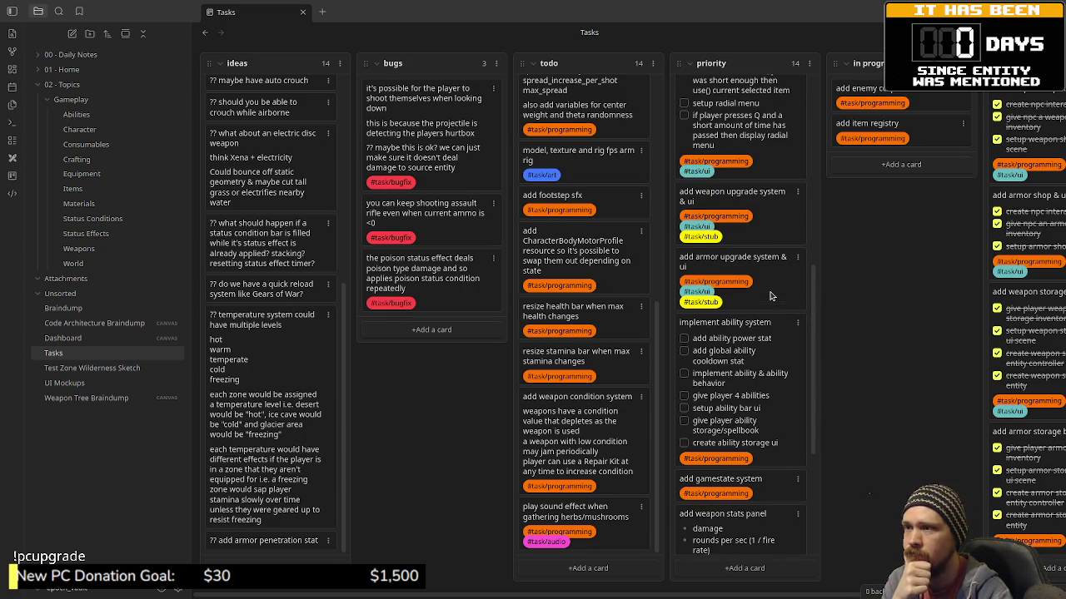
scroll(770, 296, down, 3)
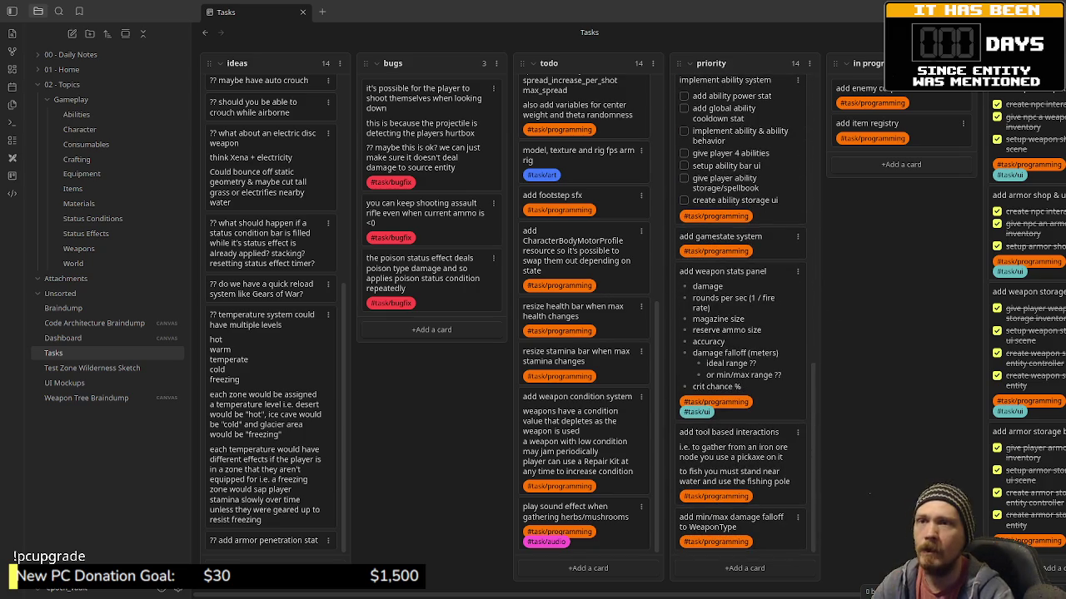
key(alt+Tab)
Stage all changes with git add . and commit them as 'update tasks', then return to Godot
text(git add .)
key(Return)
text(git )
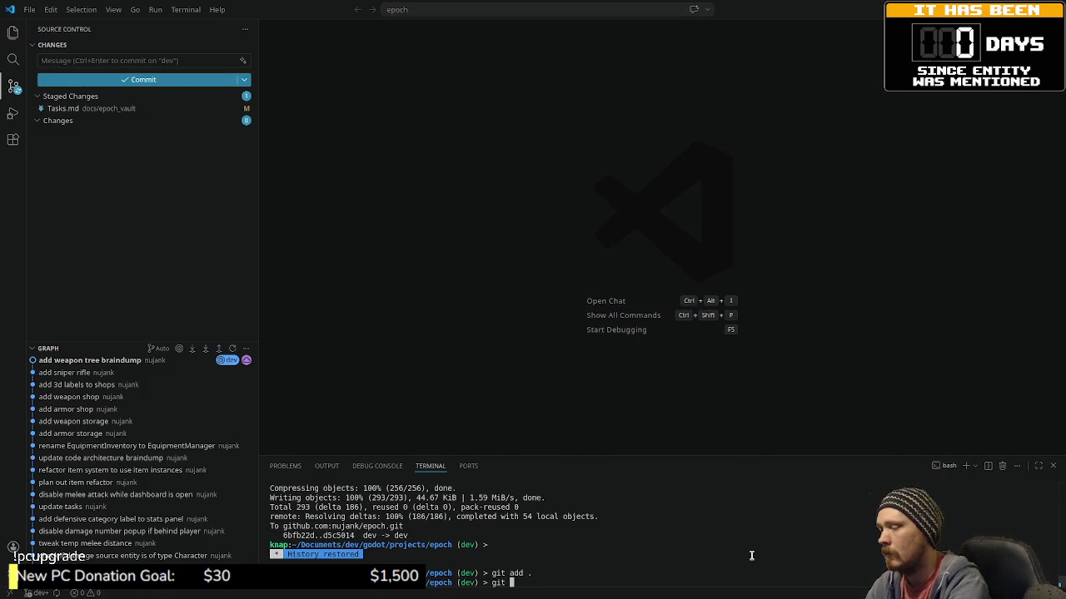
text(commit -m "upda)
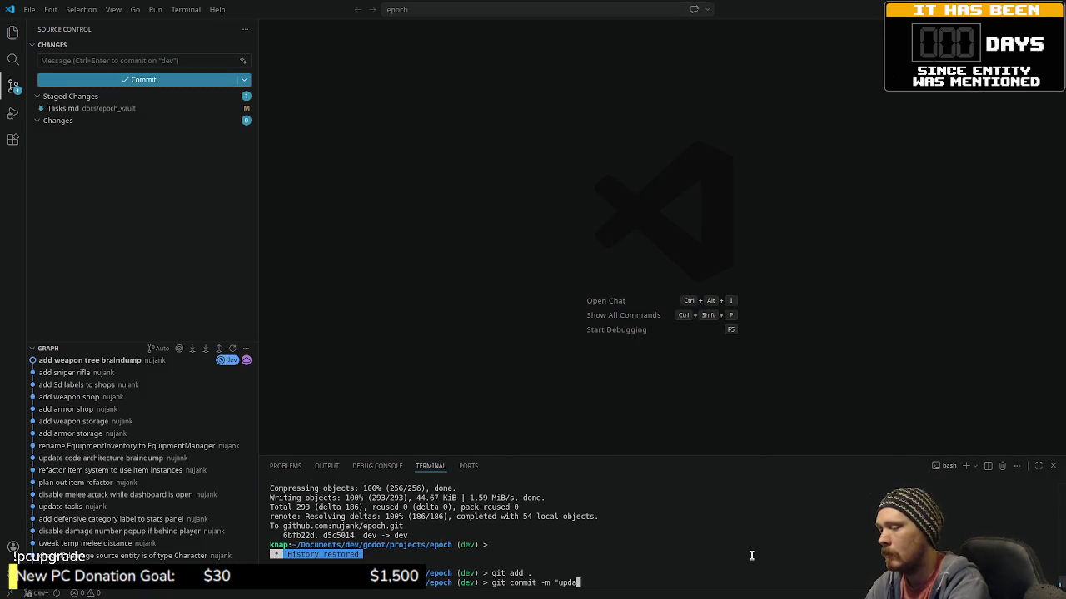
text(te tasks)
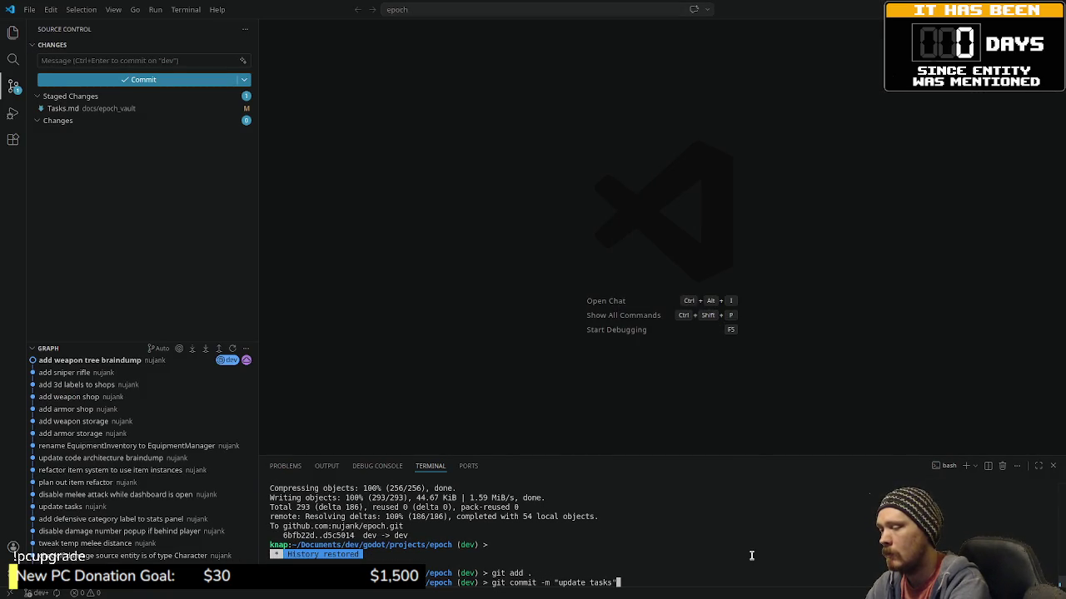
key(Return)
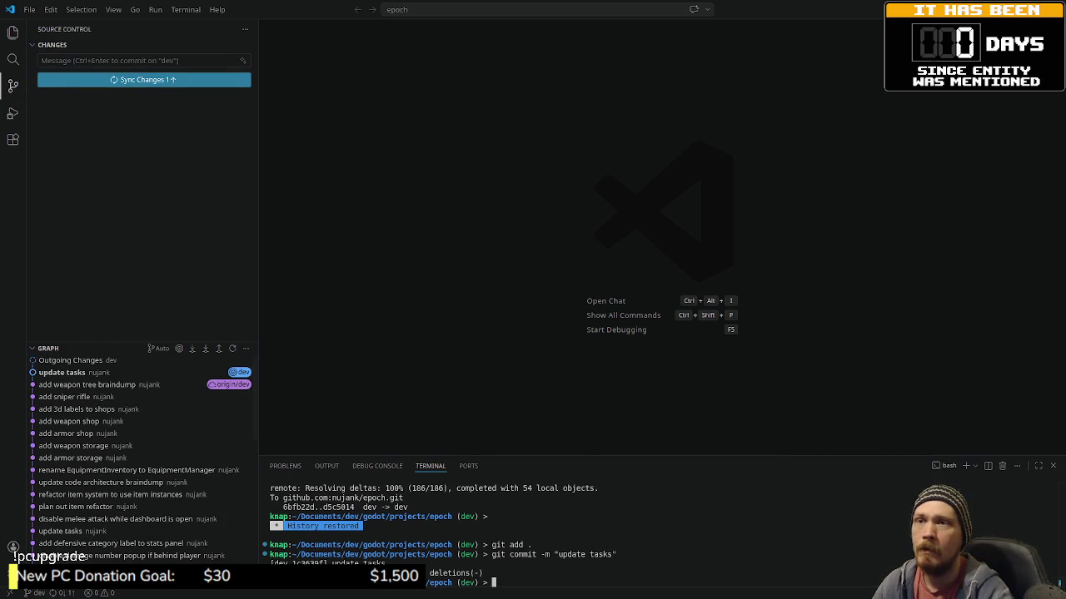
key(alt+Tab)
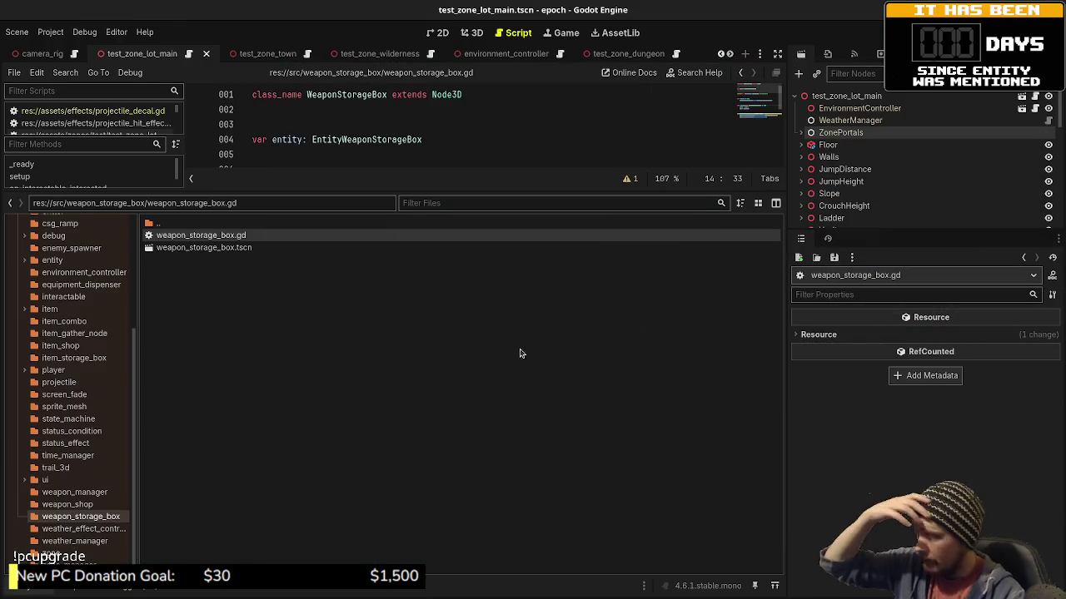
List the src/entity folder's scripts and scenes, checking its Create New menu without choosing anything
click(58, 272)
click(51, 259)
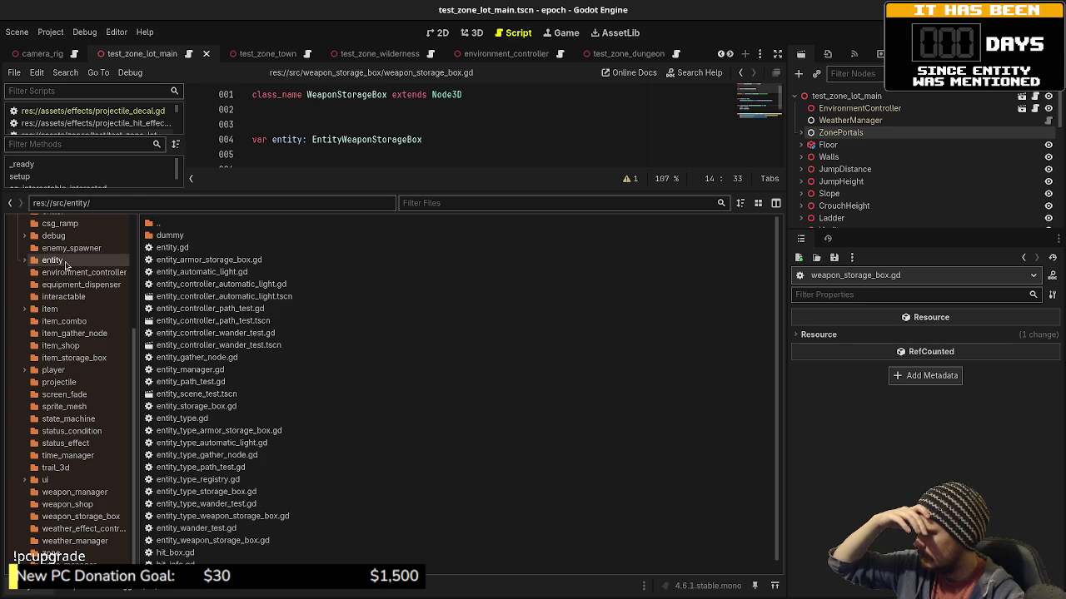
right_click(68, 263)
mouse_move(98, 276)
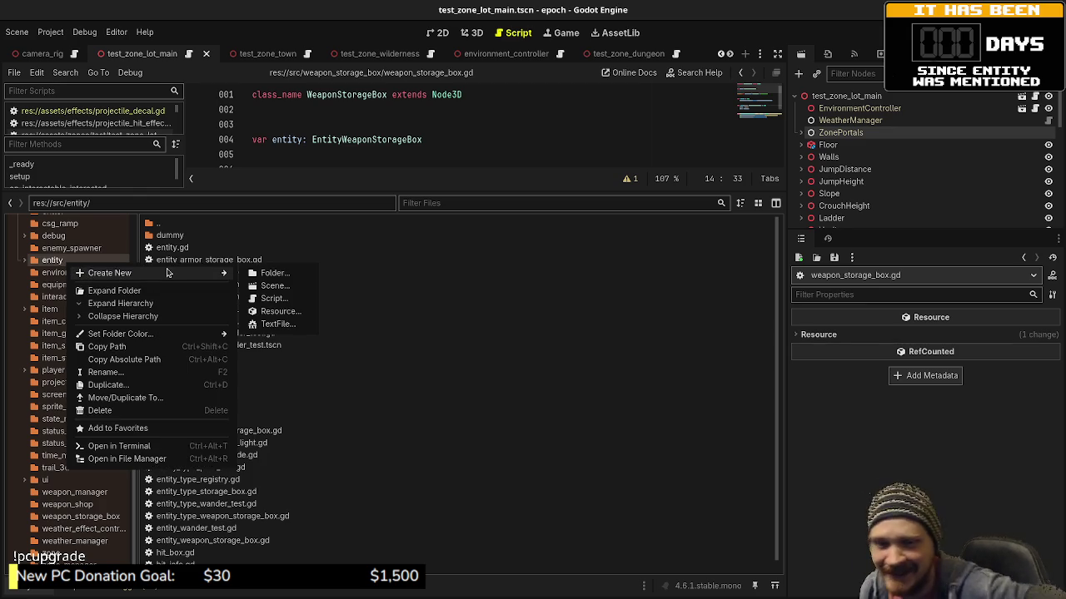
click(528, 350)
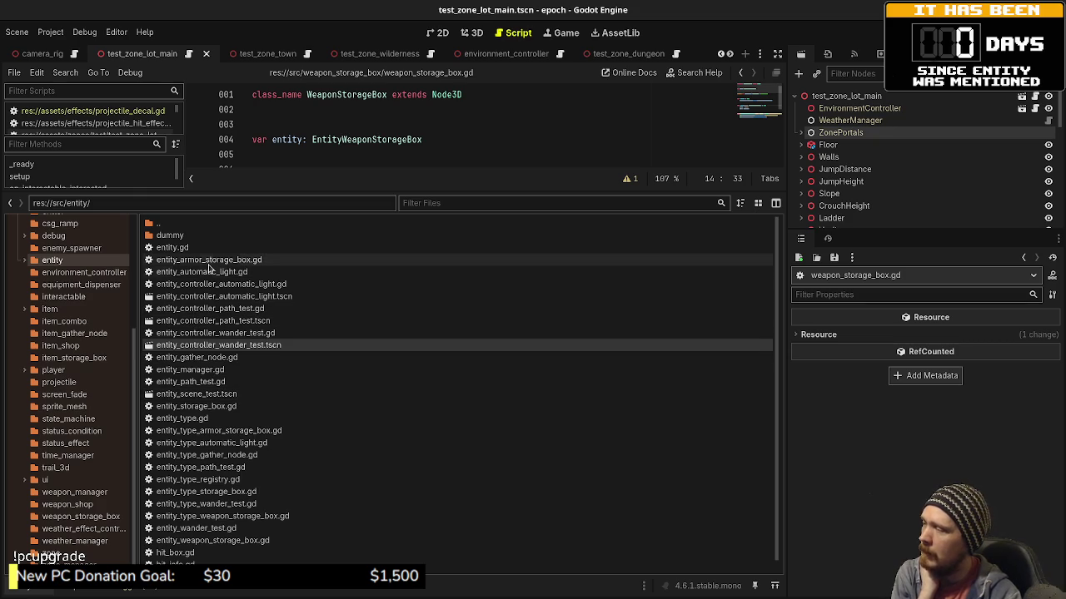
scroll(214, 475, down, 1)
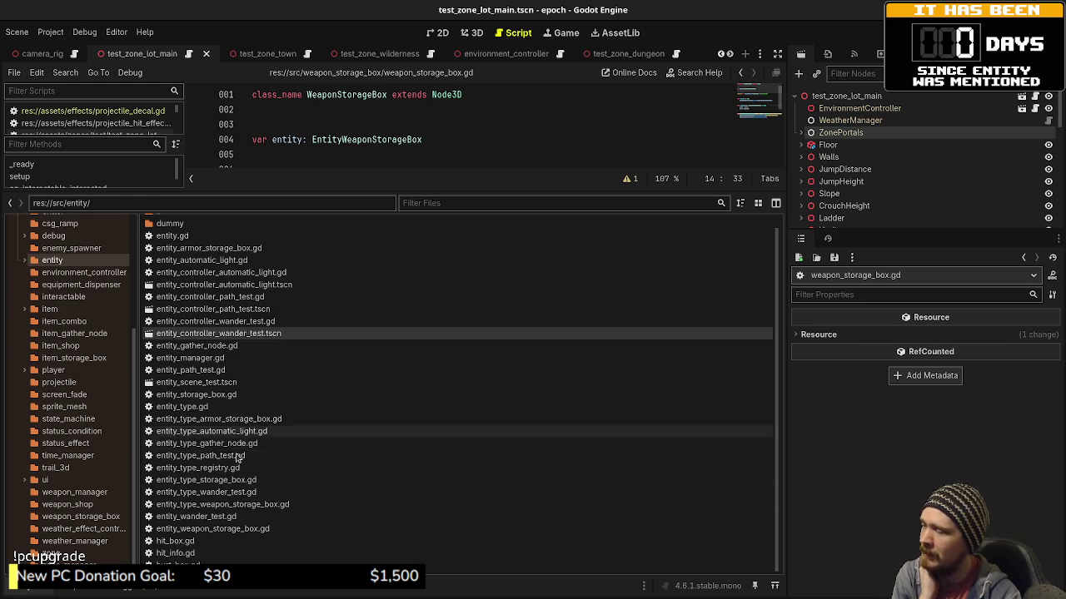
scroll(53, 366, up, 5)
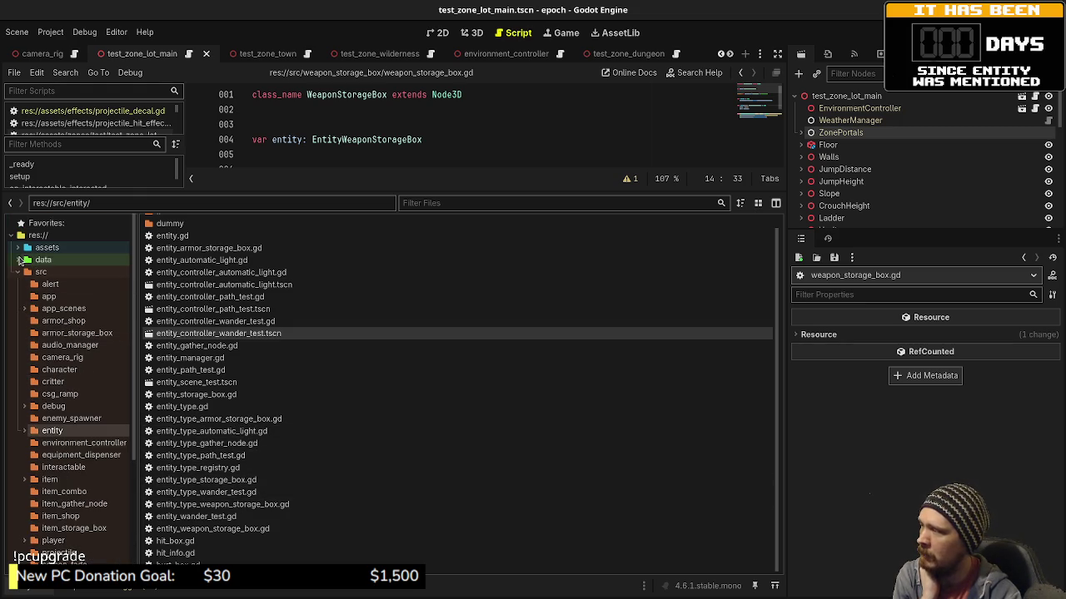
Inspect entity_type_path_test.tres in data/entity_types, then return to the src/entity listing
click(17, 259)
click(63, 272)
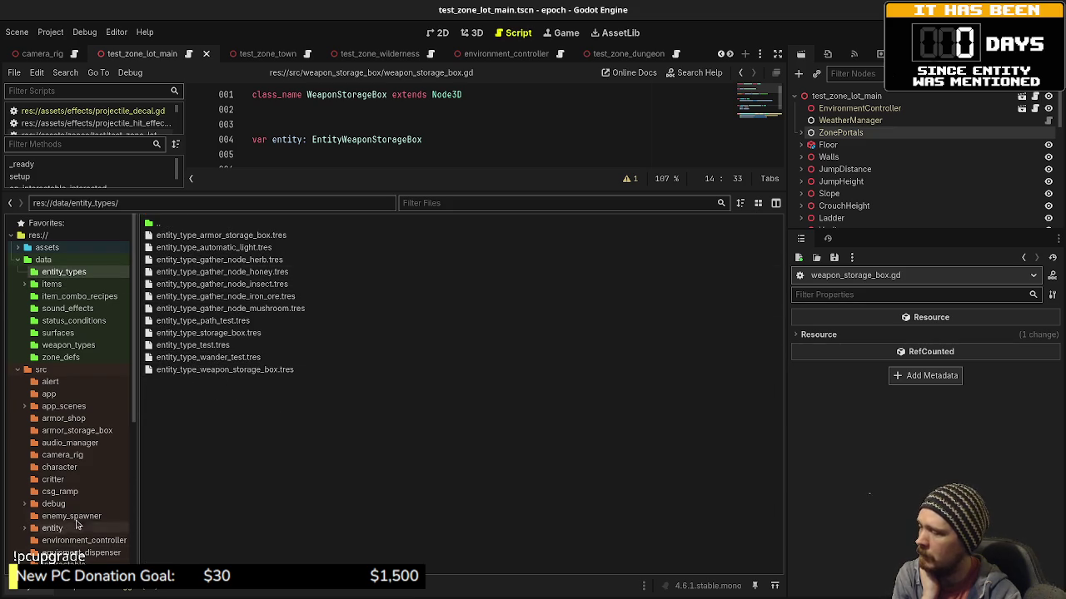
scroll(84, 500, down, 6)
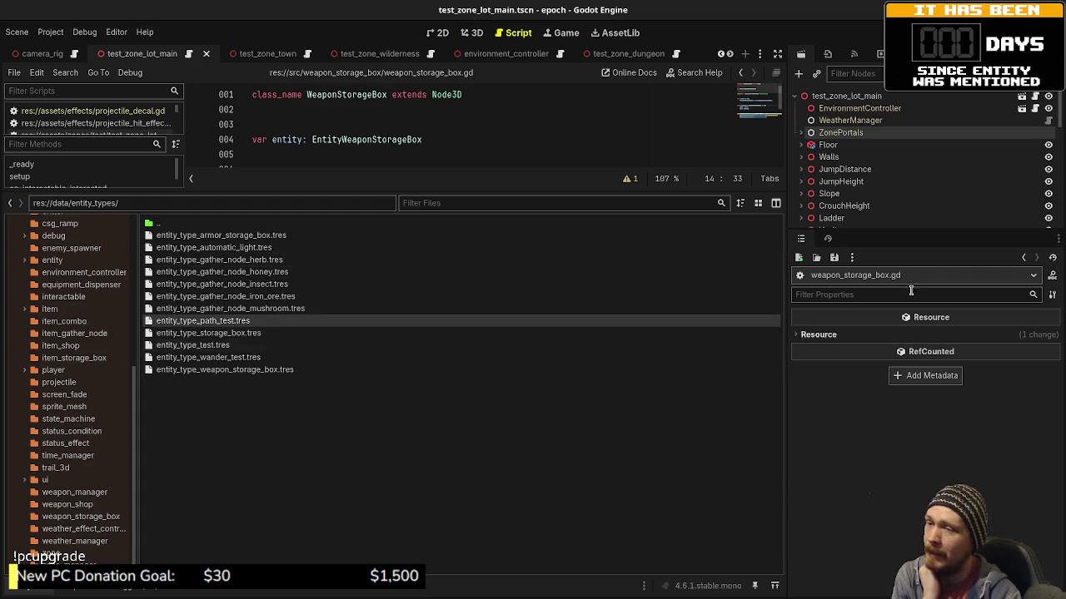
click(269, 321)
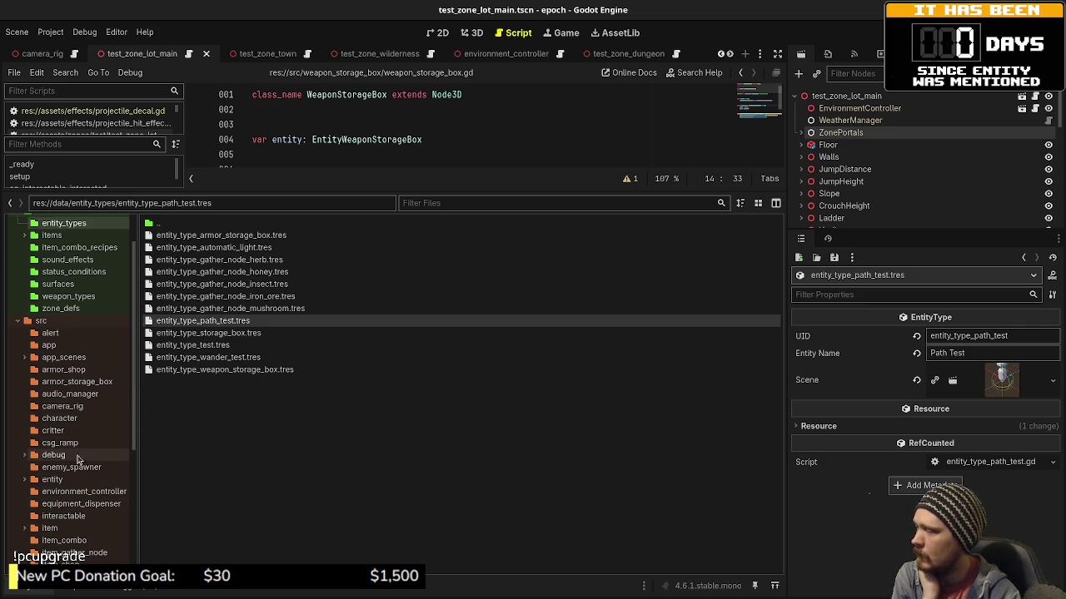
scroll(75, 454, down, 3)
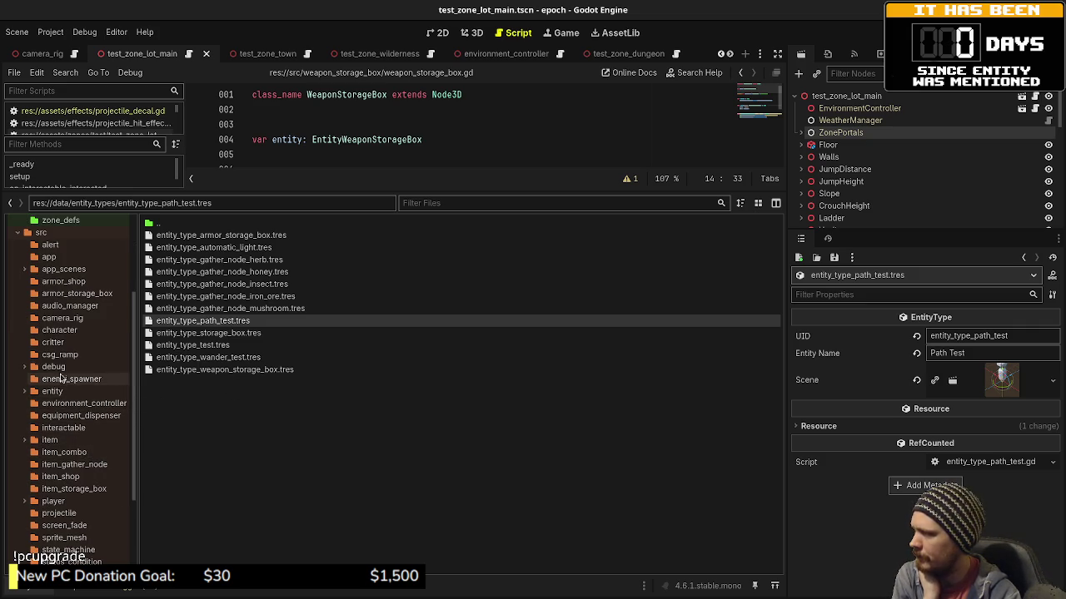
click(52, 392)
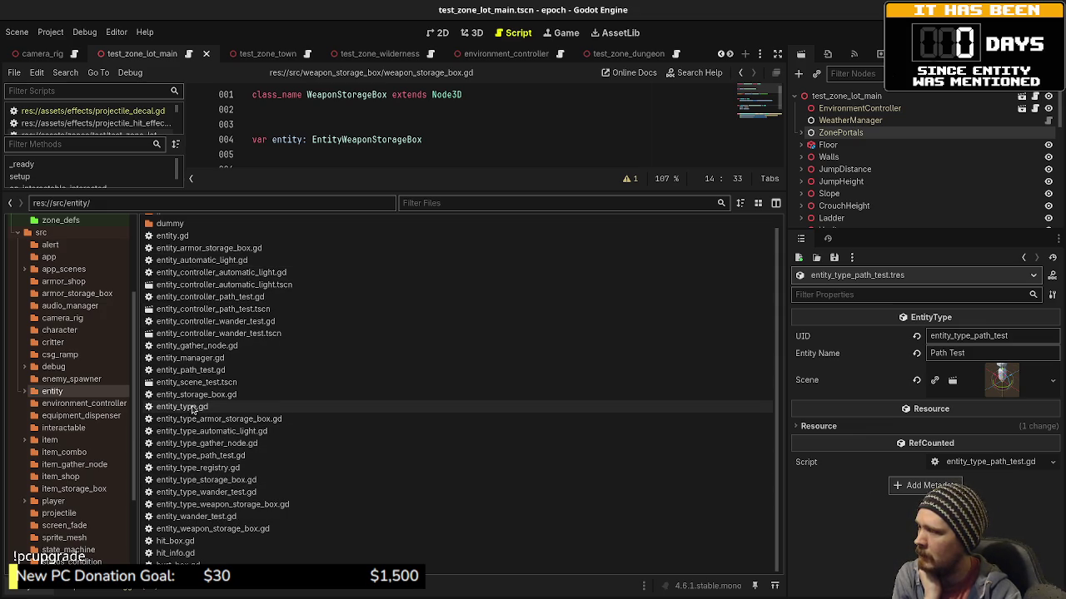
click(193, 396)
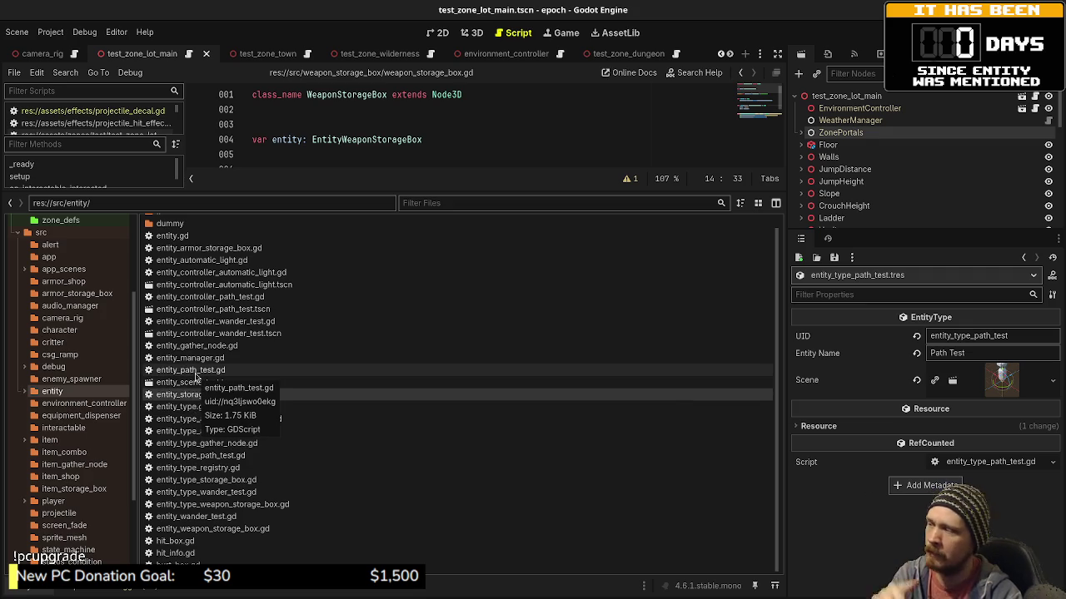
click(225, 249)
click(217, 259)
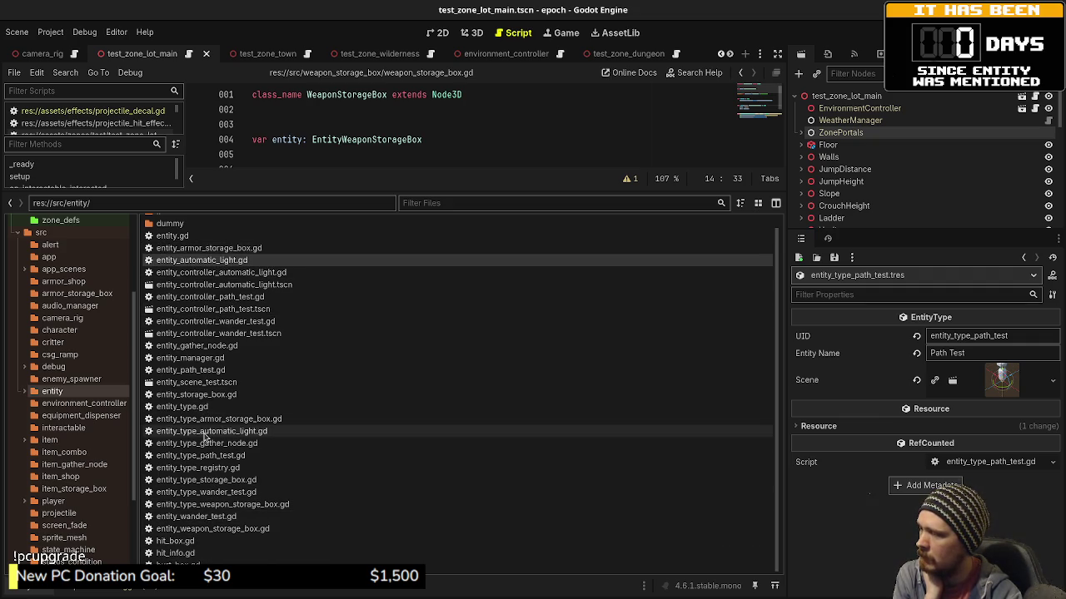
click(213, 348)
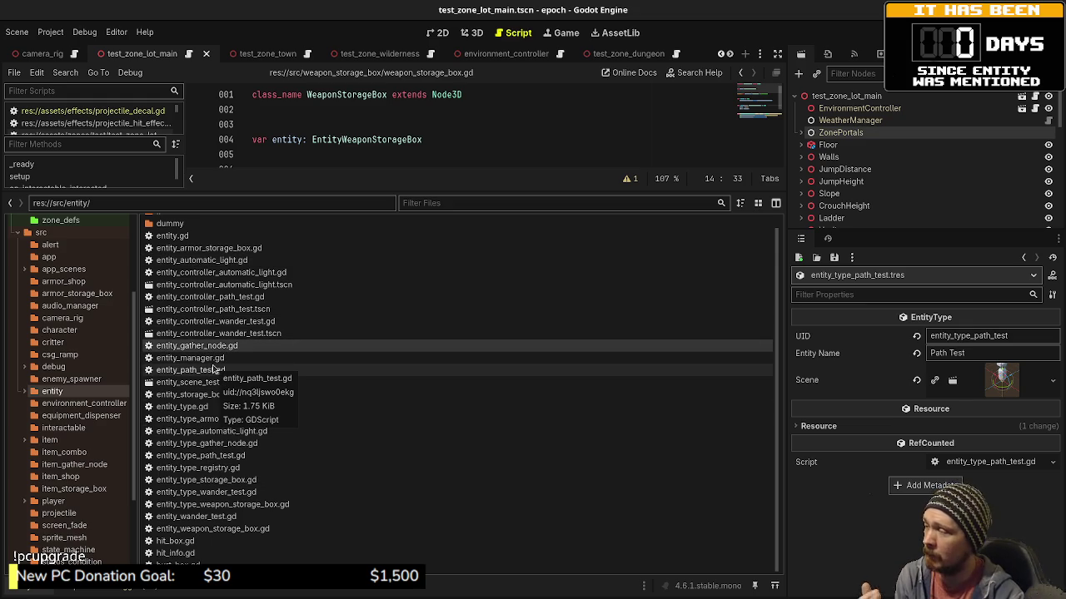
click(197, 334)
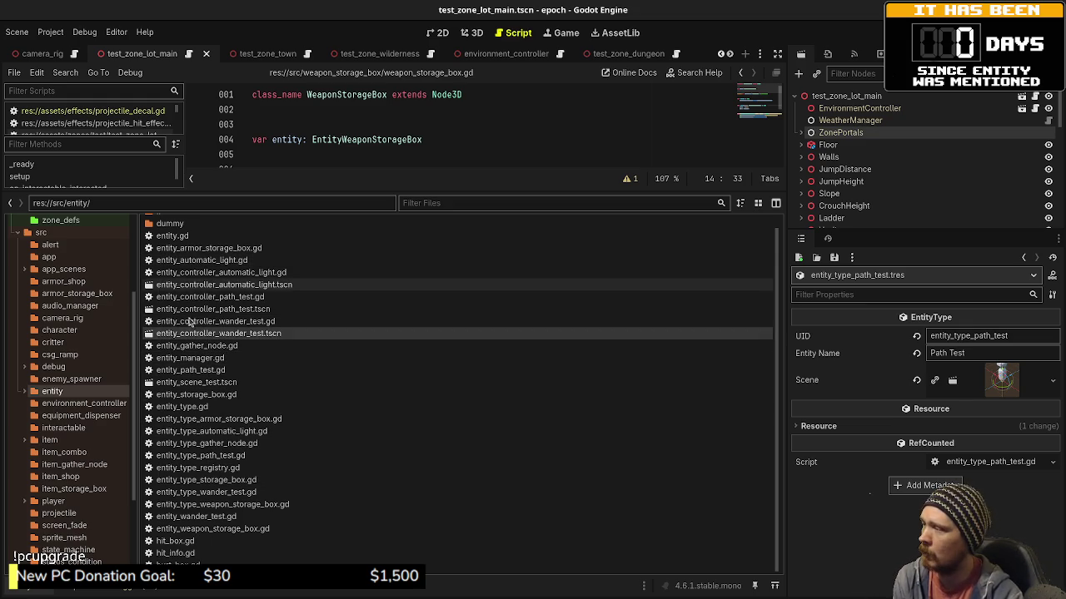
scroll(166, 233, up, 1)
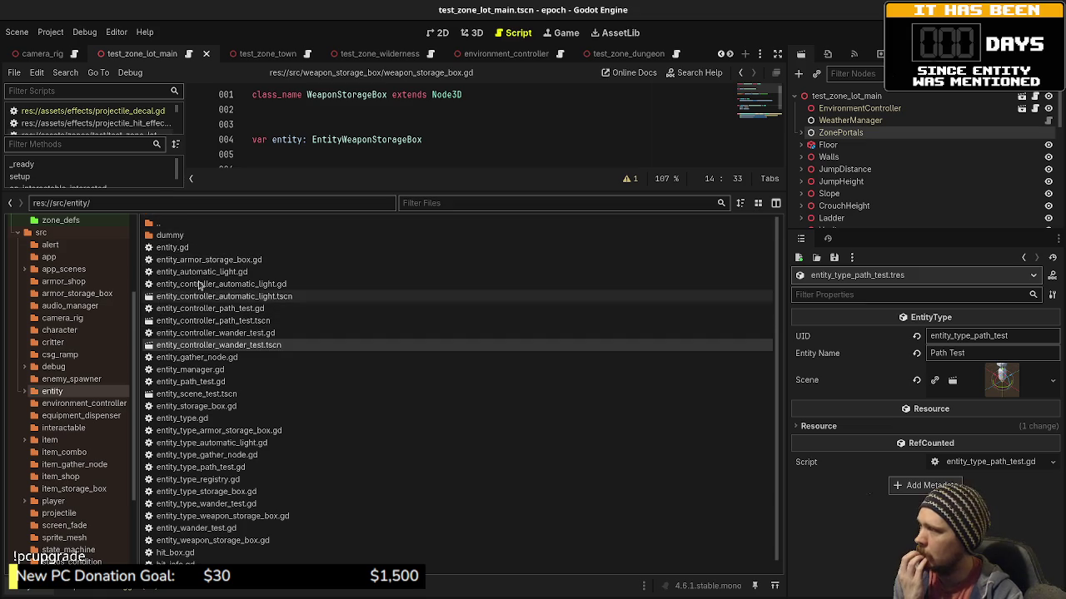
right_click(57, 396)
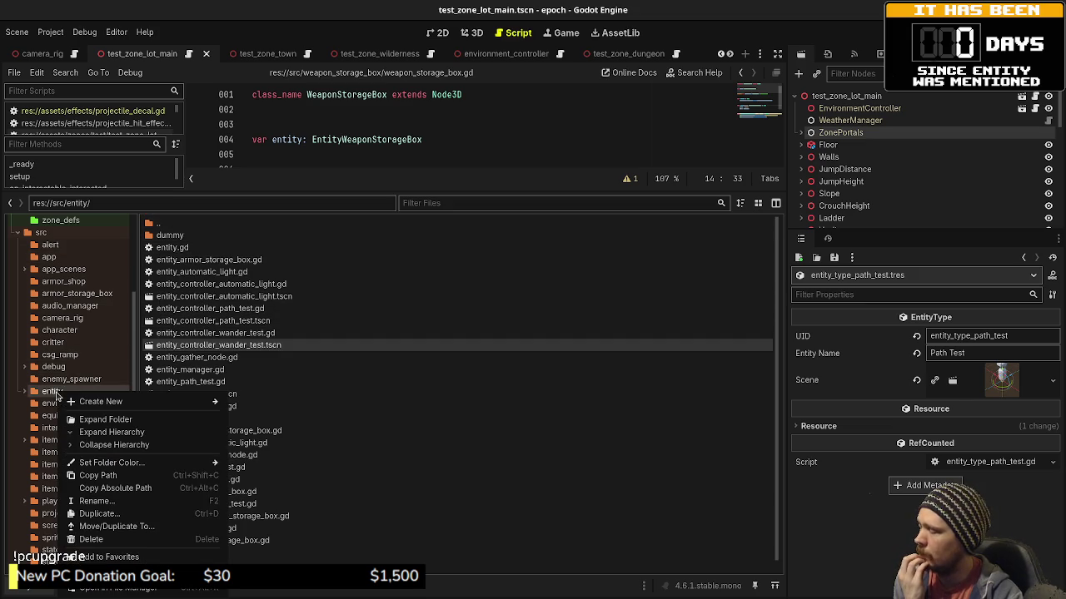
Create a new folder named 'entities' inside src/entity
mouse_move(115, 403)
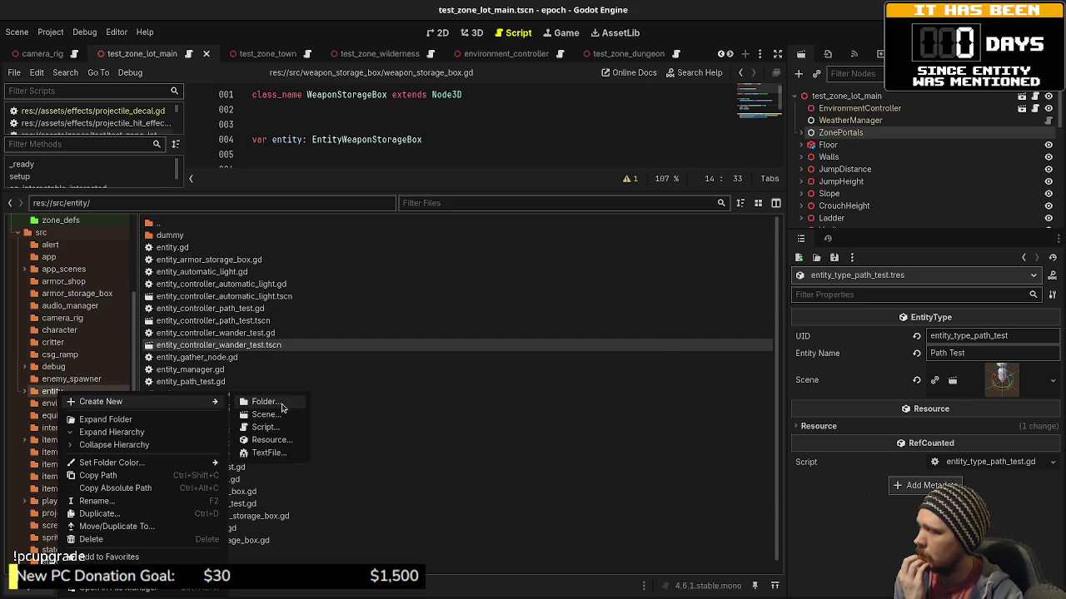
click(274, 402)
text(entities)
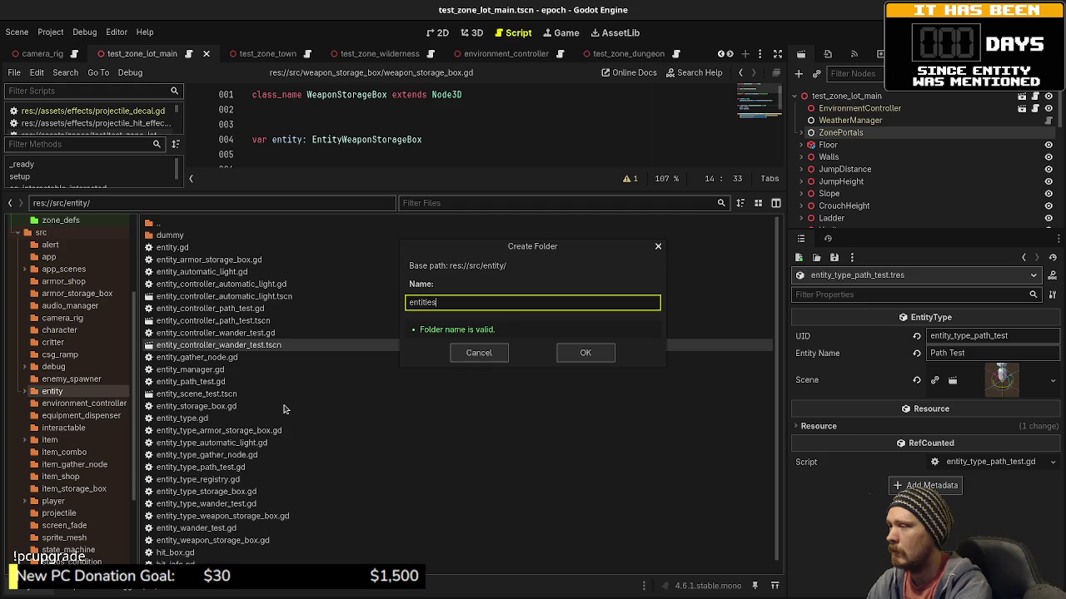
key(Return)
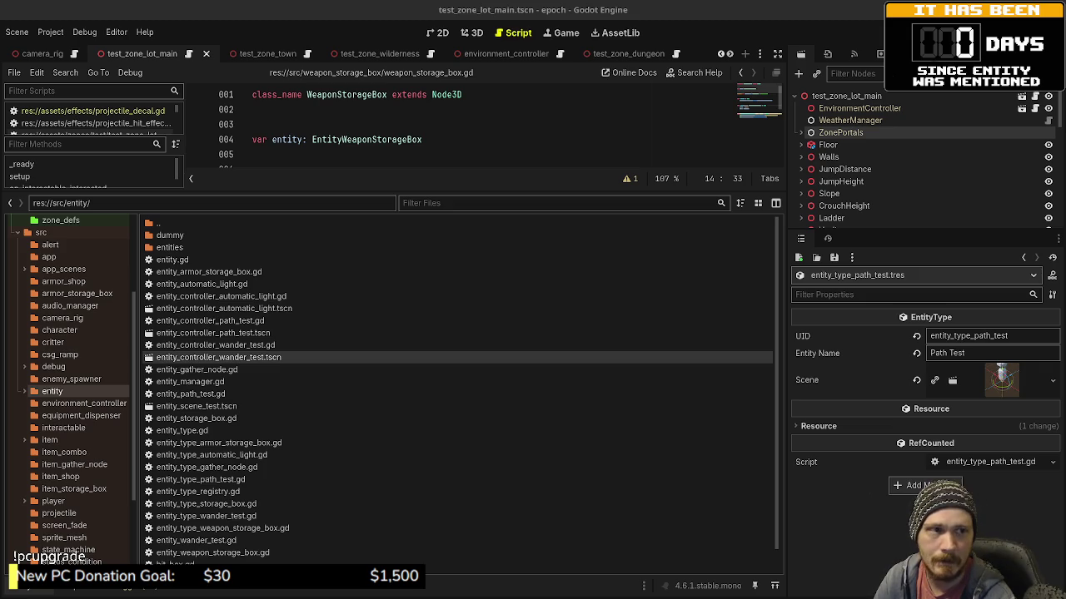
key(alt+Tab)
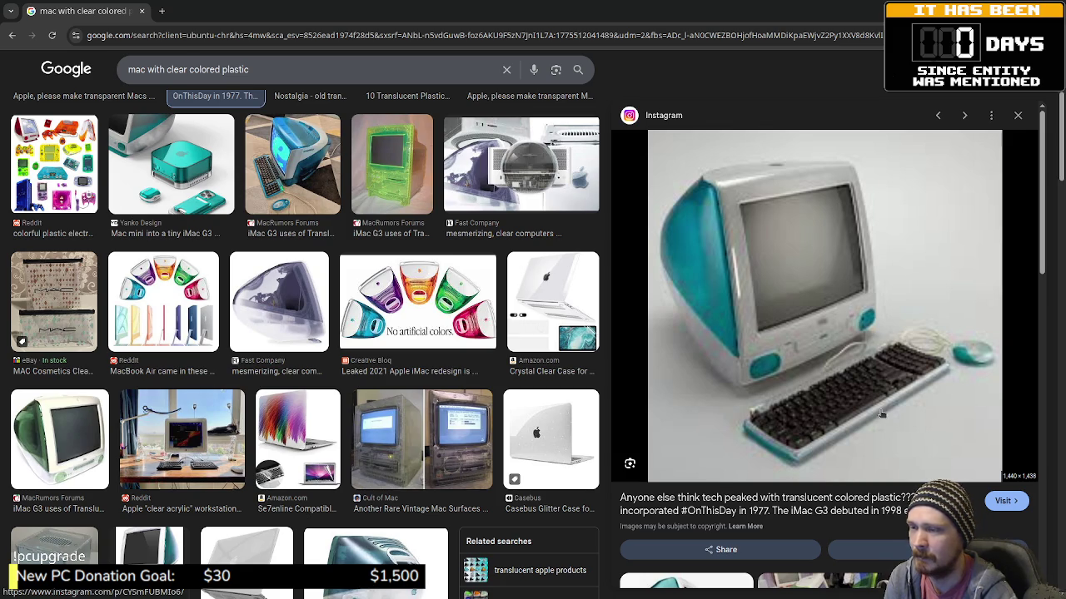
Browse the translucent iMac G3 image results, enlarging the red Ruby photo, then return to Godot
scroll(876, 440, down, 3)
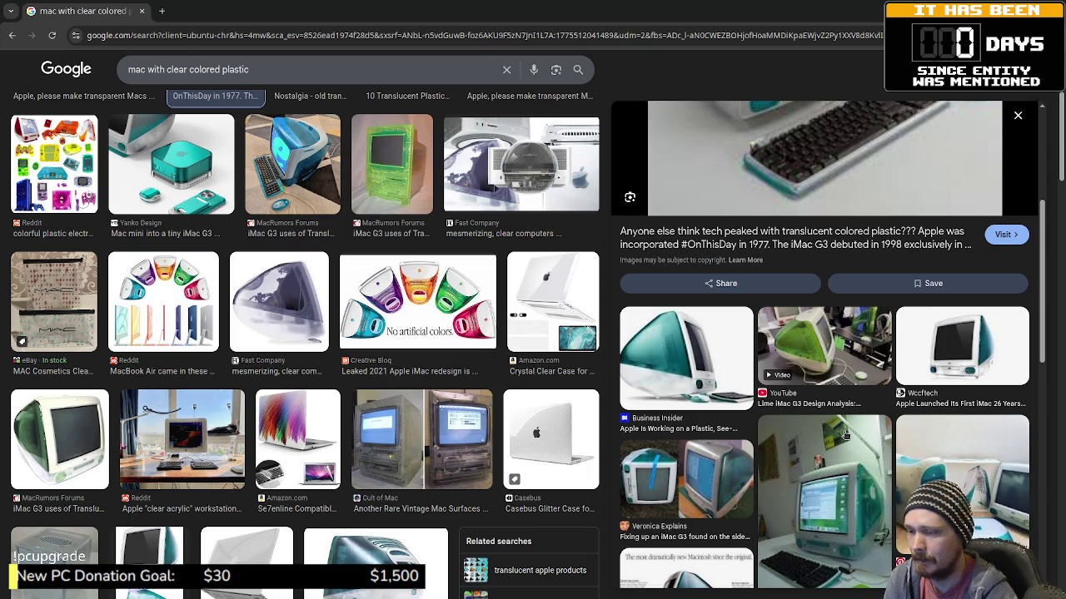
scroll(844, 435, down, 3)
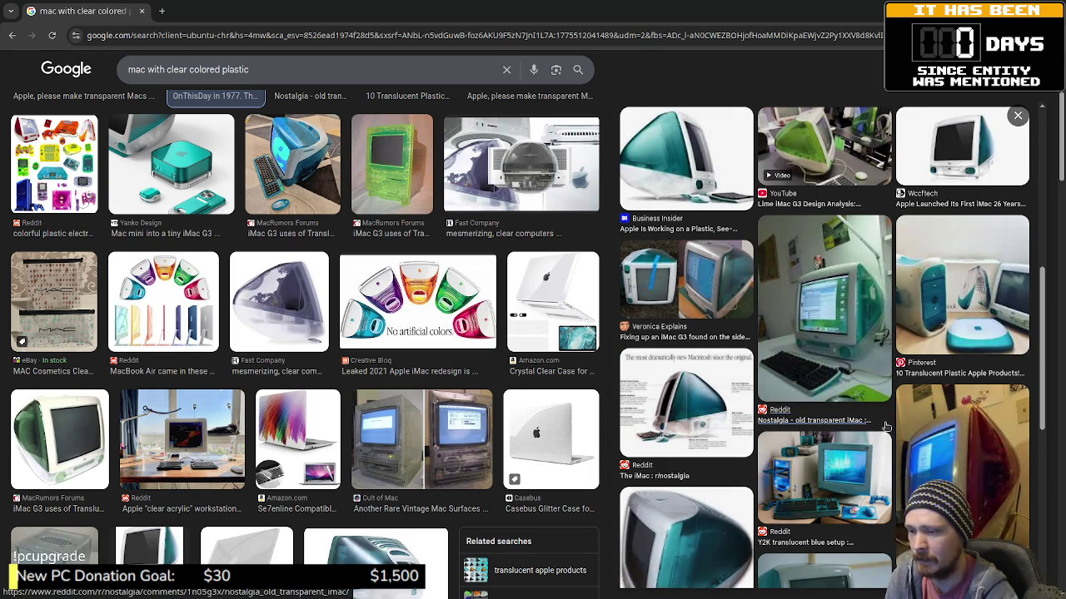
scroll(887, 431, down, 2)
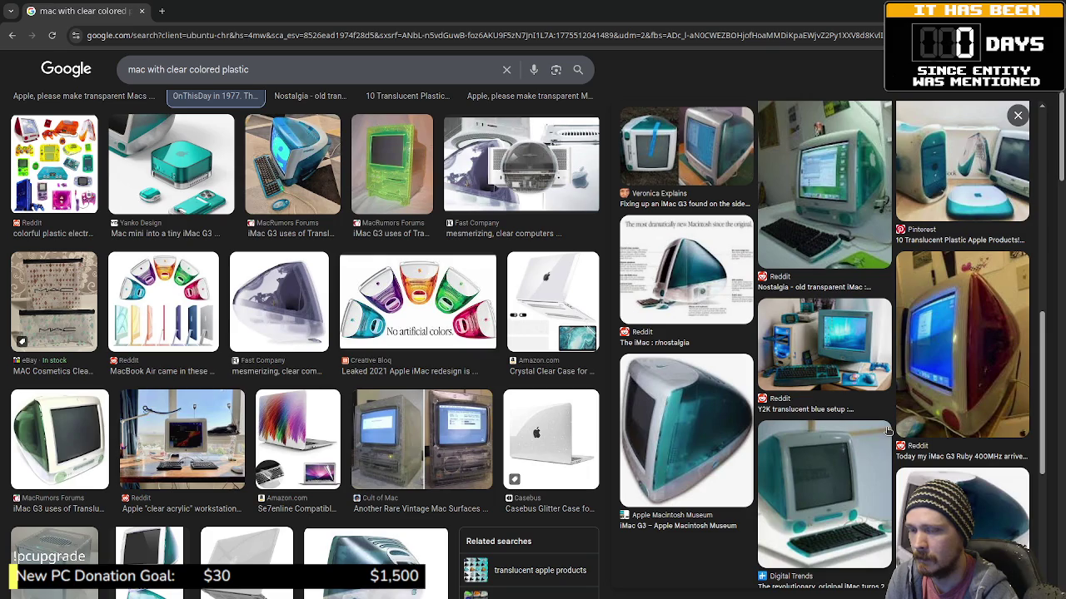
scroll(887, 431, down, 1)
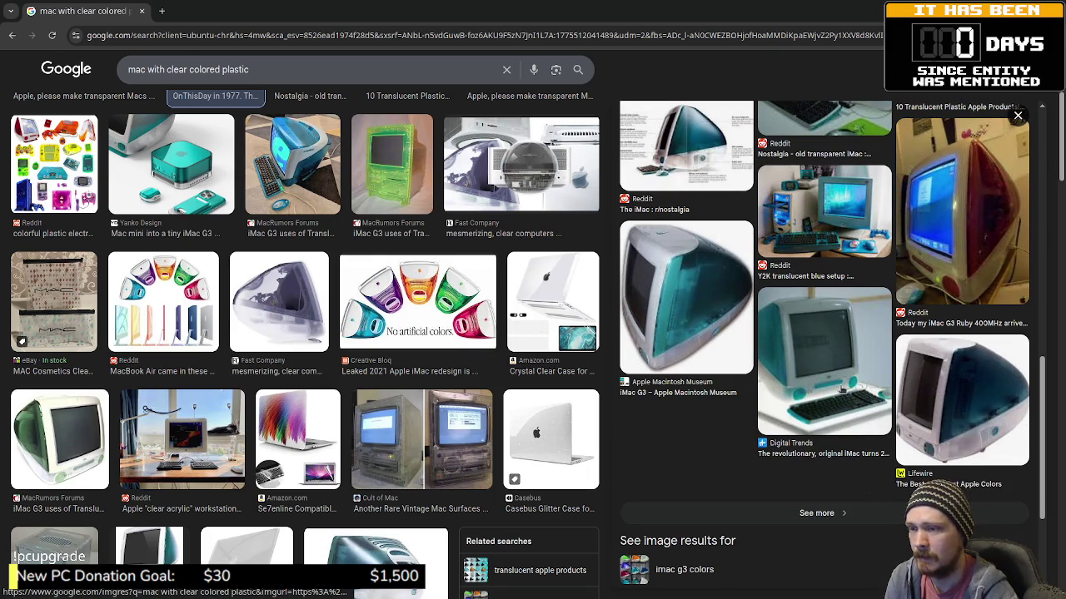
click(950, 263)
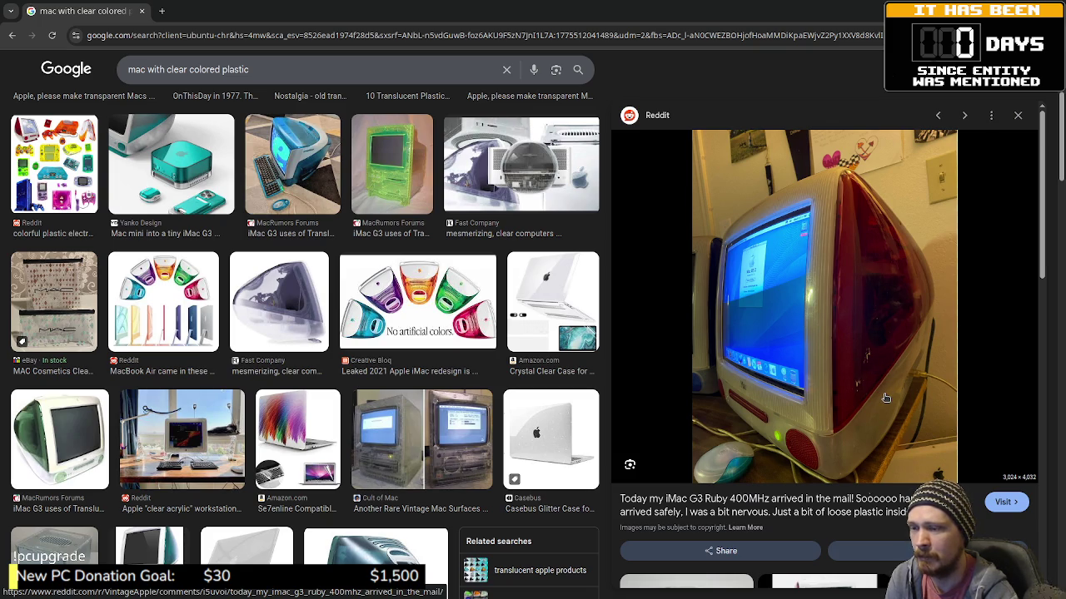
scroll(886, 398, down, 3)
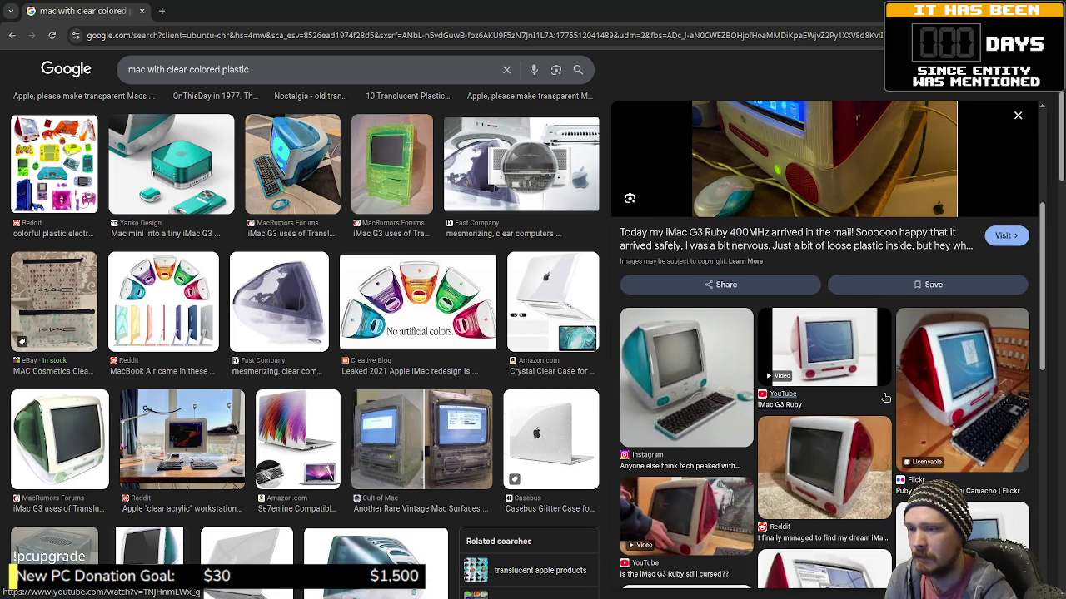
scroll(886, 397, down, 3)
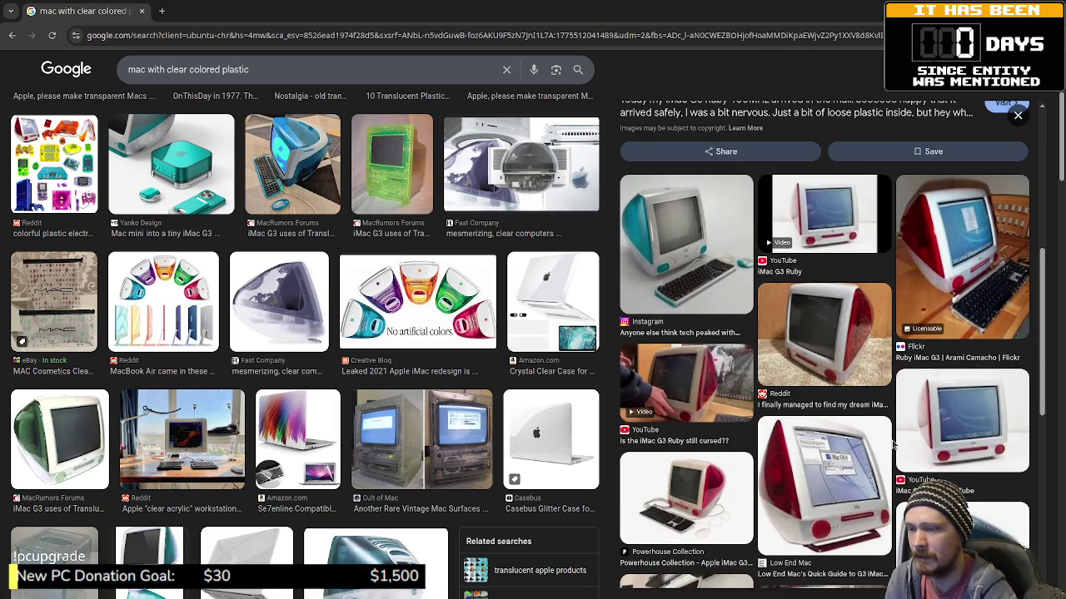
scroll(893, 446, down, 4)
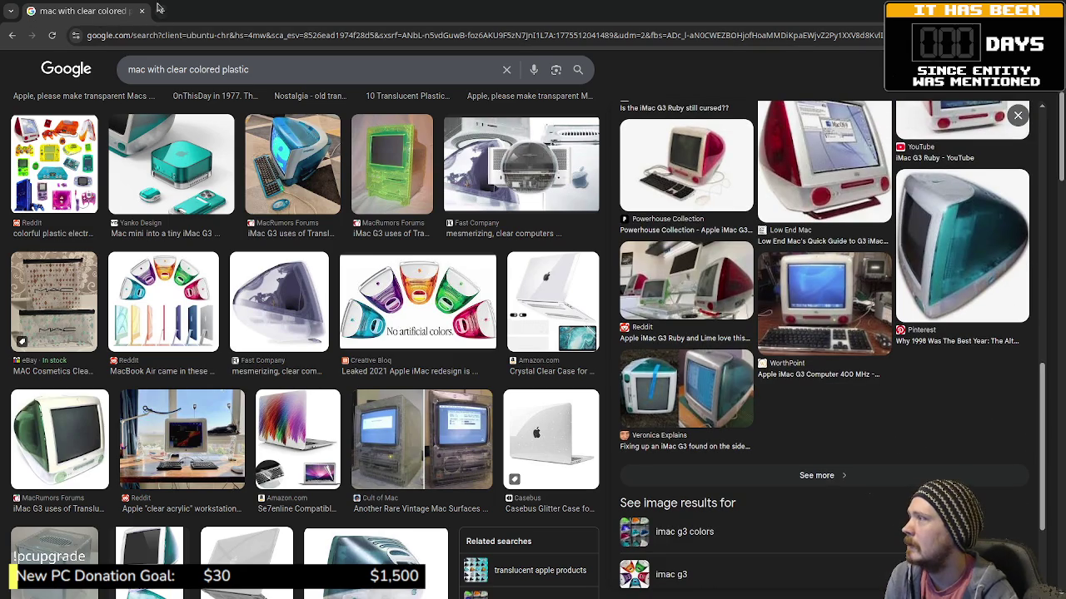
key(alt+Tab)
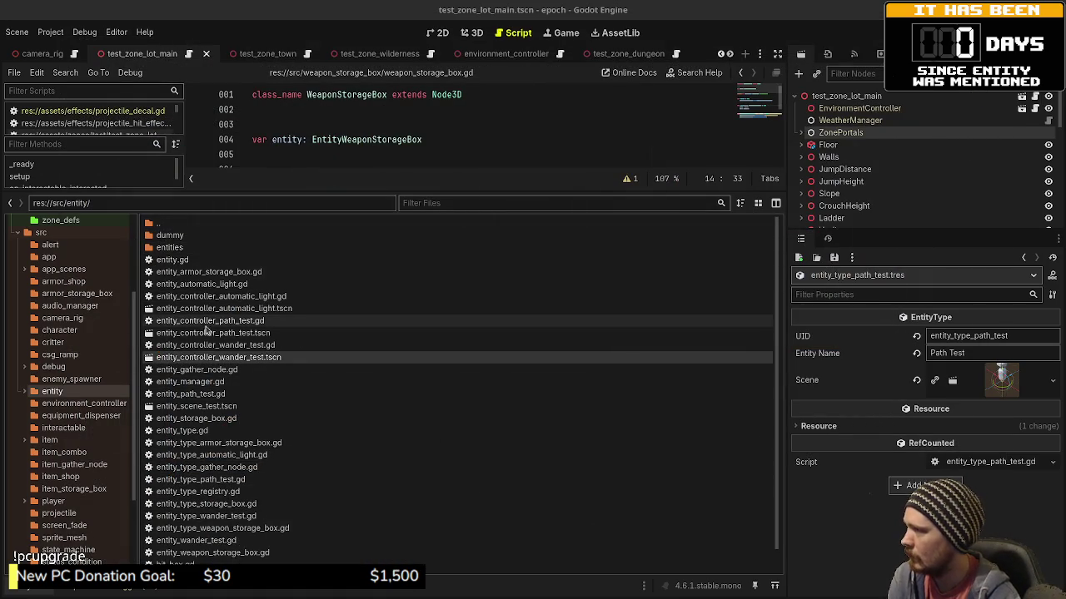
Close the remaining open scenes, ending with app, and switch to the 3D workspace
click(219, 276)
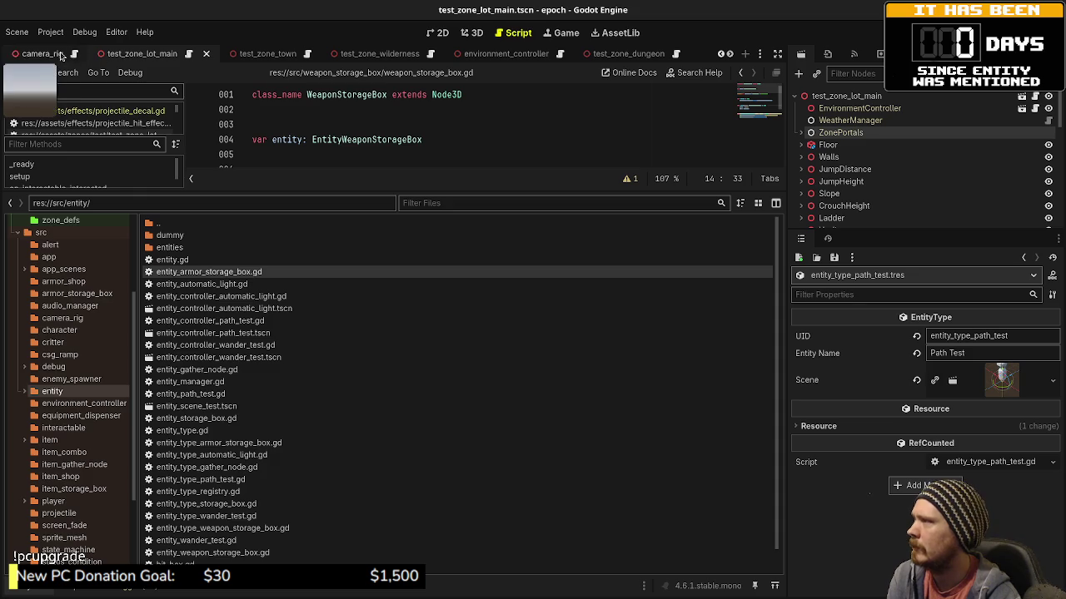
click(566, 54)
scroll(622, 54, up, 2)
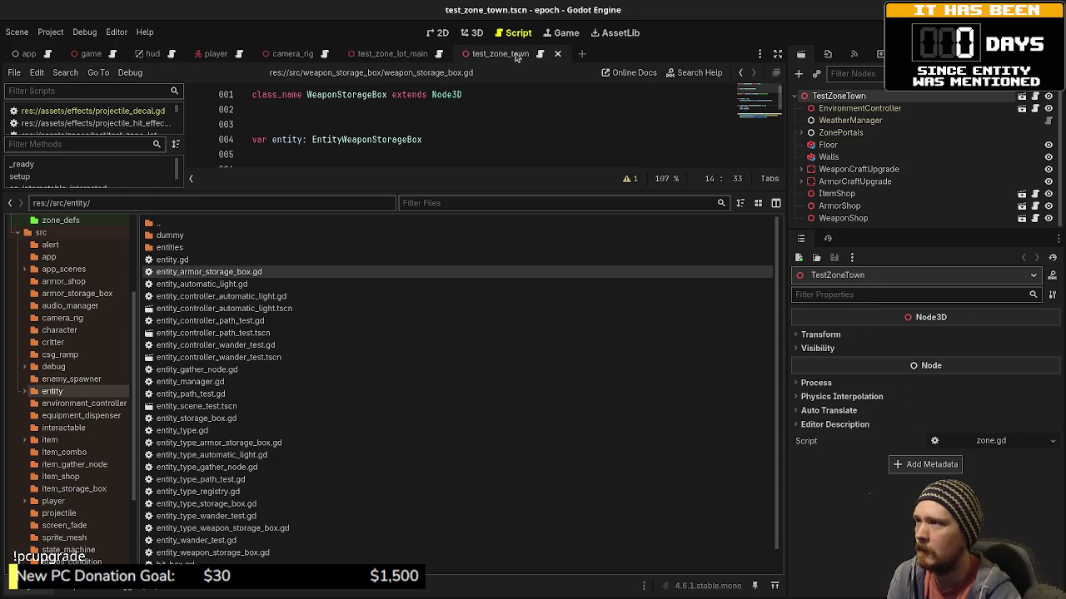
scroll(383, 54, up, 2)
scroll(277, 54, up, 4)
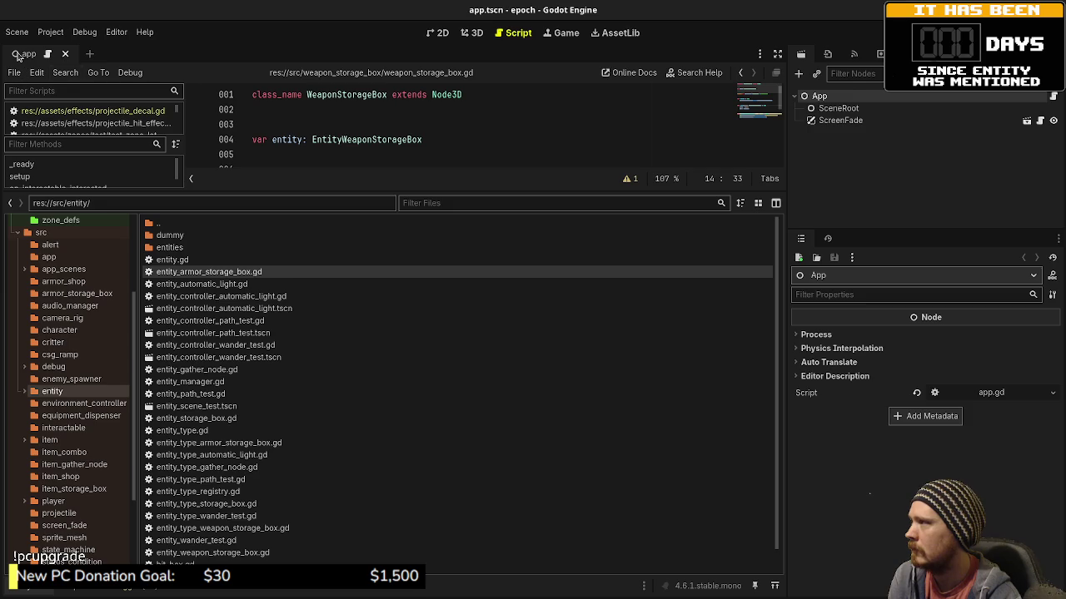
middle_click(25, 53)
click(471, 32)
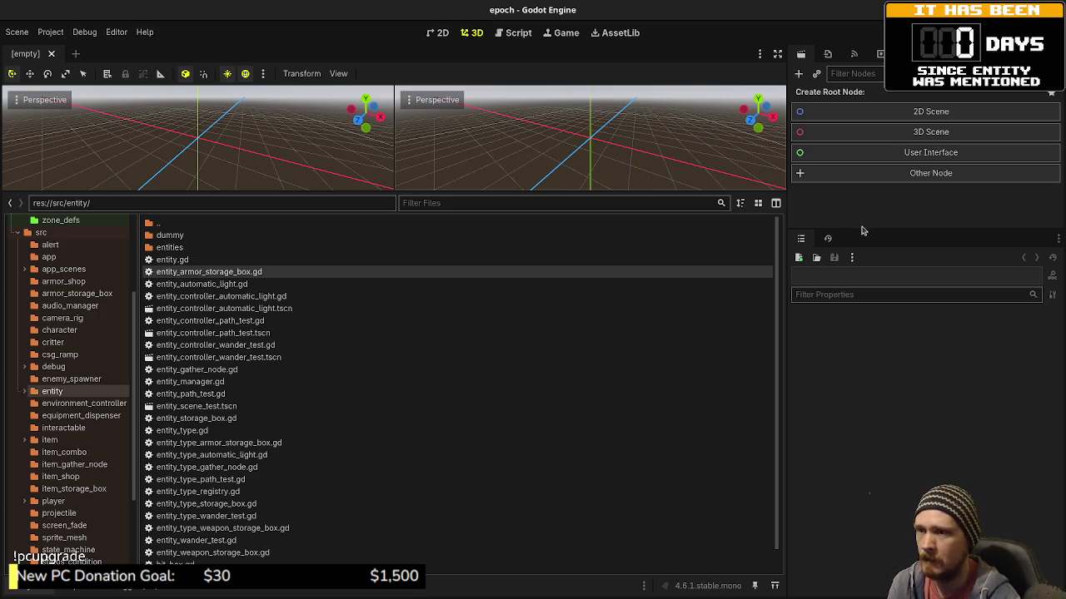
Move entity_armor_storage_box.gd into src/entity/entities using Move/Duplicate To
drag(863, 229, 874, 325)
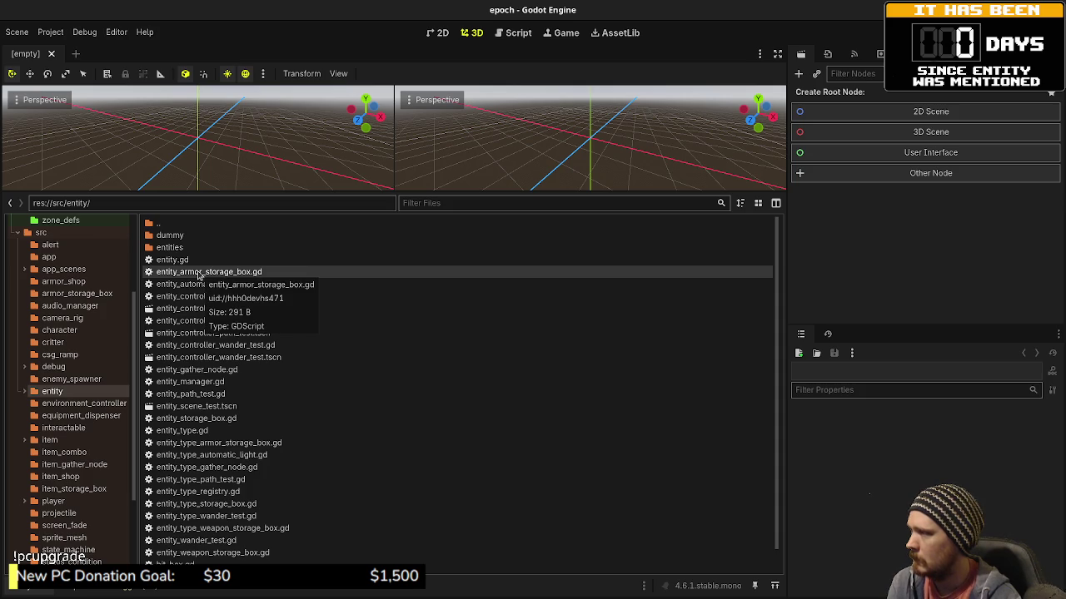
right_click(200, 274)
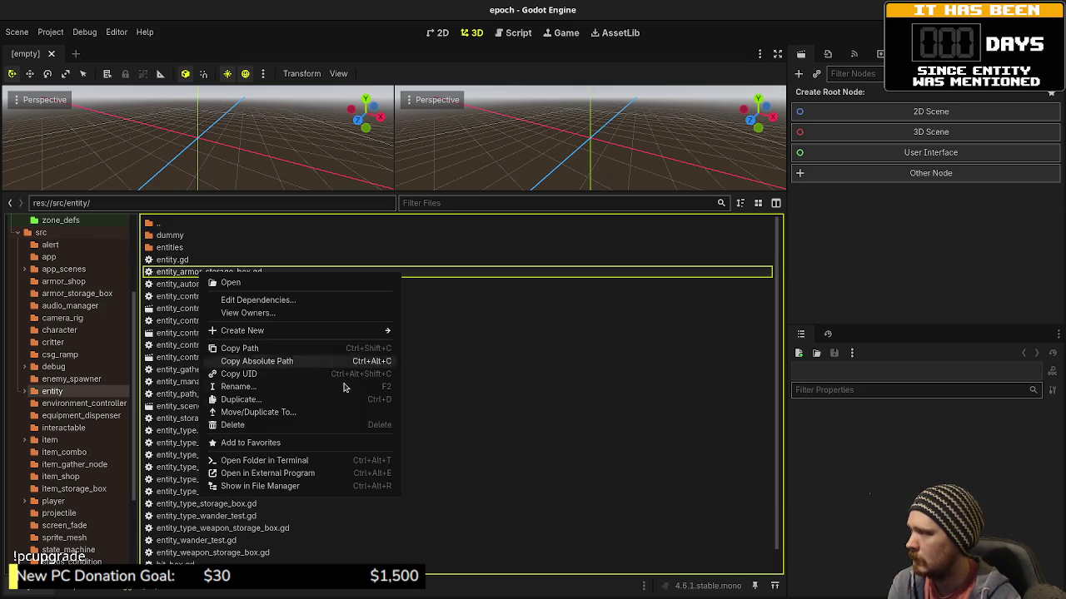
click(258, 412)
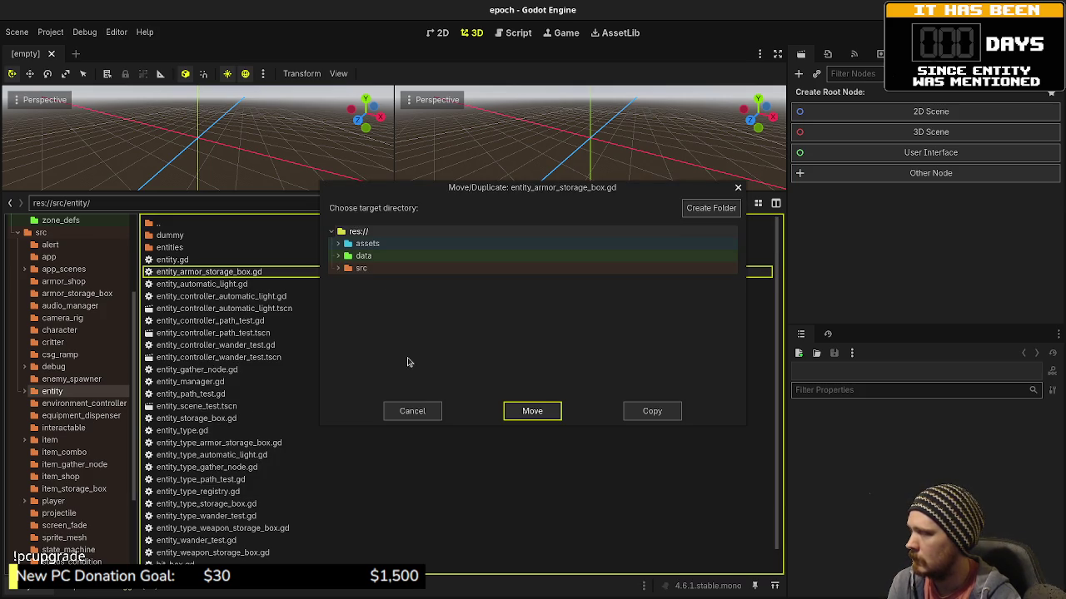
click(338, 268)
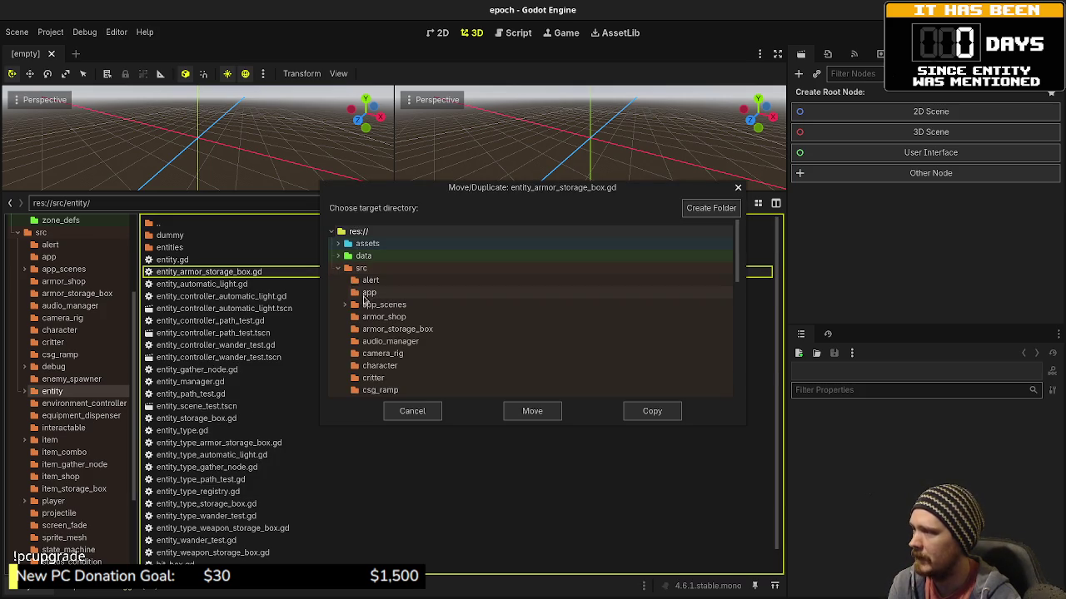
scroll(376, 335, down, 1)
scroll(377, 335, down, 2)
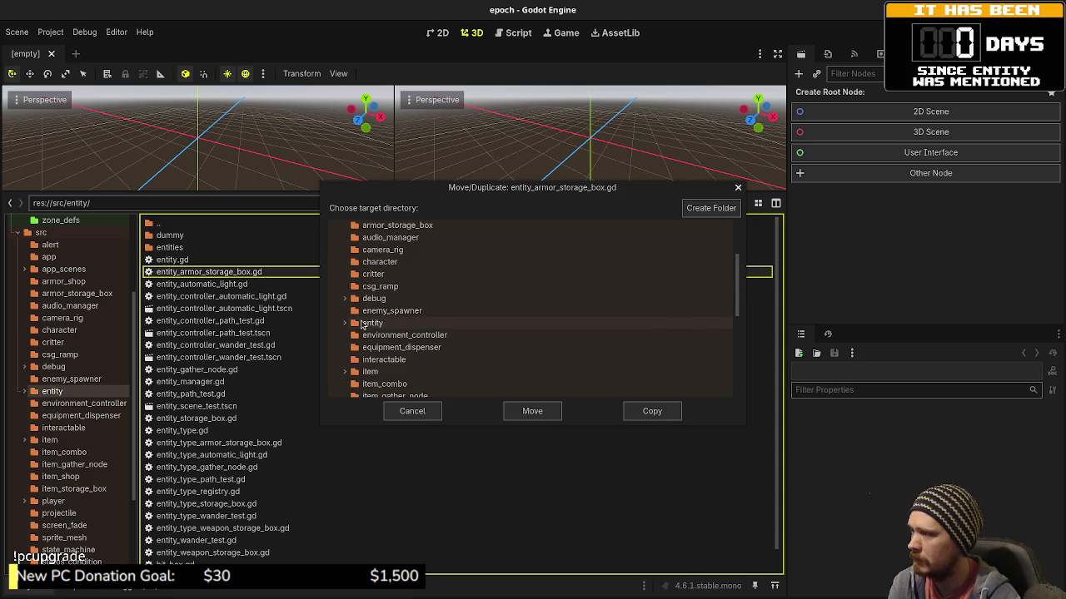
click(345, 323)
click(382, 347)
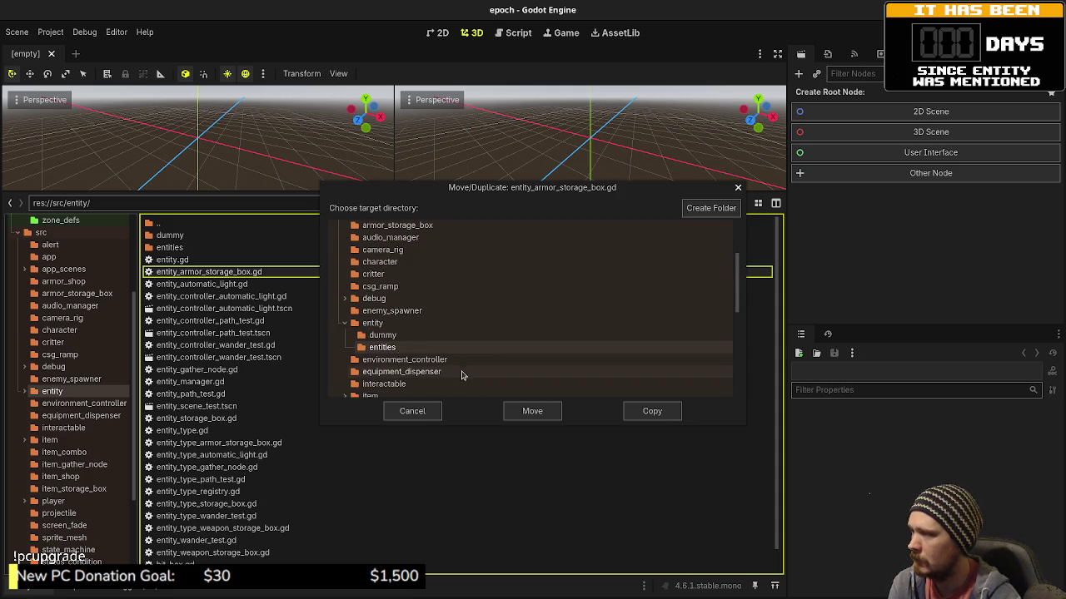
click(532, 414)
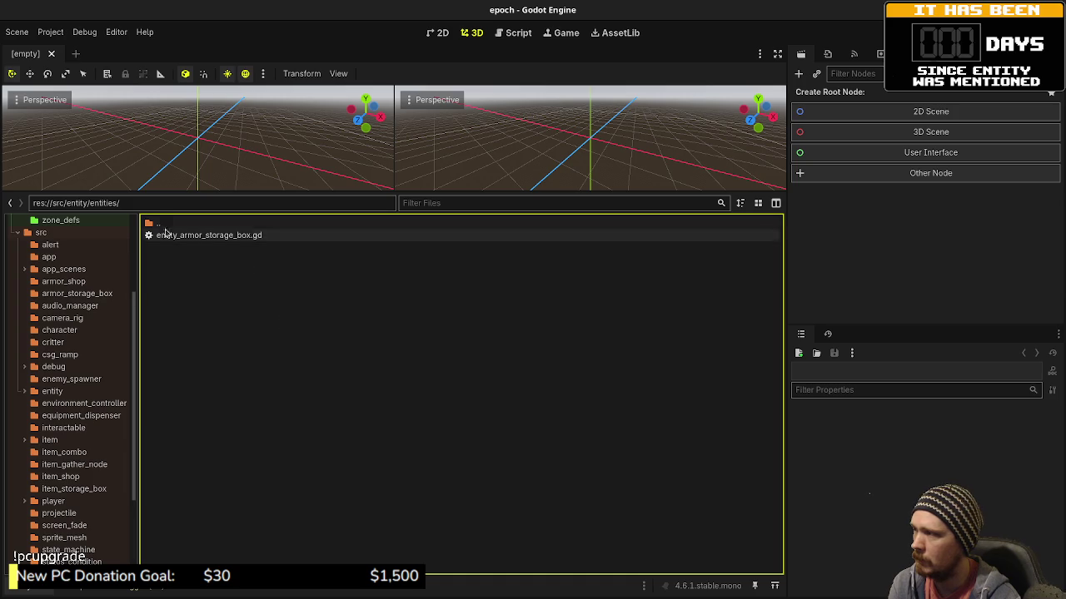
click(200, 272)
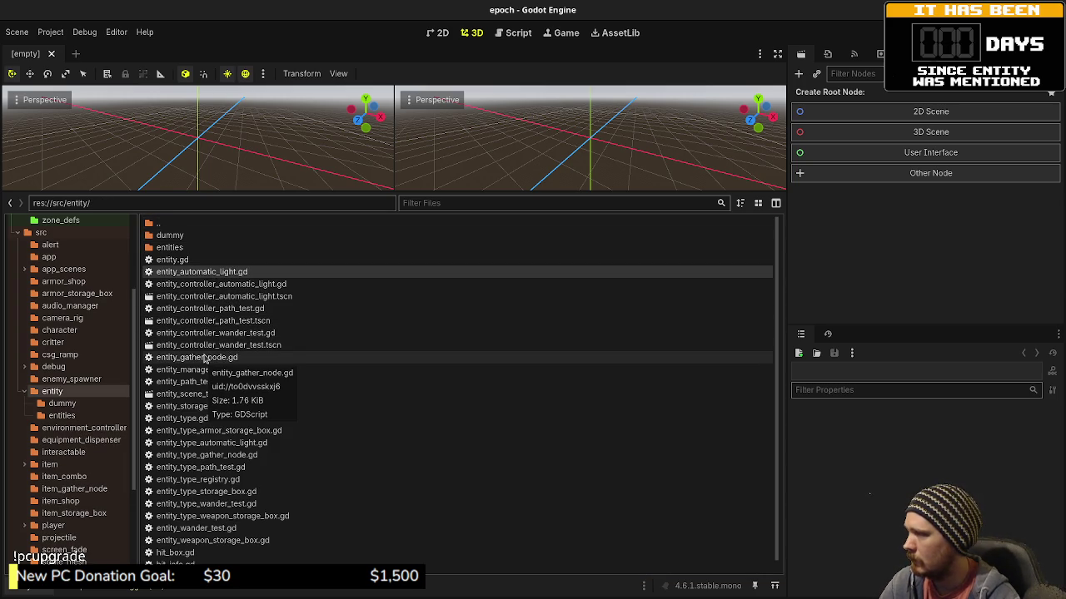
Drag entity_automatic_light.gd into the entities folder and confirm the move
shift+click(203, 358)
right_click(200, 278)
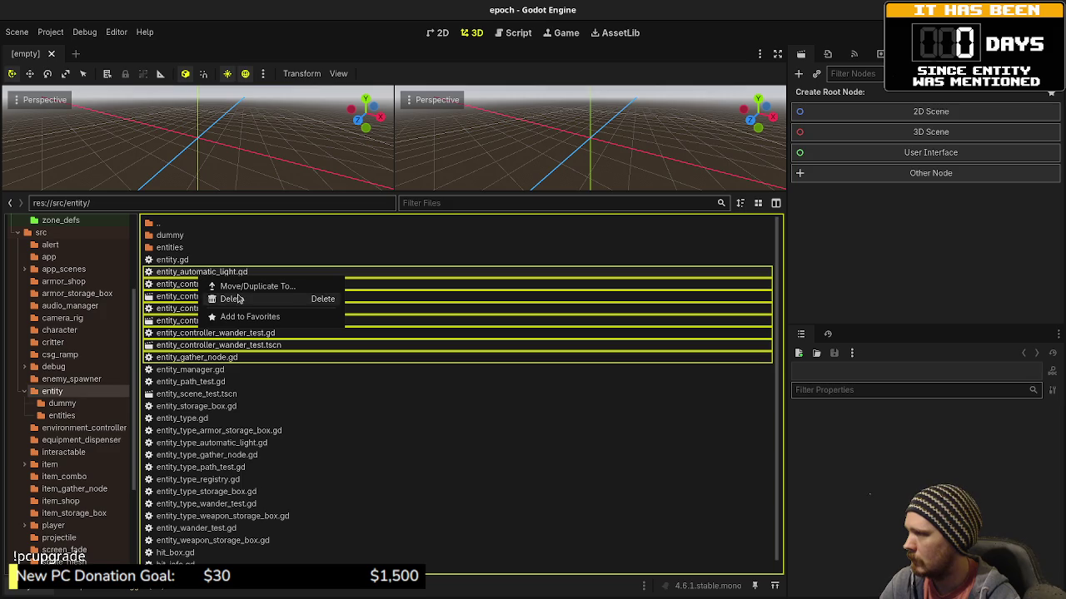
click(297, 254)
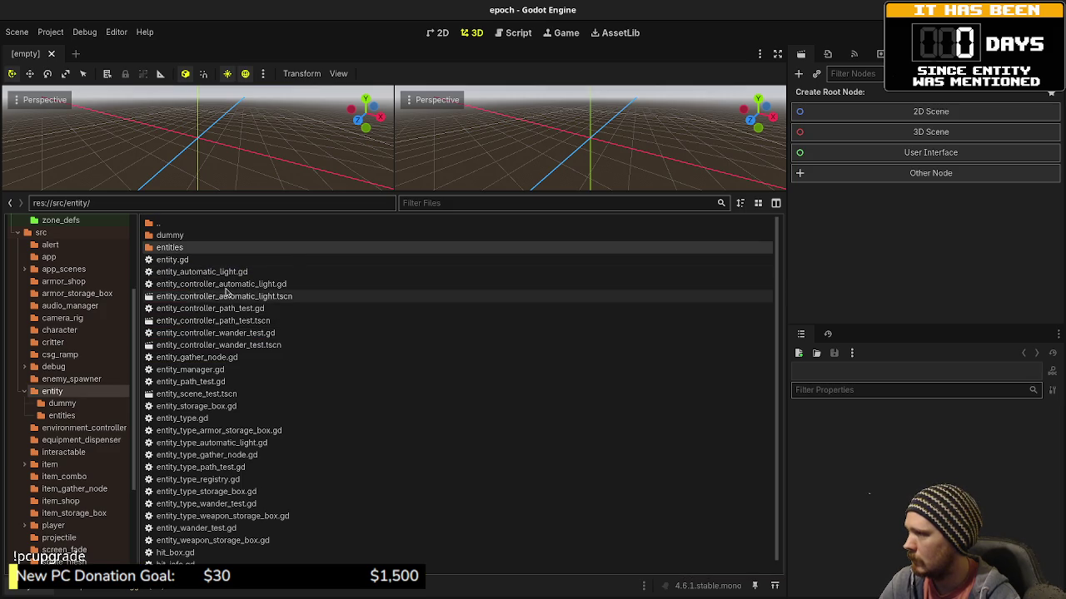
click(196, 284)
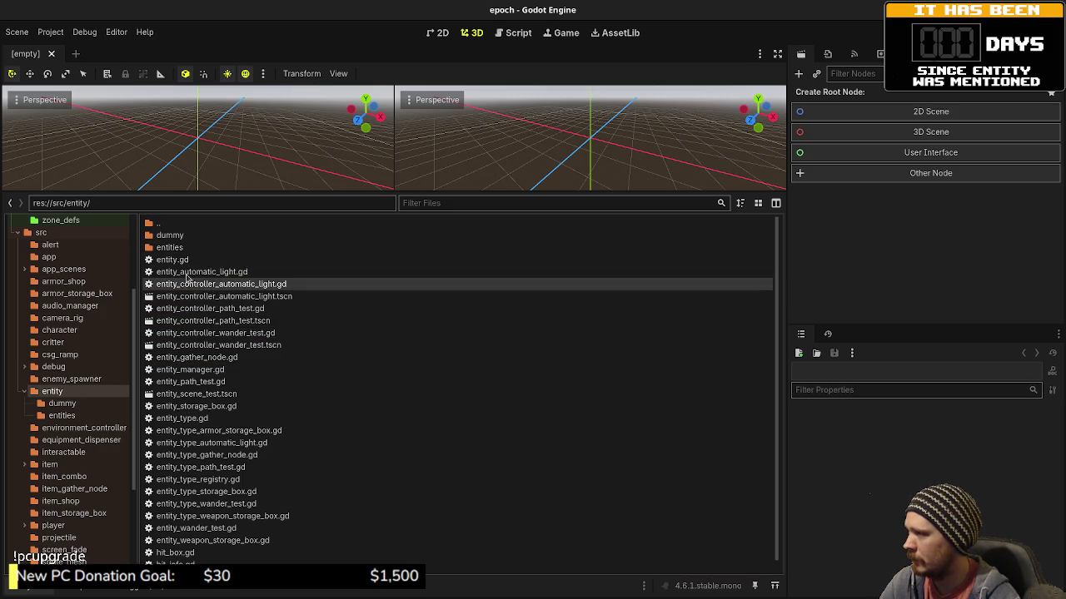
drag(181, 275, 175, 248)
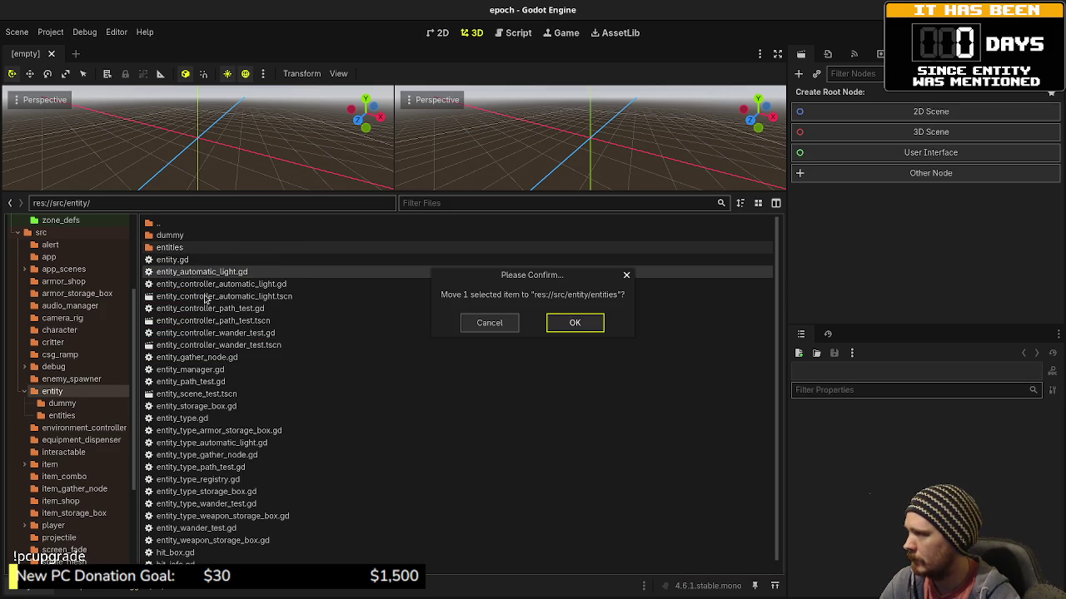
click(577, 324)
double_click(189, 222)
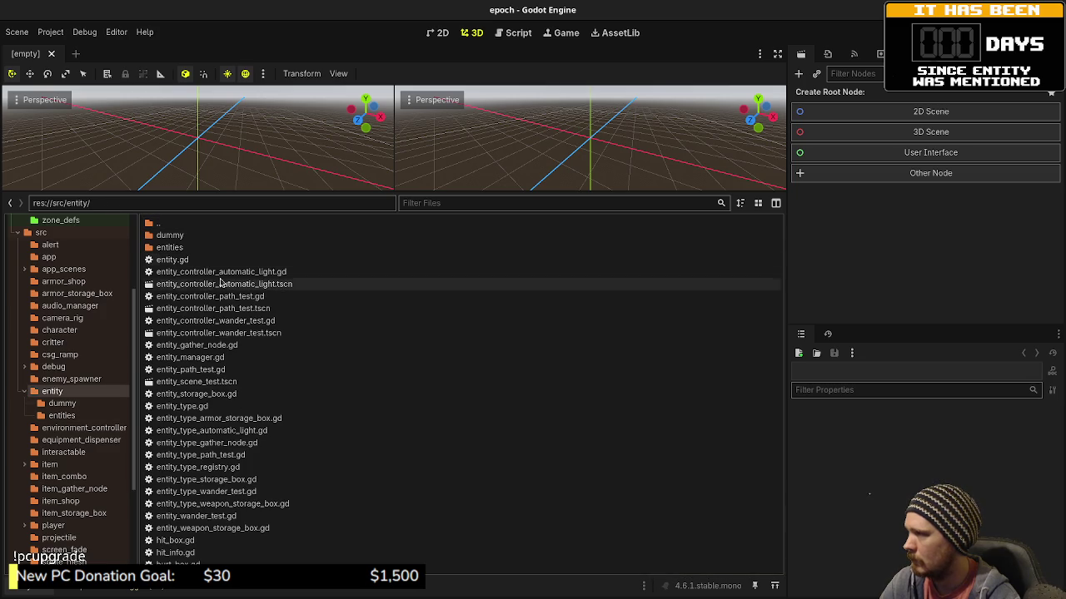
Move the six entity_controller files into the entities folder
click(199, 271)
shift+click(218, 333)
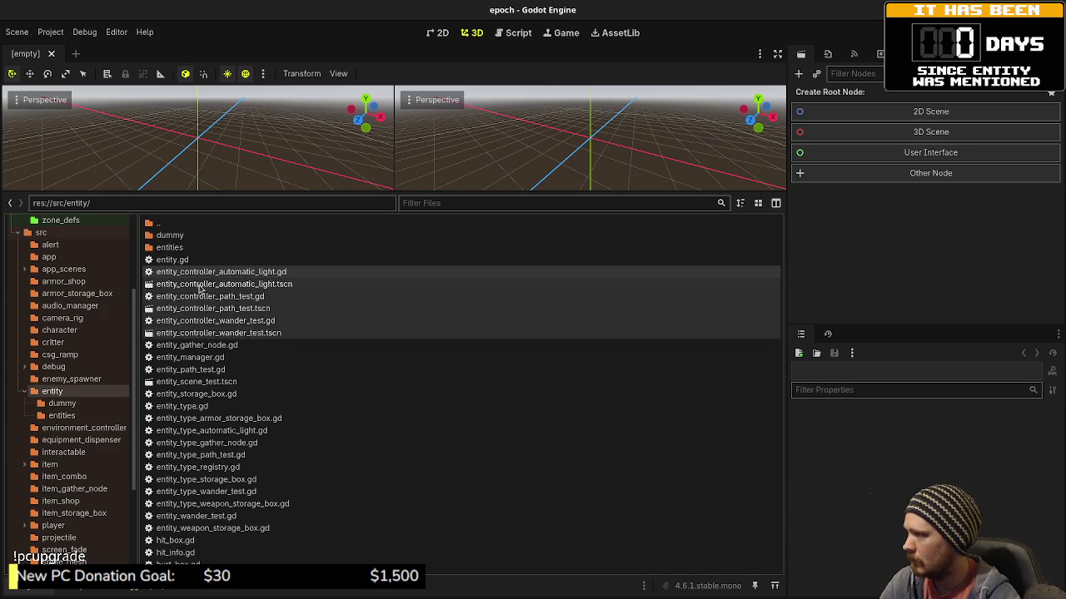
drag(199, 283, 188, 248)
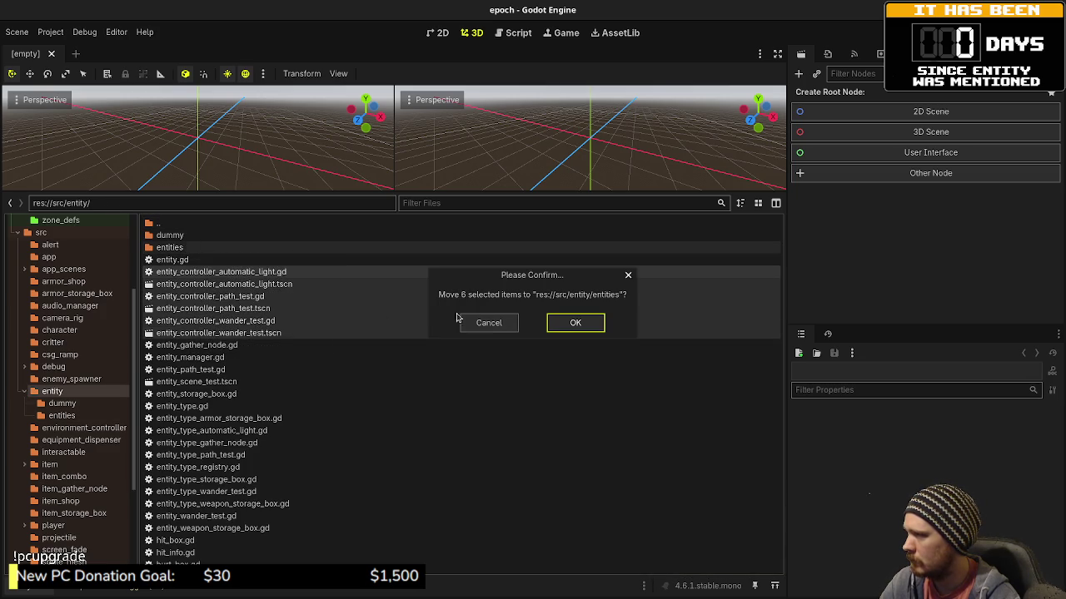
click(574, 324)
double_click(183, 224)
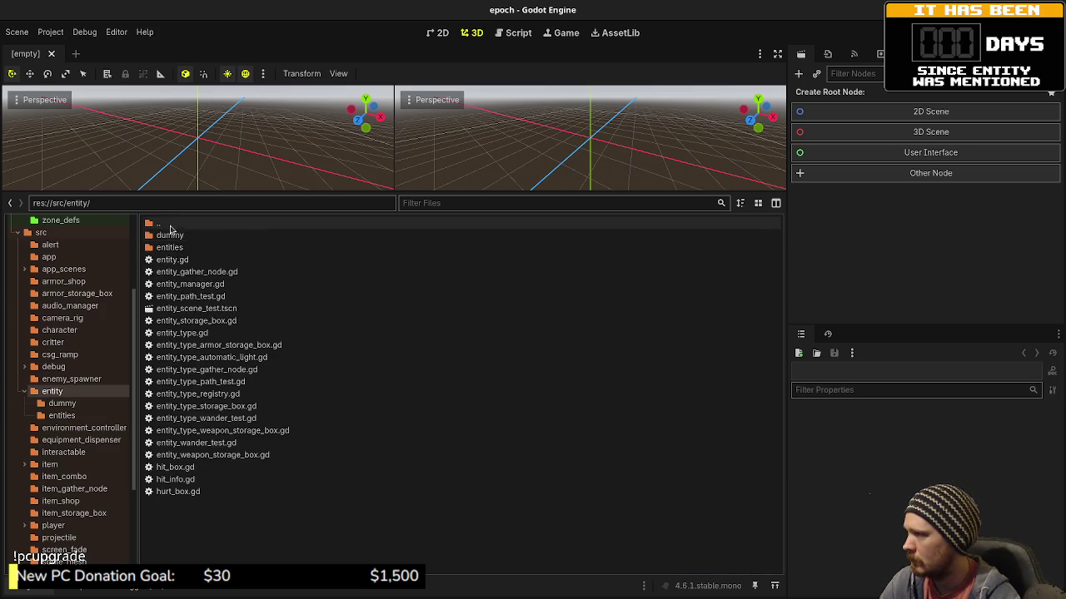
Move entity_gather_node.gd, then entity_path_test.gd and two other scripts, into entities
click(193, 275)
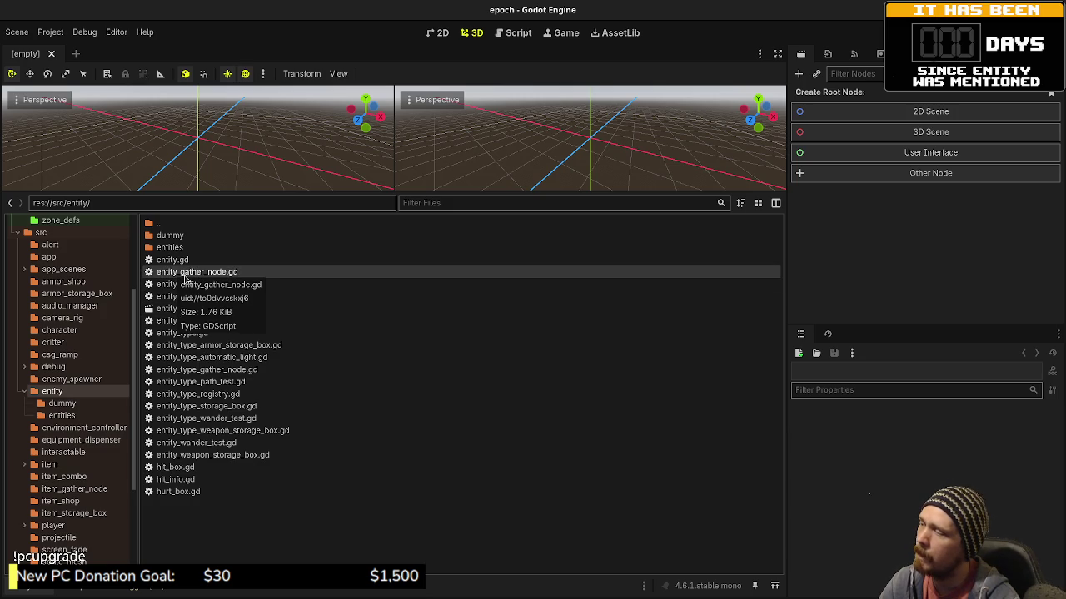
drag(176, 278, 171, 248)
click(562, 324)
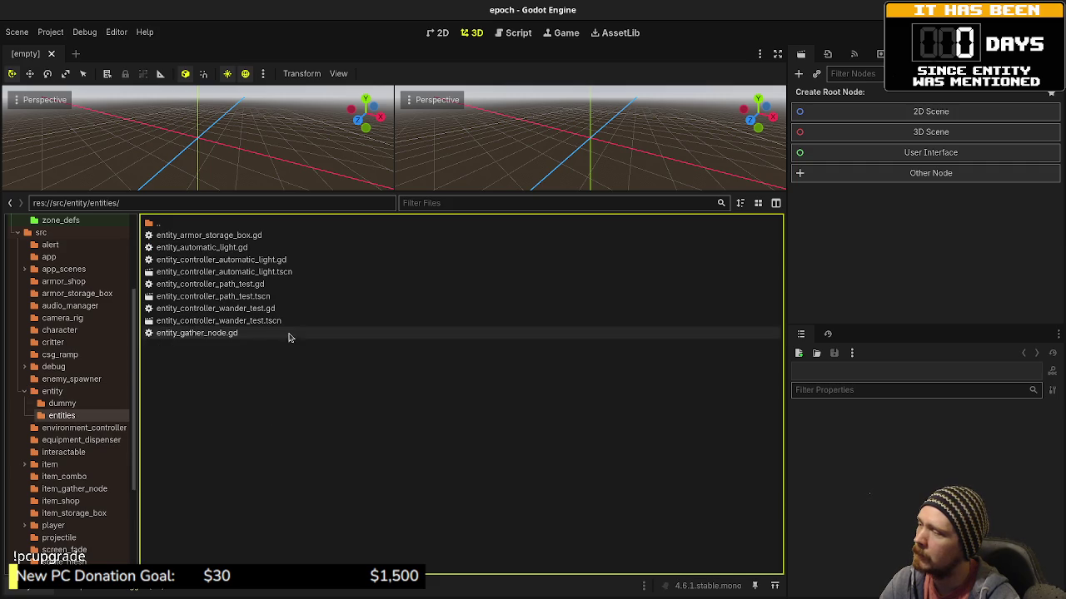
double_click(171, 227)
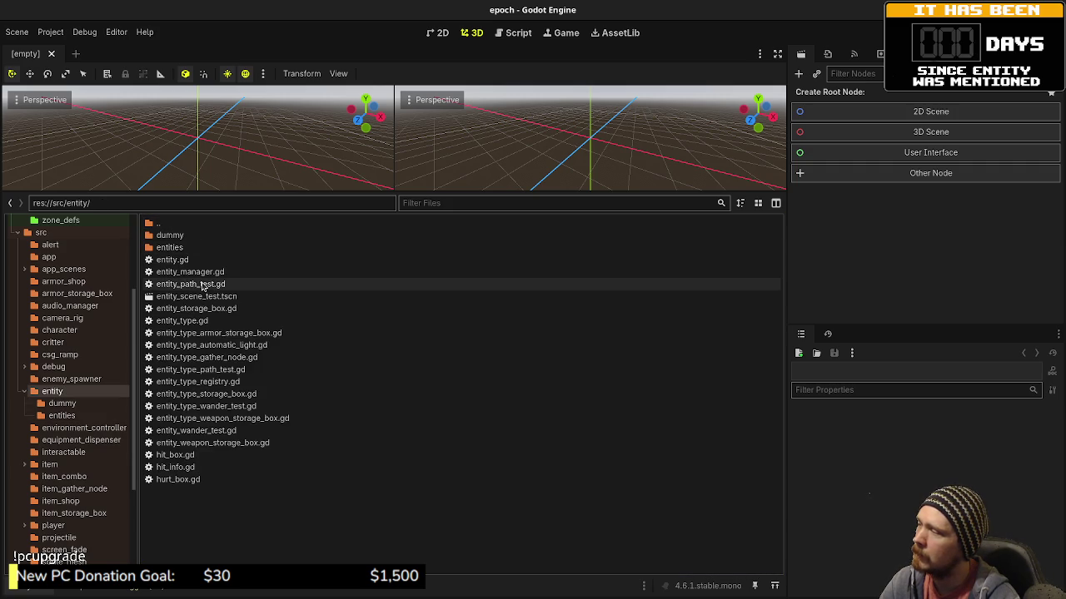
click(203, 285)
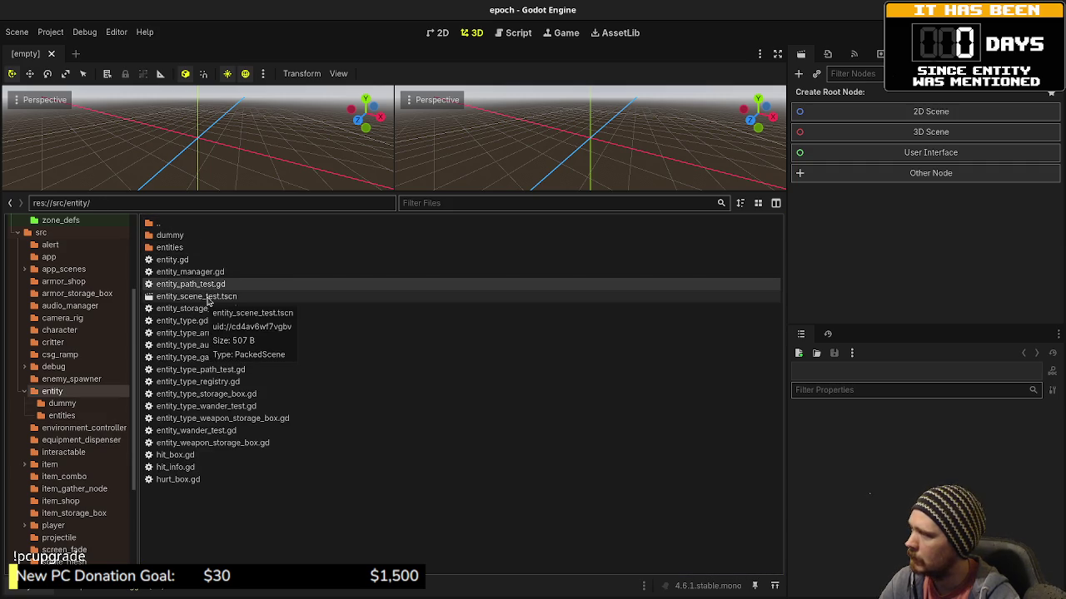
mouse_move(190, 287)
mouse_down()
mouse_move(166, 268)
mouse_move(168, 252)
mouse_move(186, 250)
mouse_up()
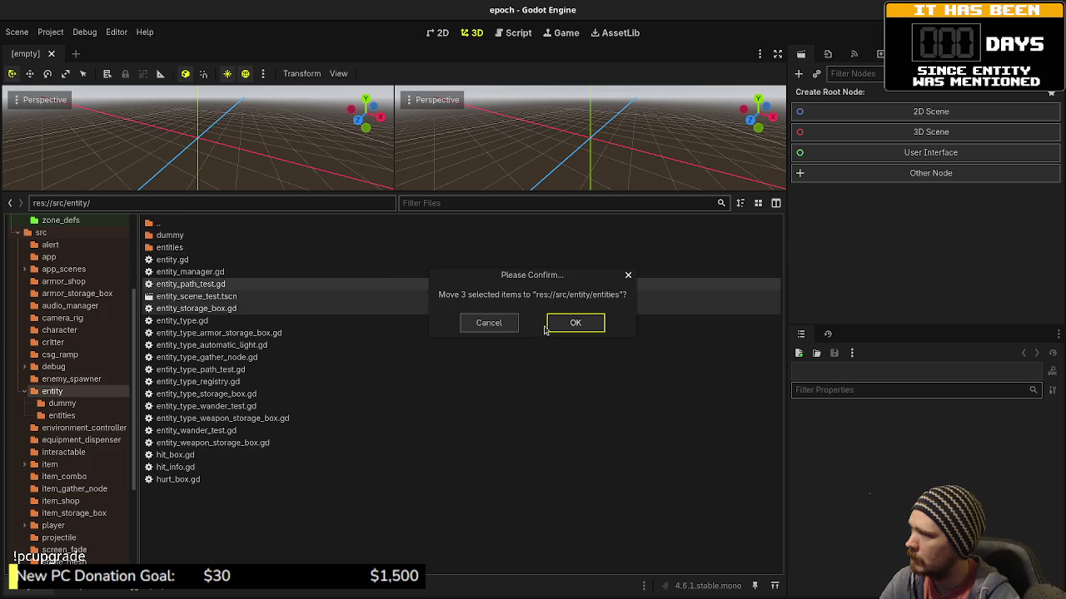
click(554, 324)
double_click(170, 224)
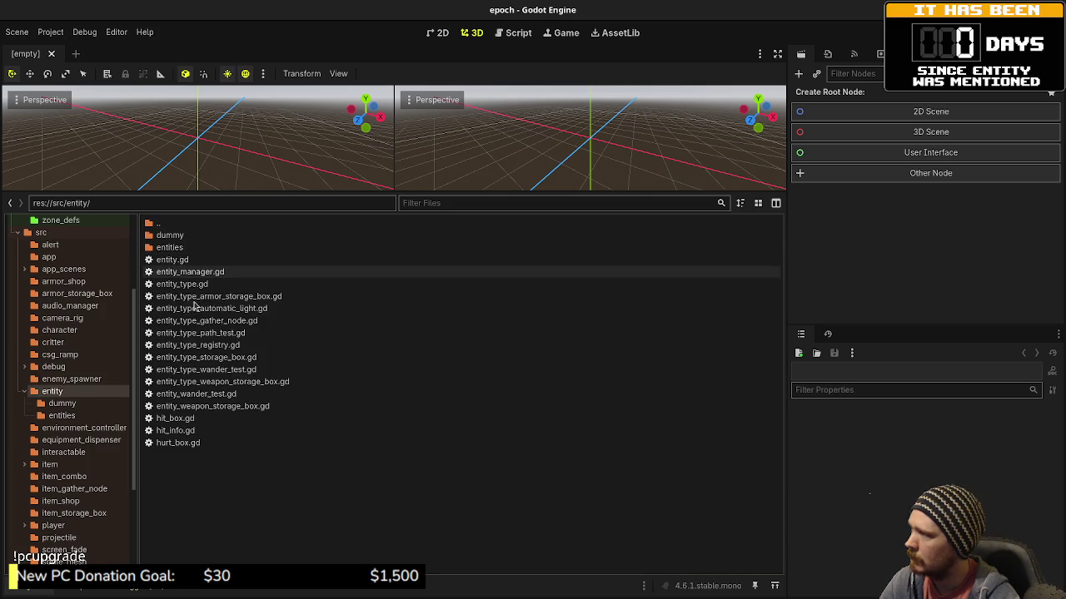
Move the ten scripts from entity_type_armor_storage_box.gd to entity_weapon_storage_box.gd into entities, then open it
click(198, 300)
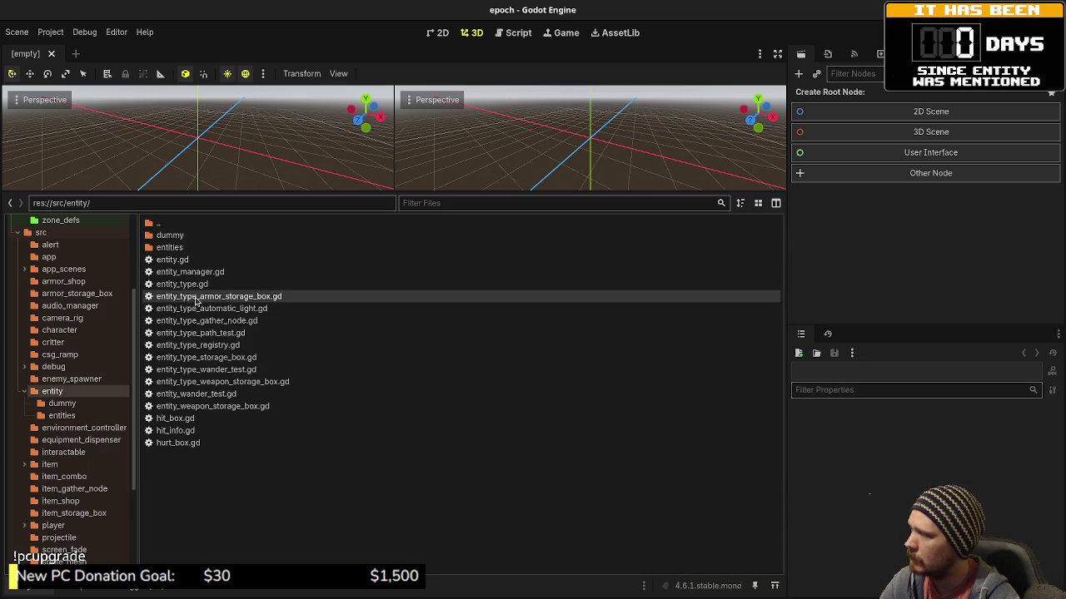
shift+click(212, 406)
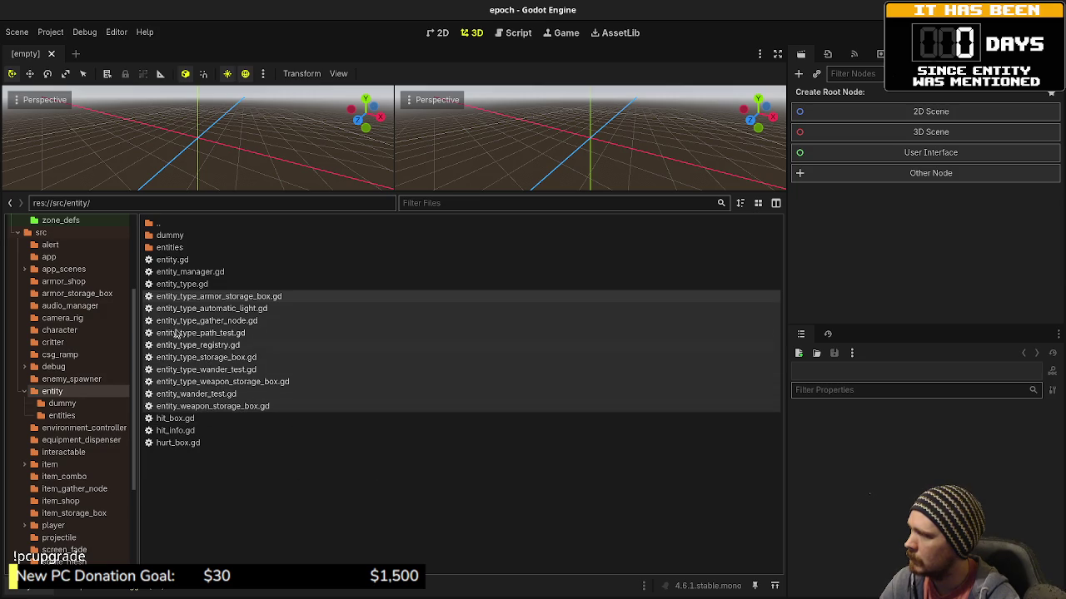
drag(177, 321, 171, 248)
click(570, 330)
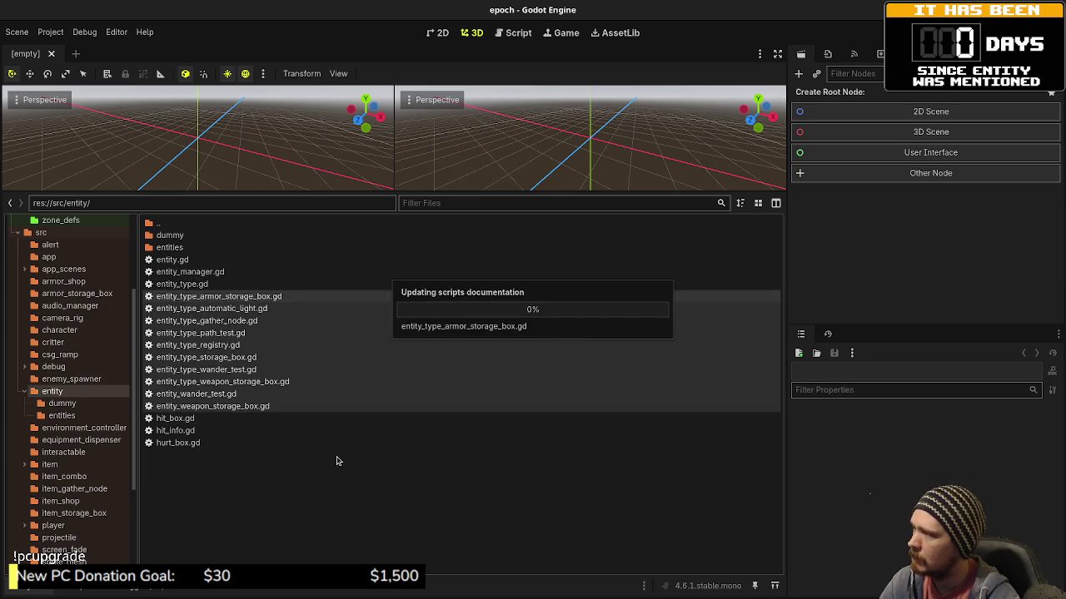
double_click(190, 223)
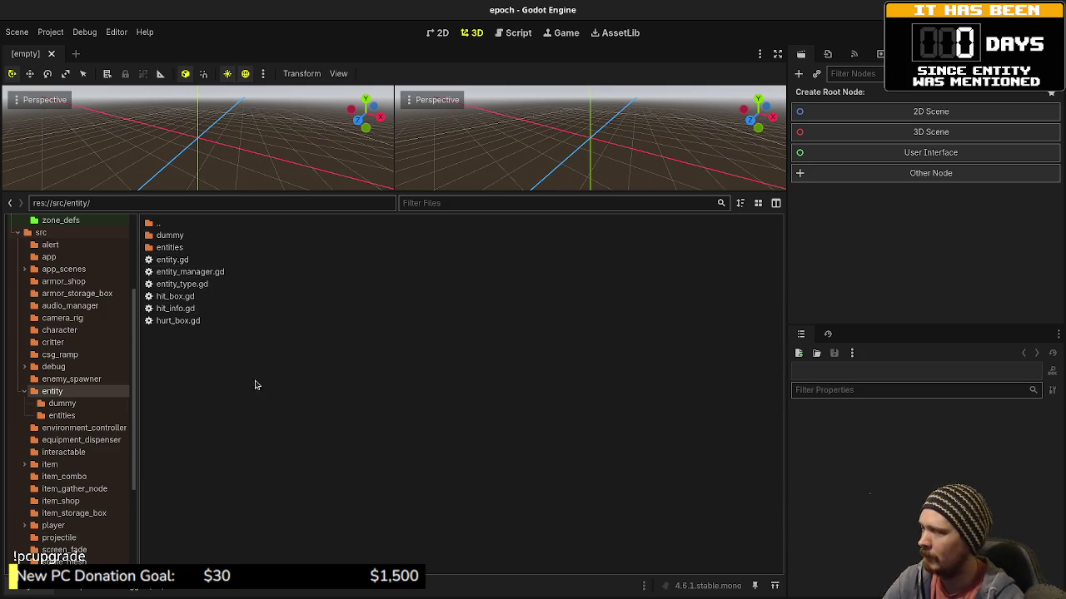
double_click(171, 247)
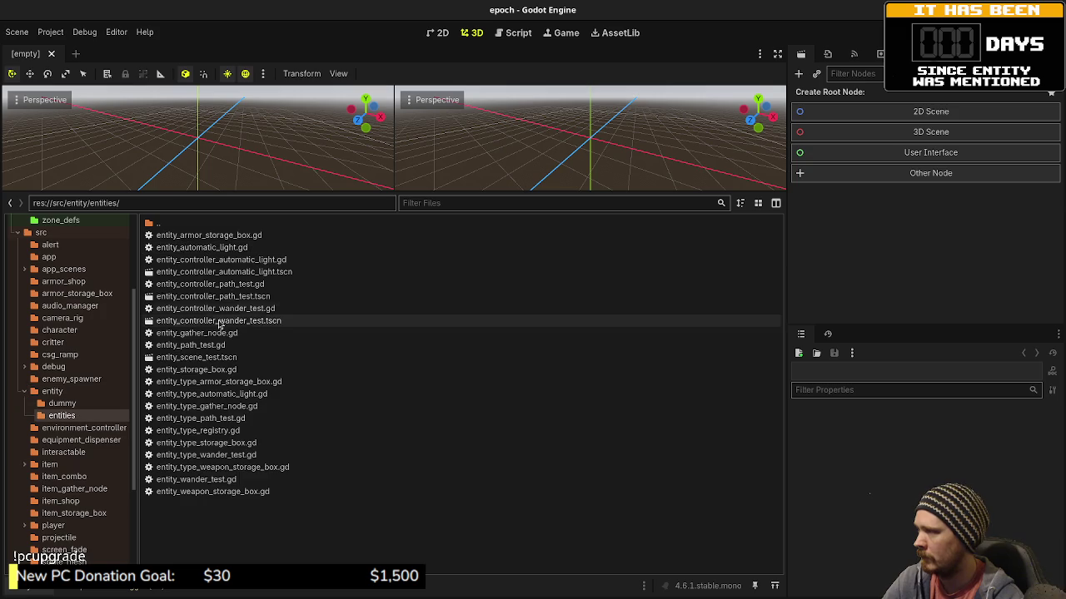
Create a new folder named entity_armor_storage_box inside entities
right_click(227, 513)
click(288, 512)
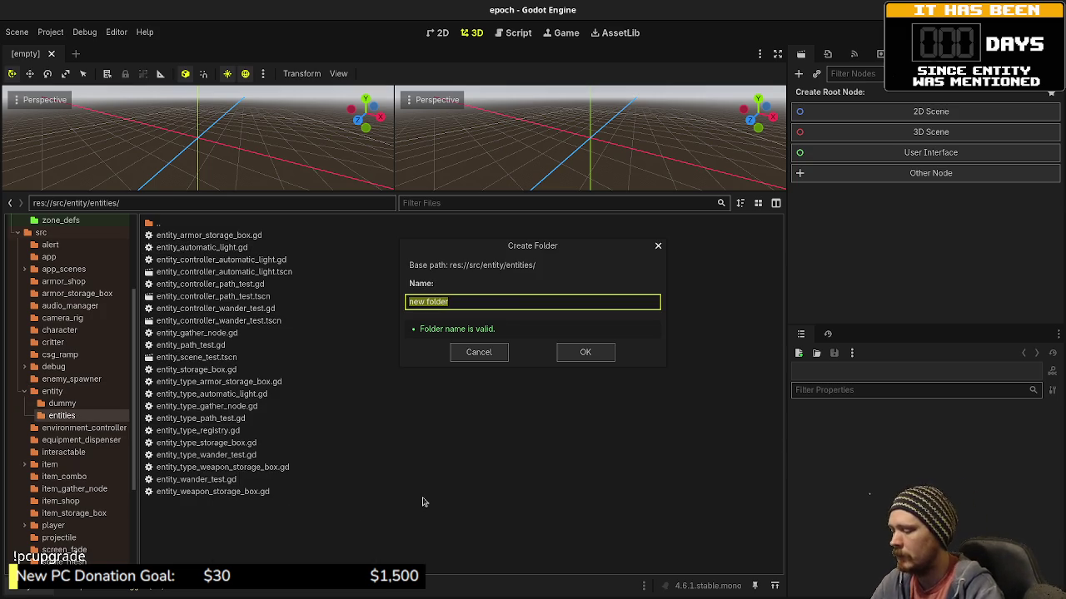
text(entity_)
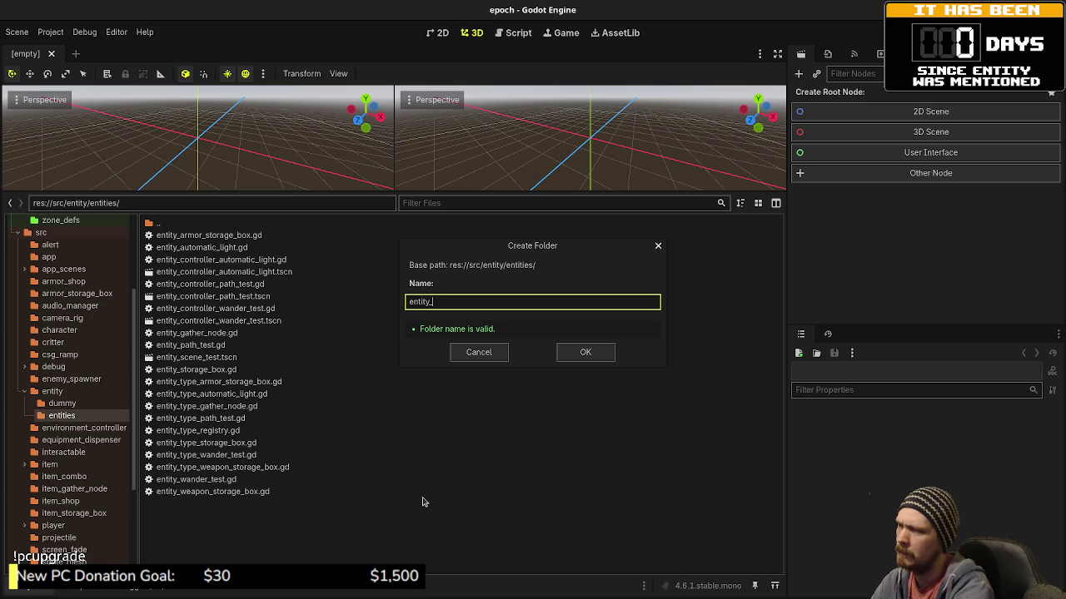
text(storage_box)
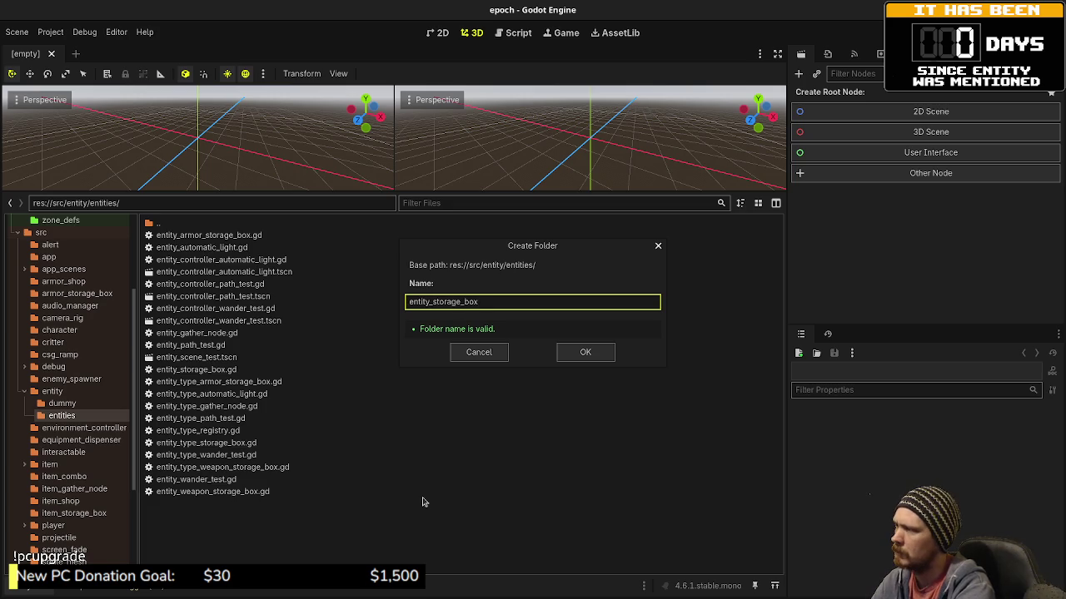
key(BackSpace)
key(BackSpace)
key(BackSpace)
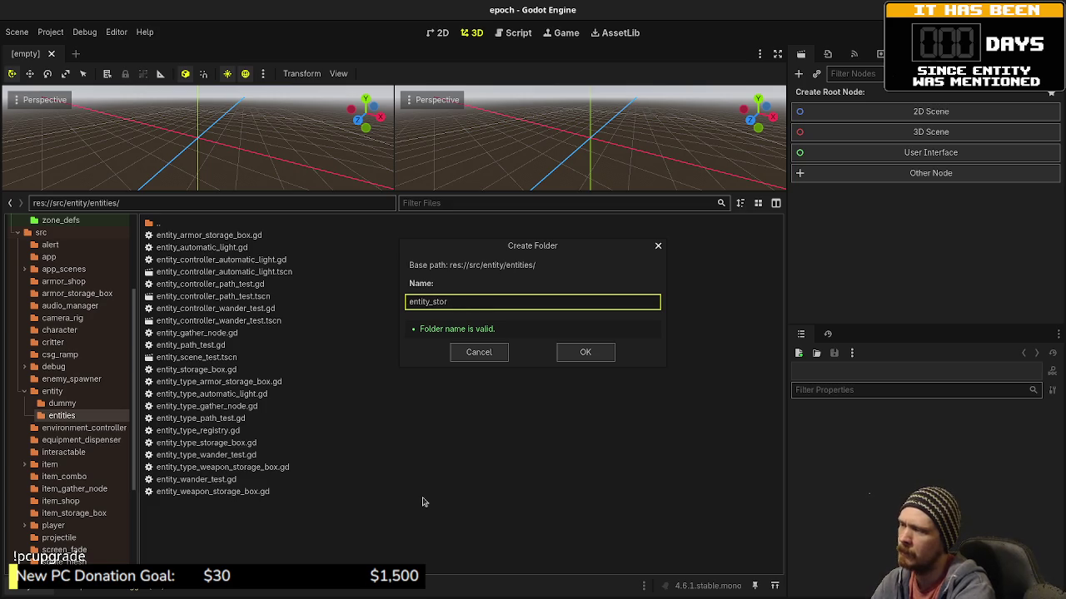
key(BackSpace)
text(rmor)
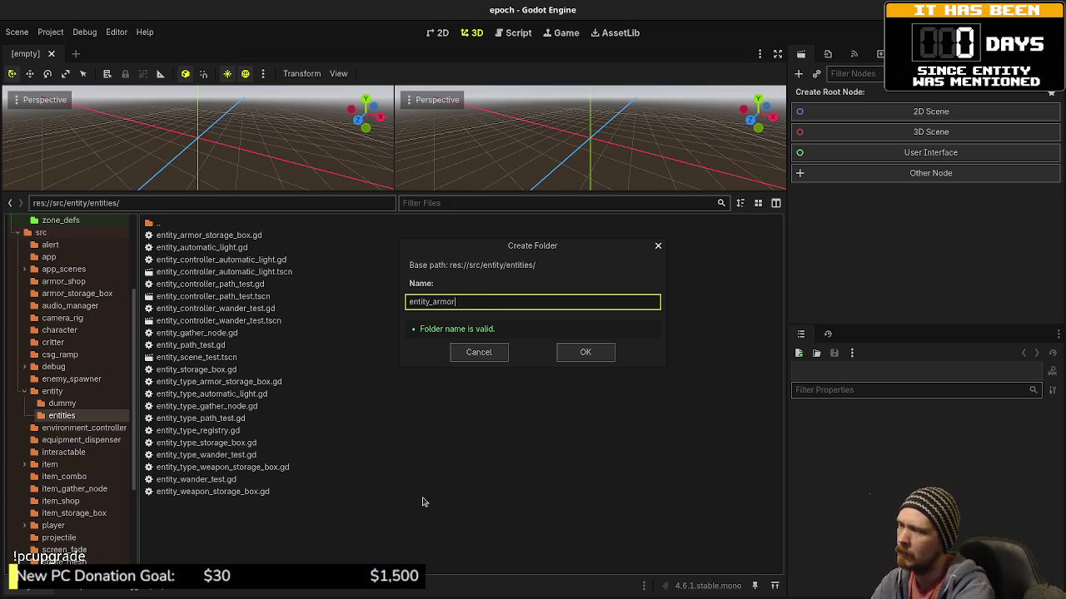
text(_storage)
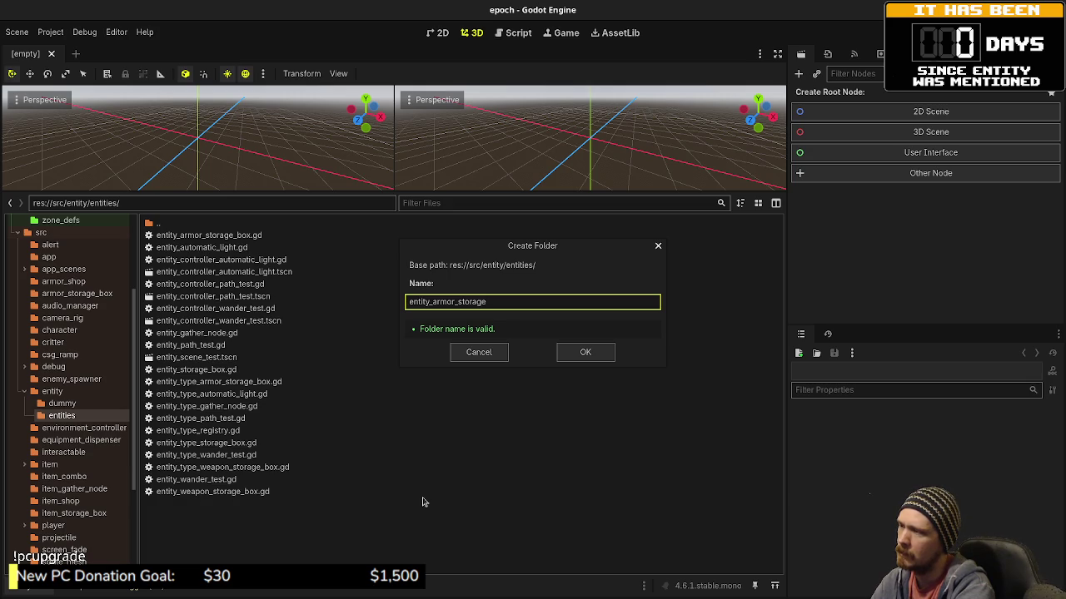
text(_box)
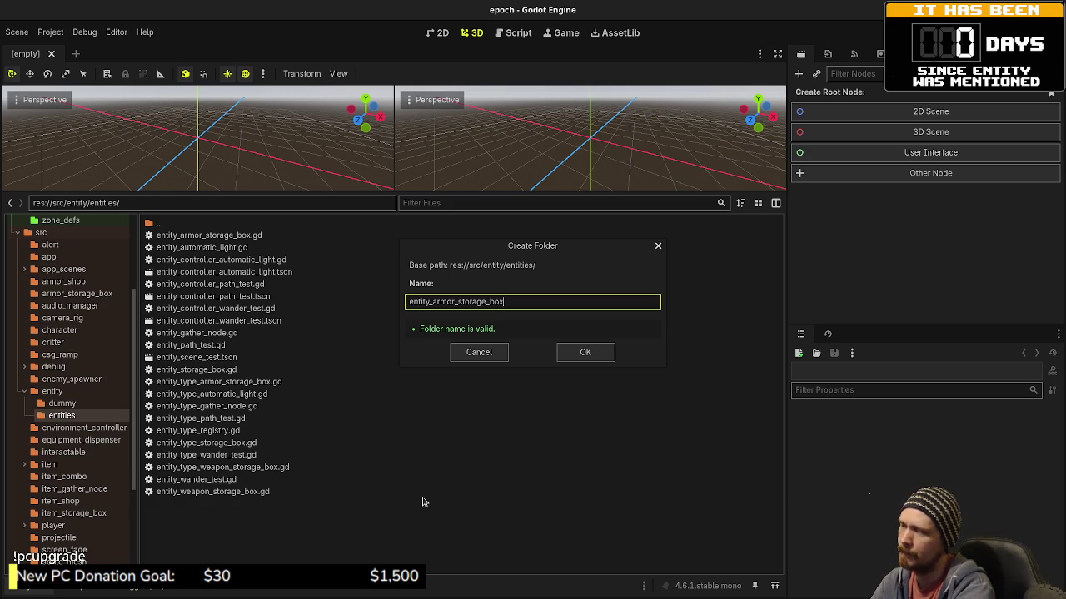
key(Return)
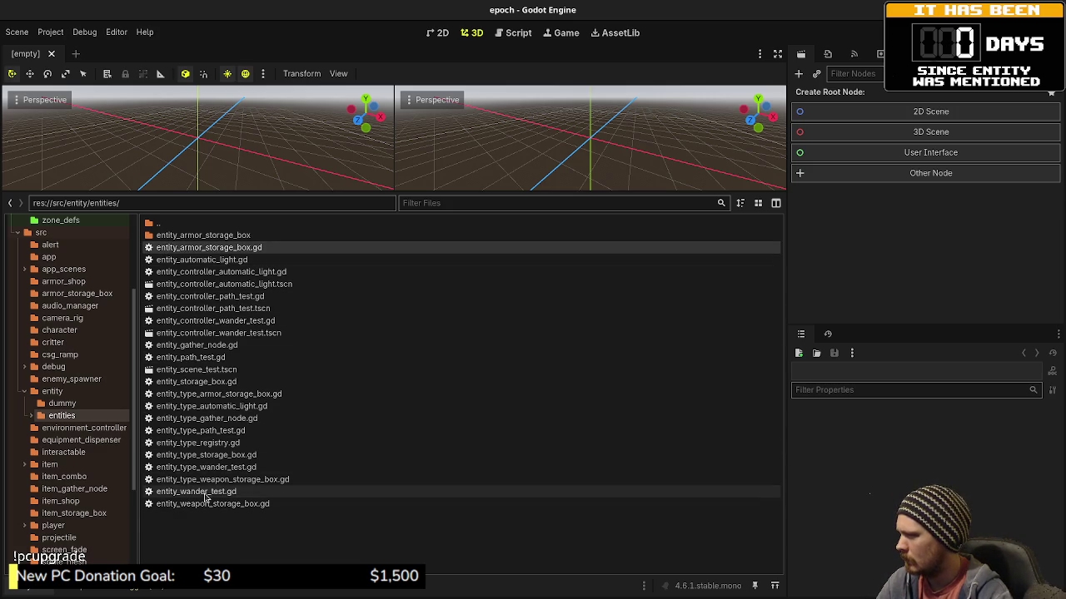
Move entity_armor_storage_box.gd and entity_type_armor_storage_box.gd into entity_armor_storage_box, then return to entities
ctrl+click(209, 395)
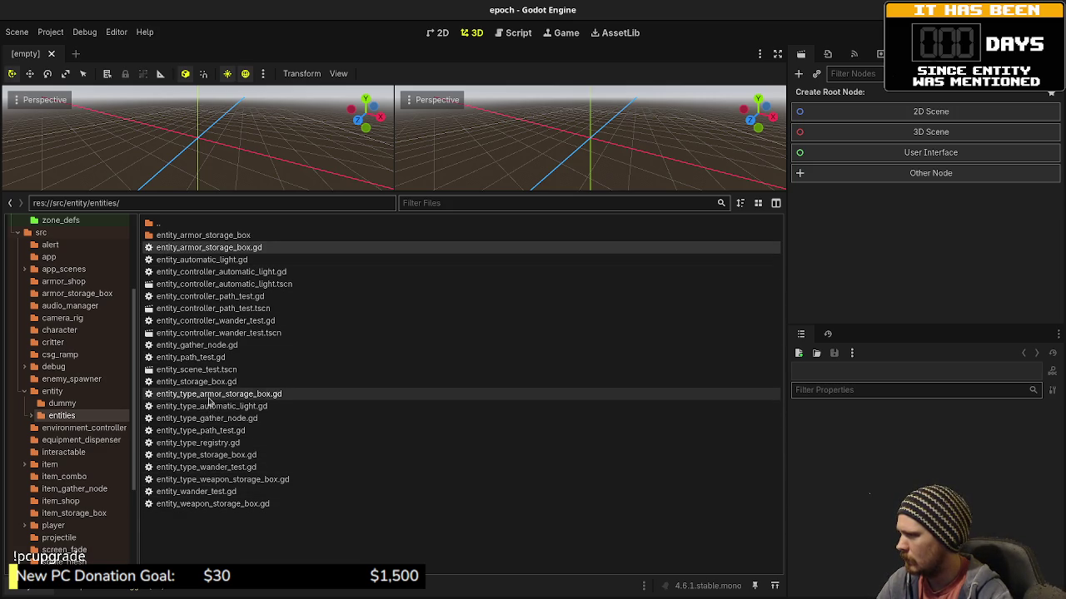
mouse_move(195, 396)
mouse_down()
mouse_move(225, 318)
mouse_move(204, 234)
mouse_up()
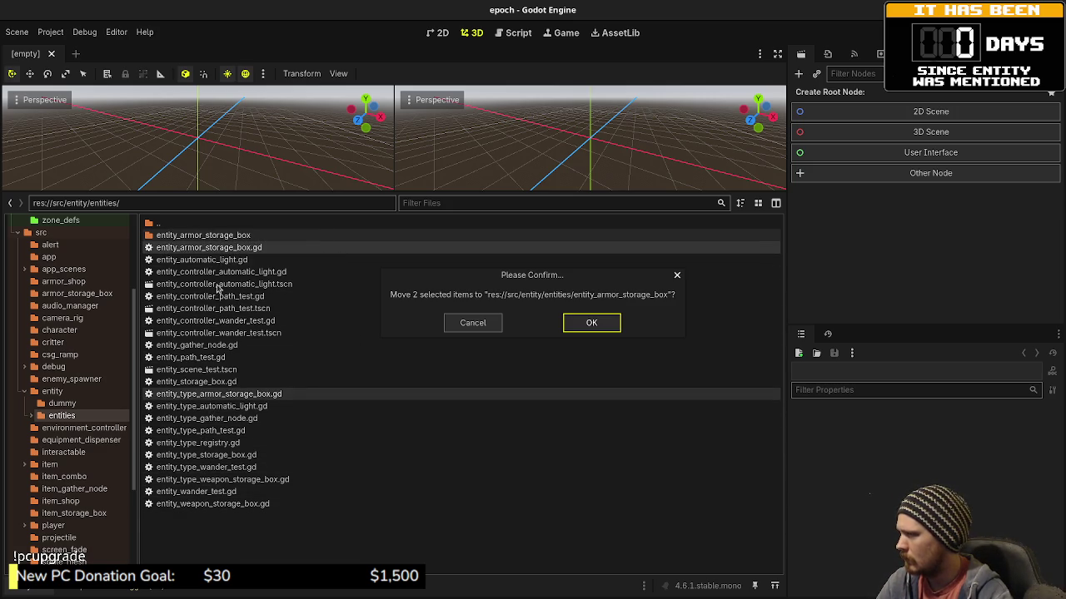
click(595, 323)
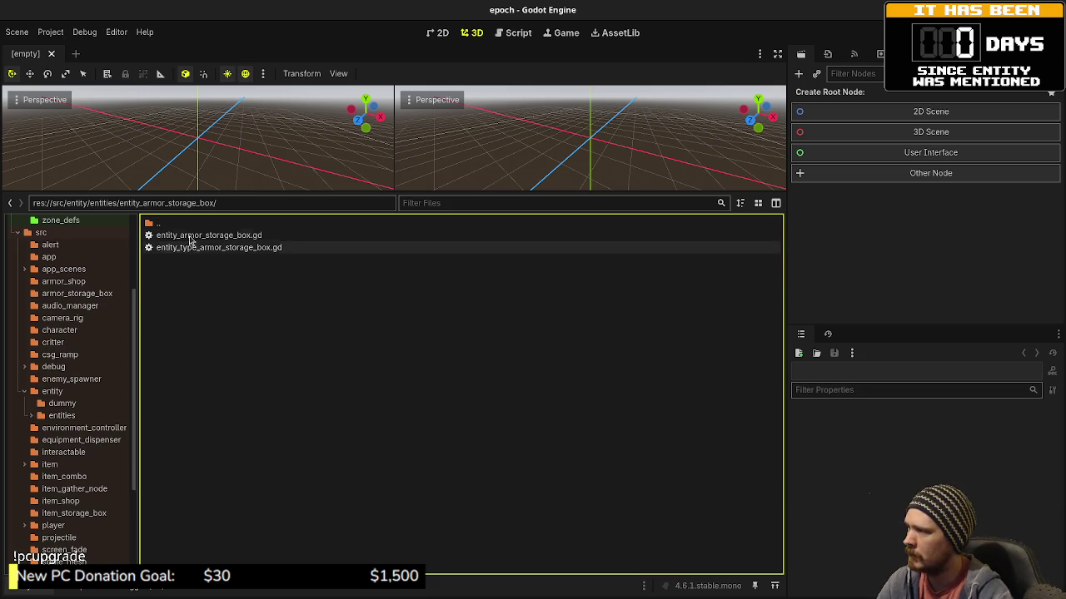
double_click(169, 224)
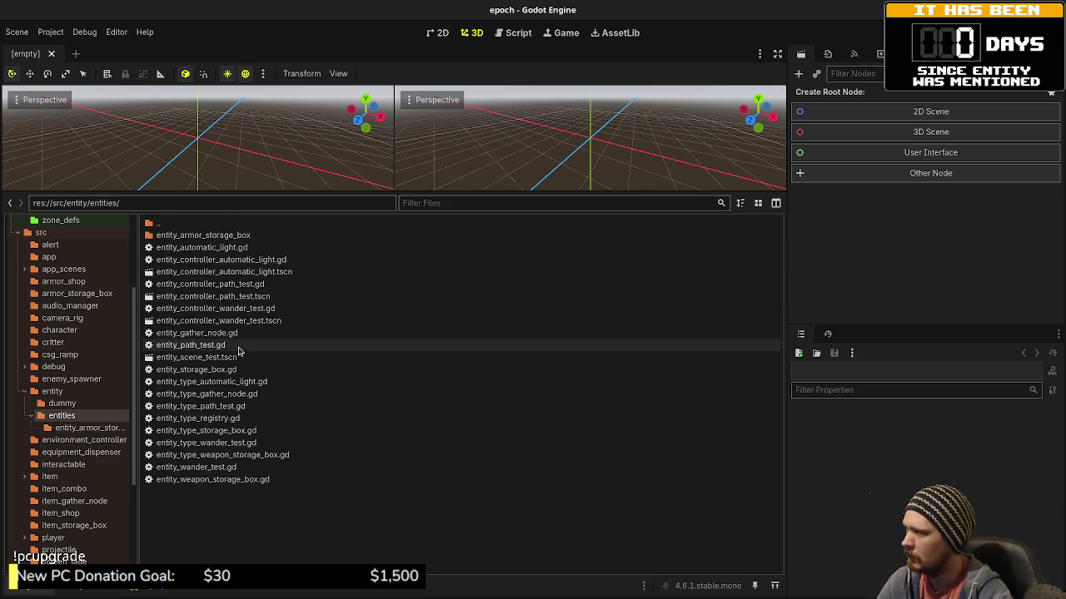
Create a new folder named entity_automatic_light in entities
right_click(223, 501)
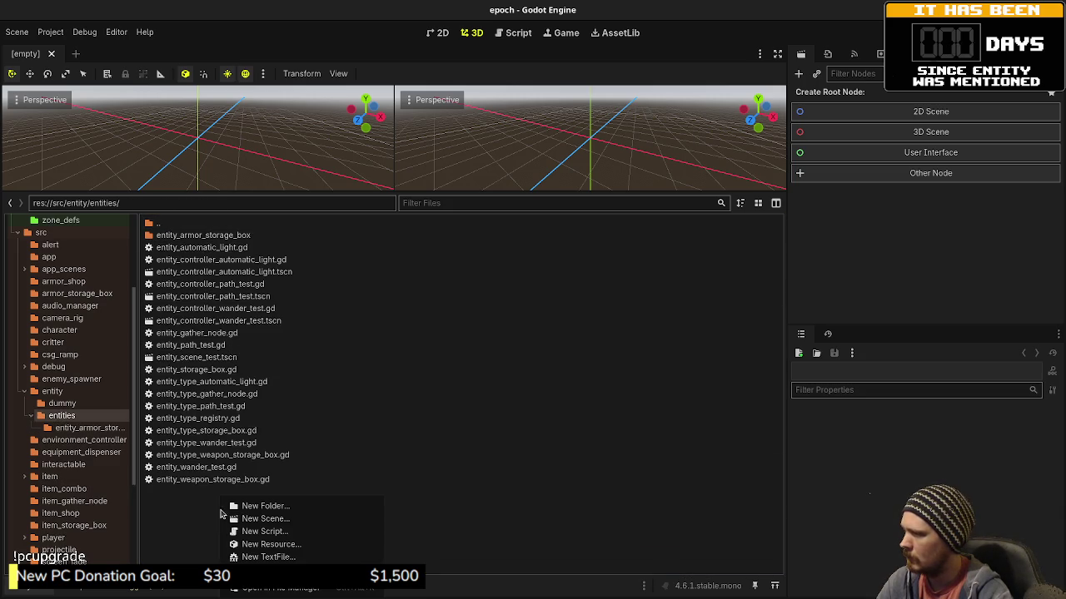
click(292, 509)
text(entity_automatic_light)
key(Return)
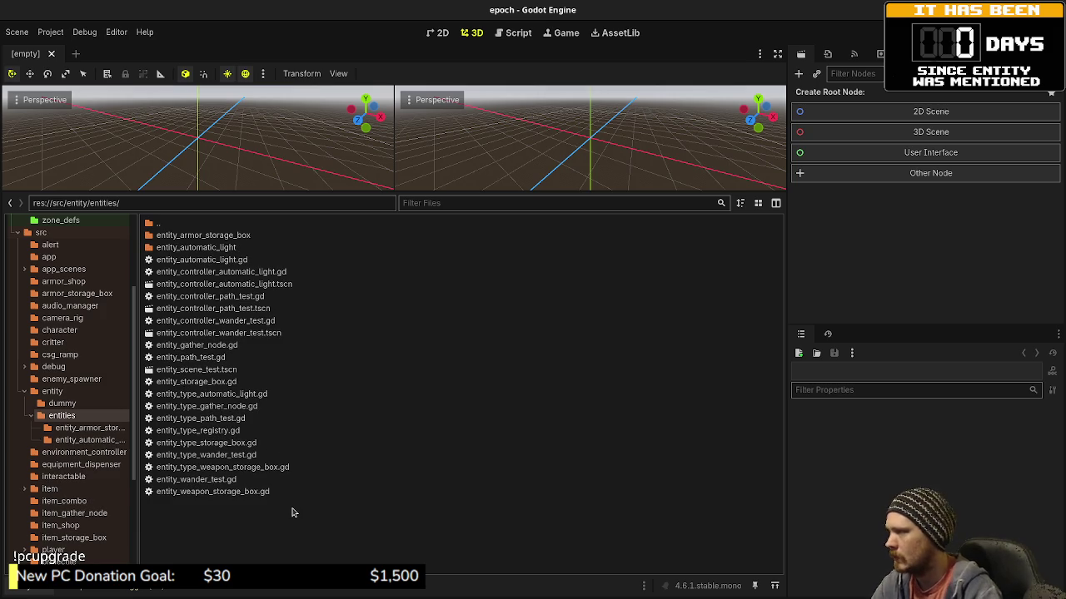
Move entity_automatic_light.gd and entity_type_automatic_light.gd into entity_automatic_light
click(204, 260)
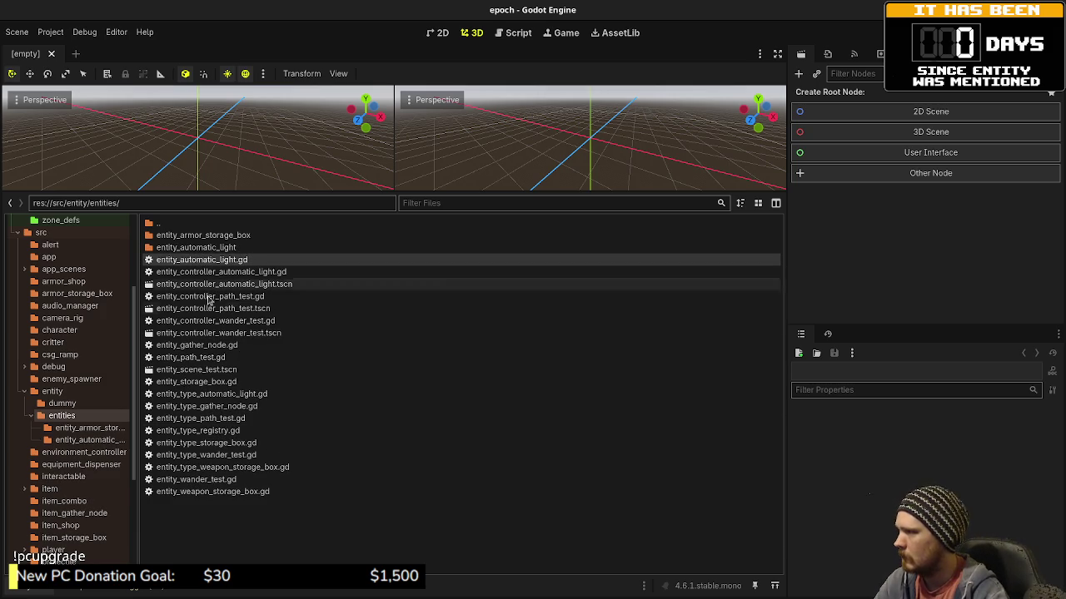
click(192, 394)
drag(185, 265, 197, 248)
click(596, 323)
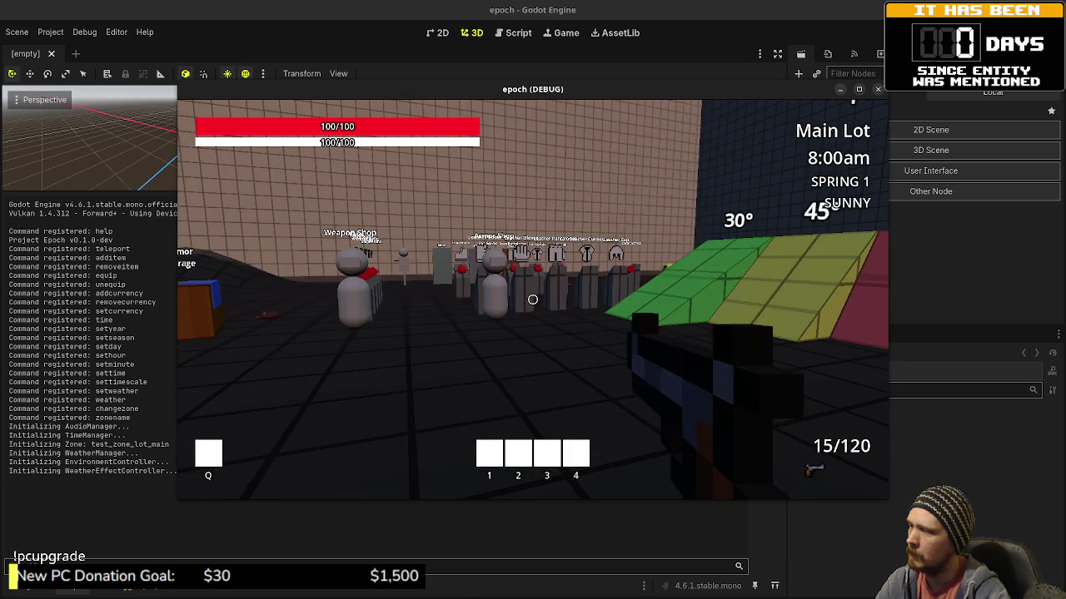
In the running game, walk to the storage boxes, test Item Storage, then stop the playtest
key(s)
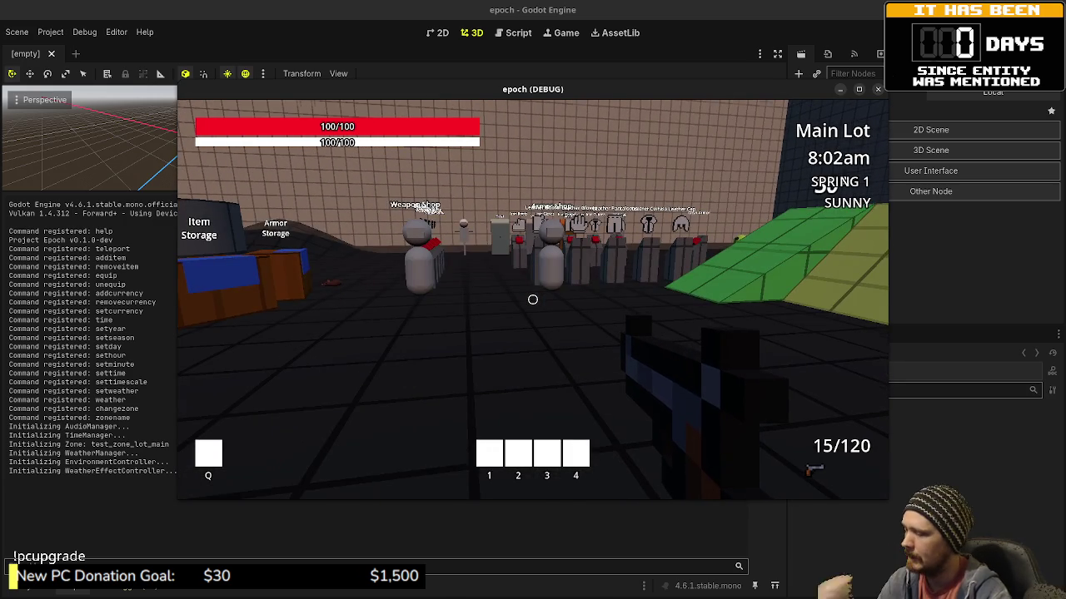
key(w)
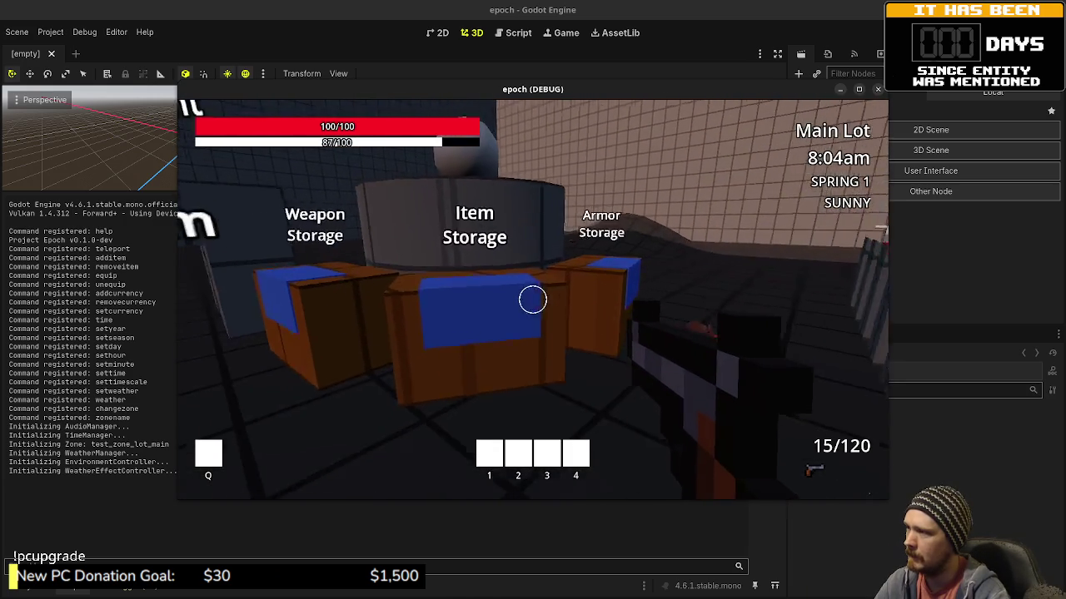
key(e)
key(e)
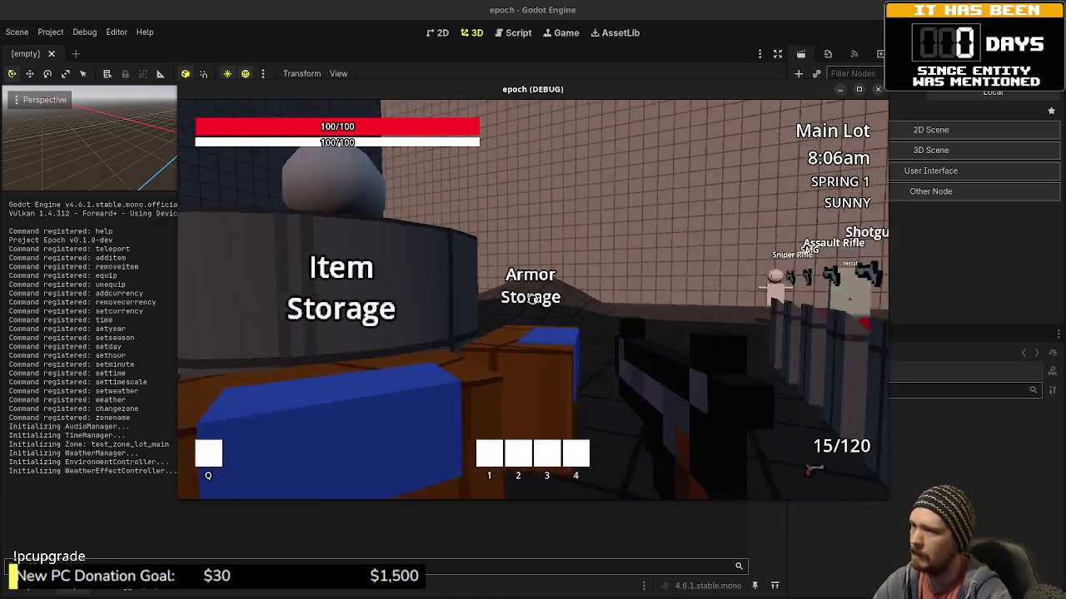
key(Escape)
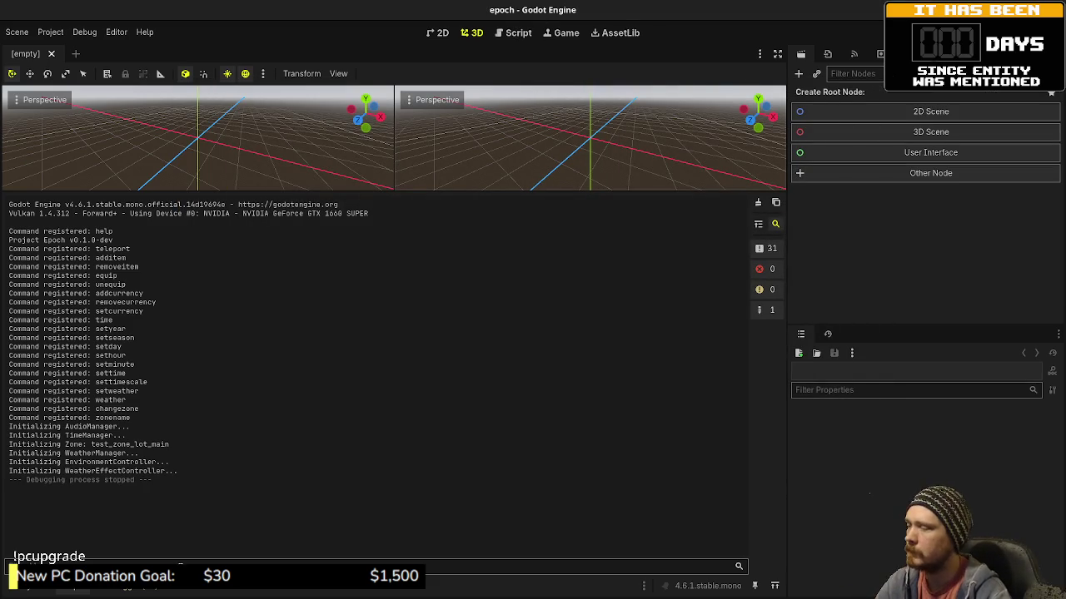
Move entity_controller_automatic_light.gd into entity_automatic_light and return to entities
click(33, 586)
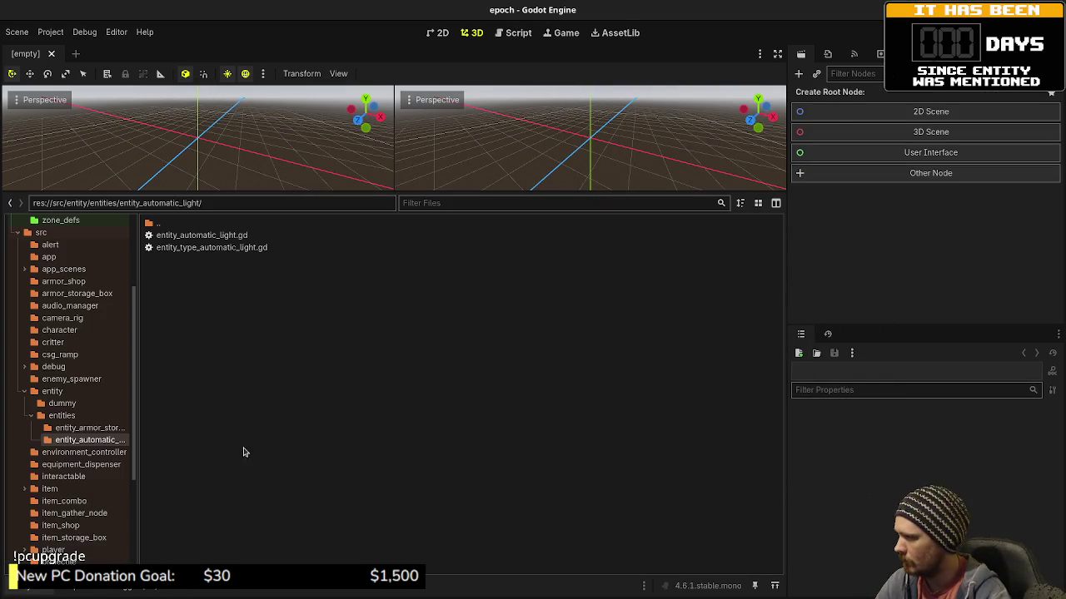
double_click(194, 223)
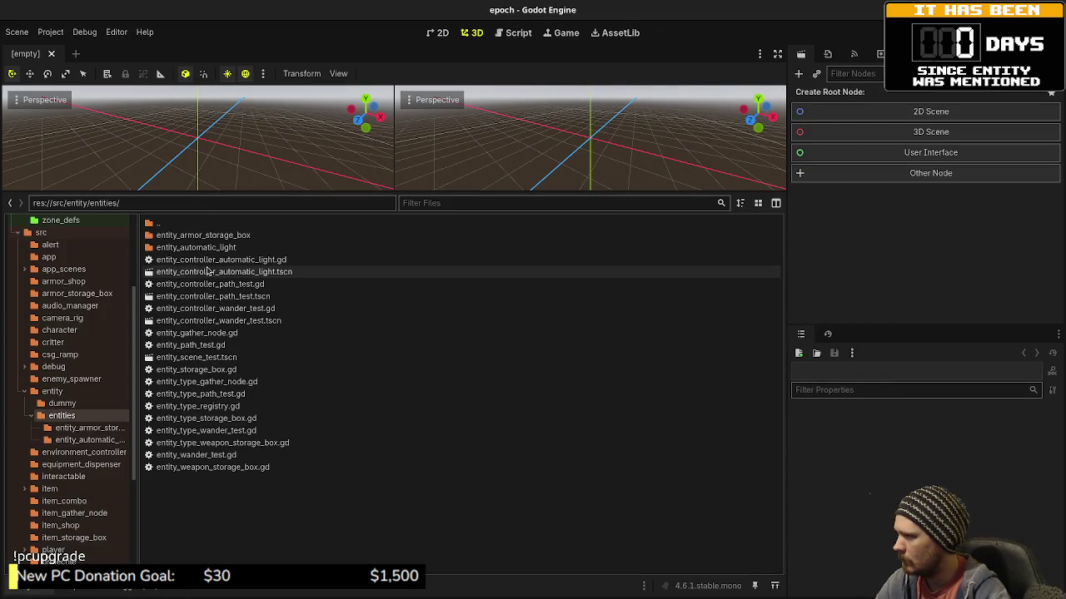
mouse_move(186, 262)
mouse_down()
mouse_move(177, 264)
mouse_move(195, 249)
mouse_up()
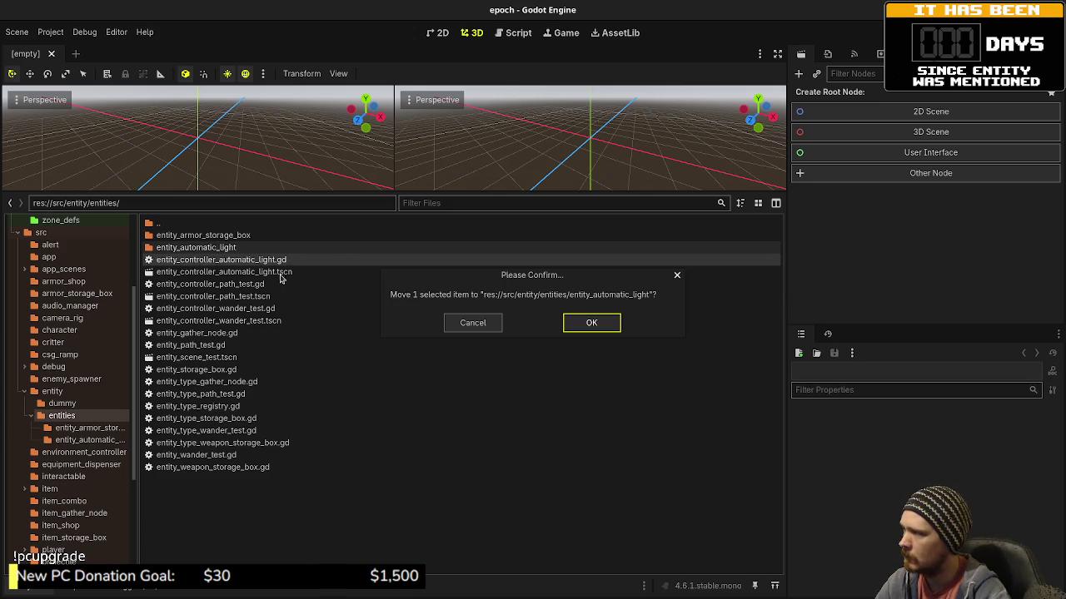
click(614, 323)
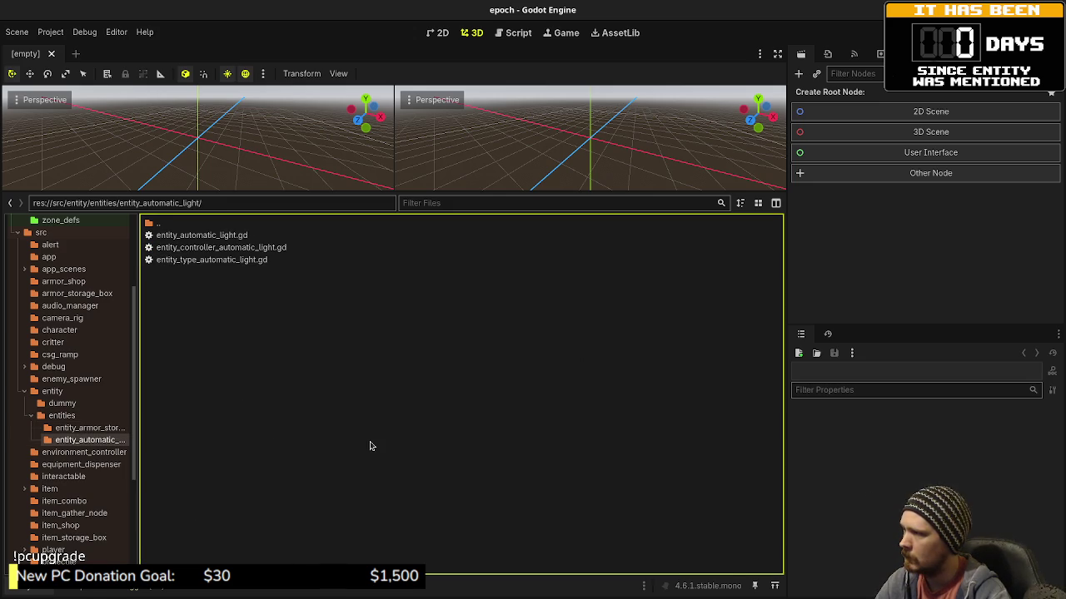
double_click(159, 222)
Check the armor storage box folder's files, then go back to src/entity/entities
right_click(217, 501)
click(203, 239)
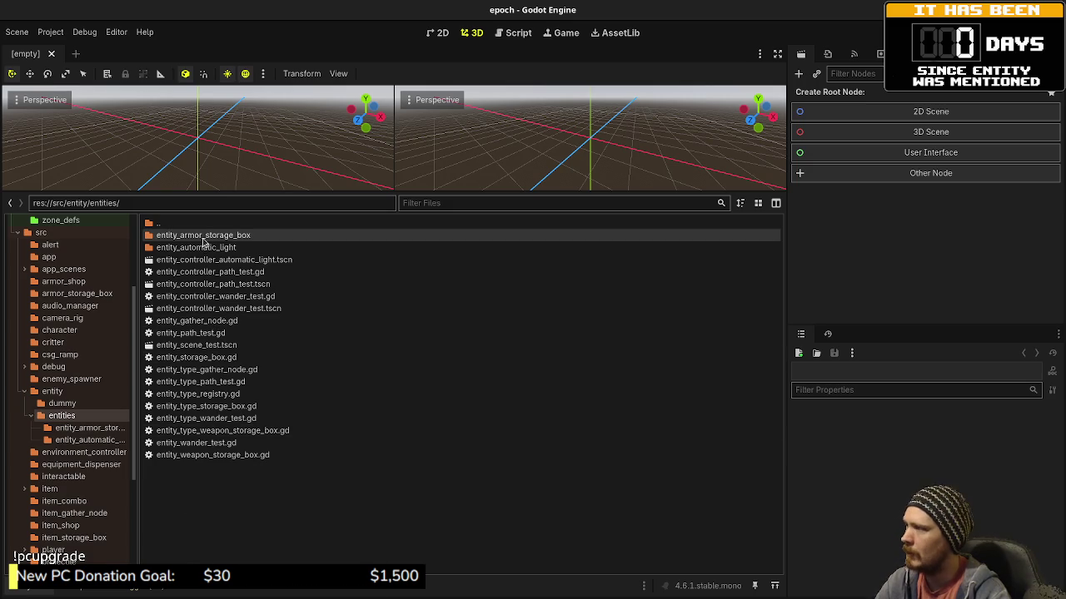
double_click(207, 240)
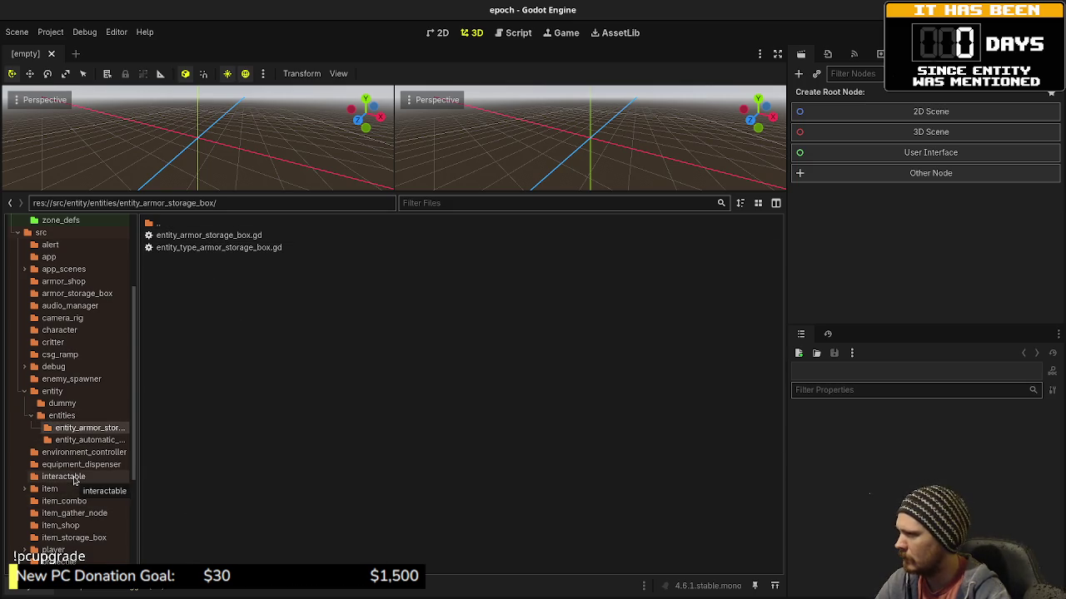
click(96, 297)
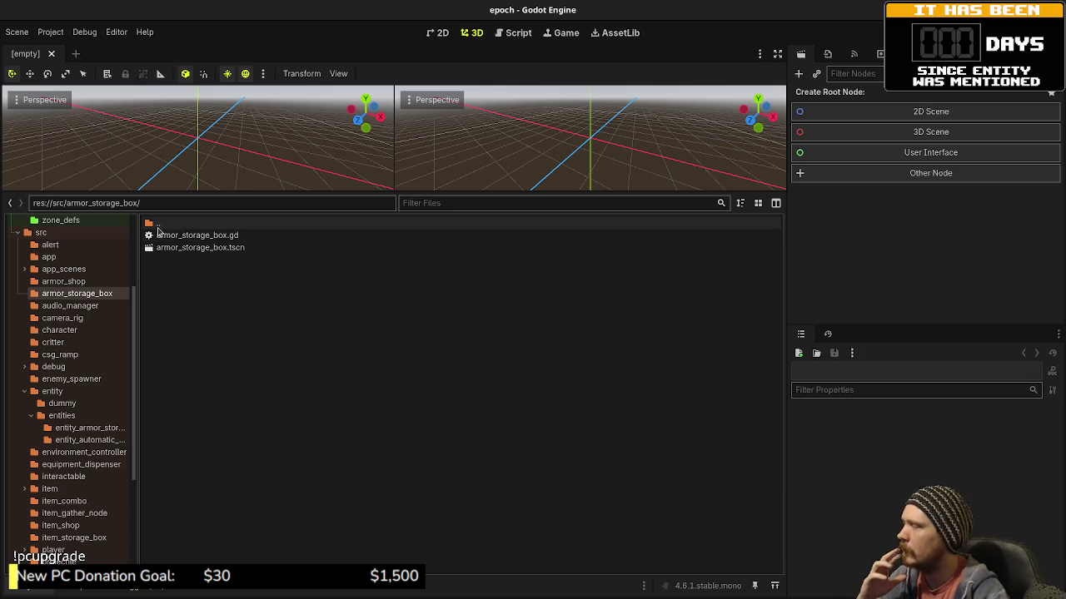
click(62, 416)
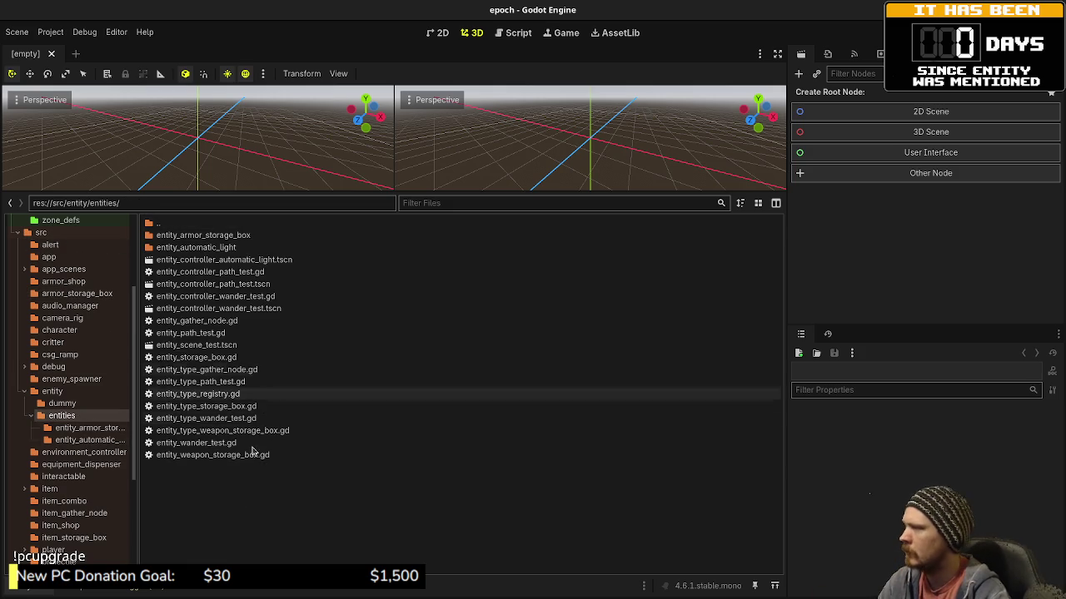
right_click(225, 496)
Create a new folder named entity_gather_node in entities
click(298, 503)
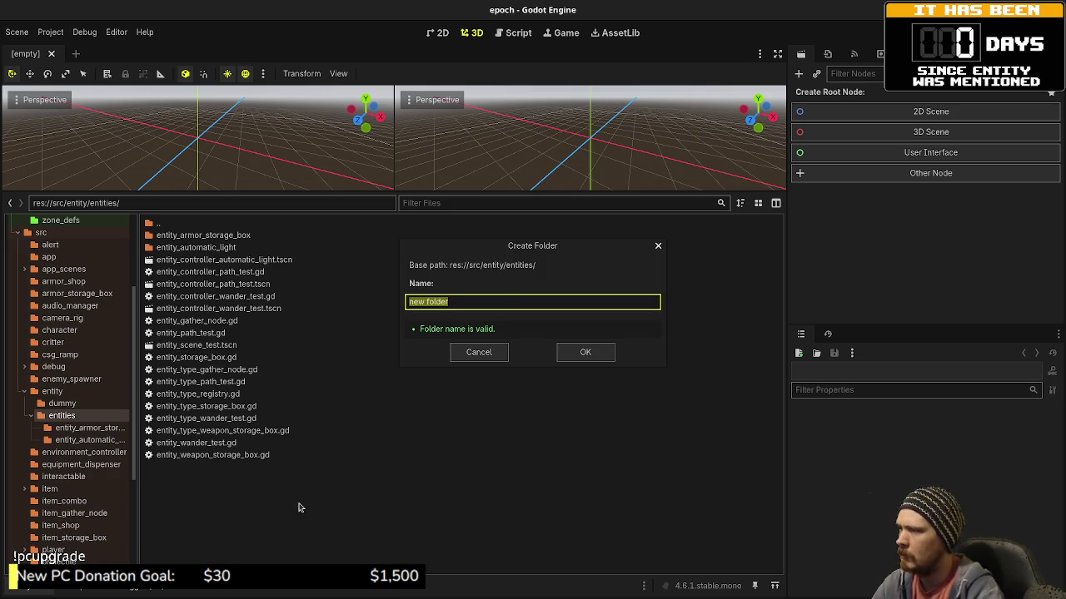
text(entity_g)
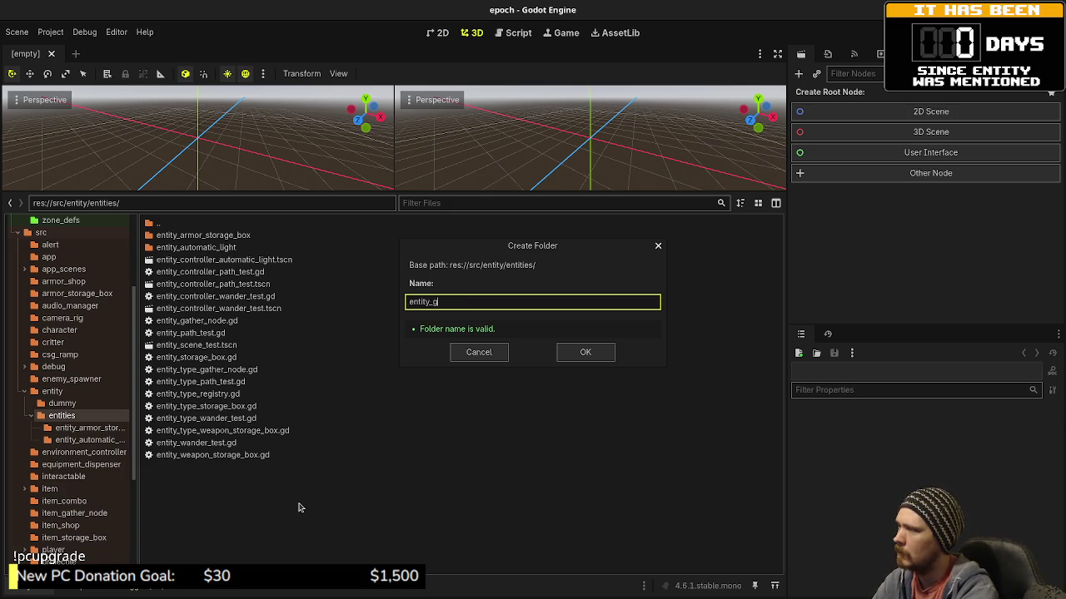
text(ather_node)
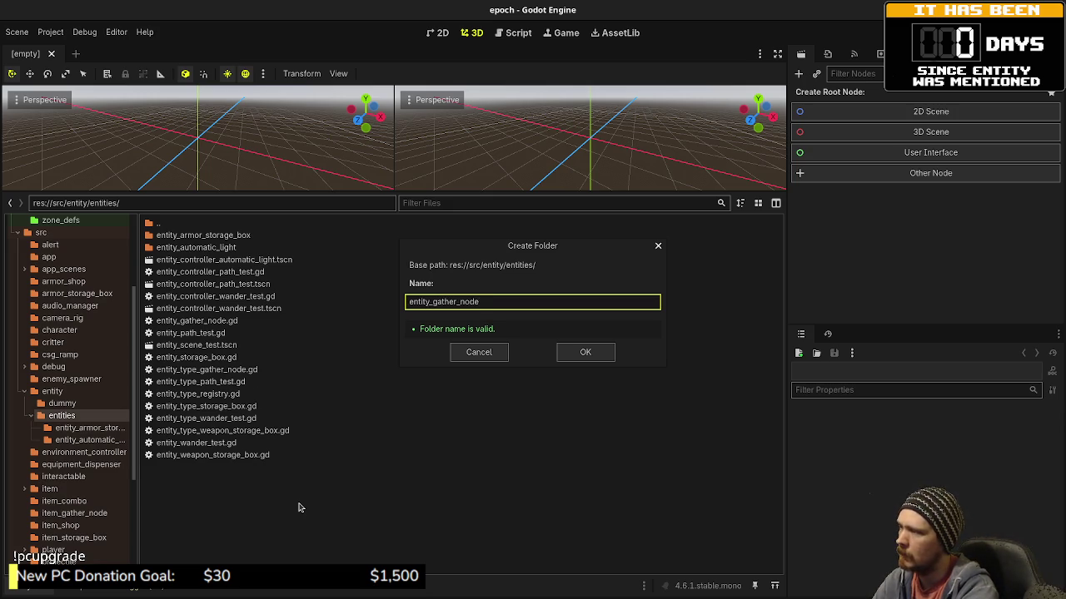
key(Return)
Move entity_gather_node.gd and entity_type_gather_node.gd into entity_gather_node
click(187, 335)
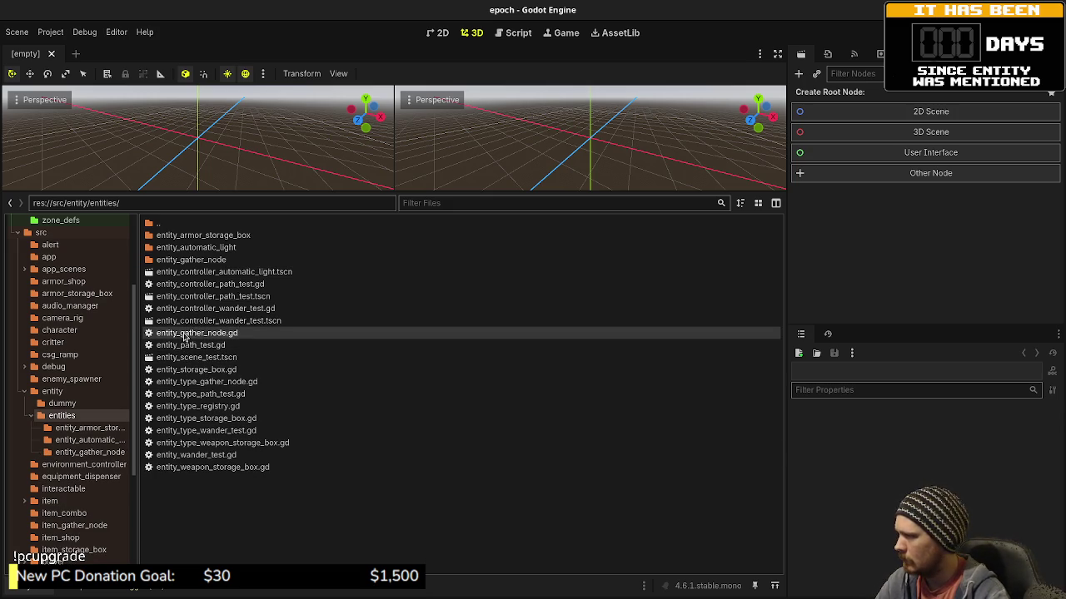
ctrl+click(192, 383)
drag(190, 383, 207, 263)
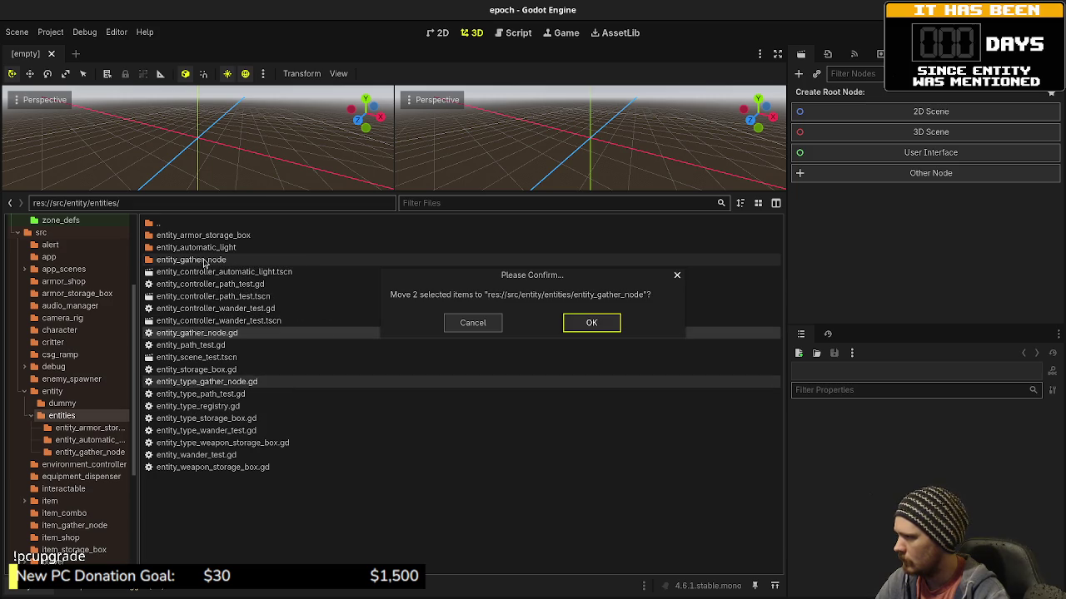
click(577, 321)
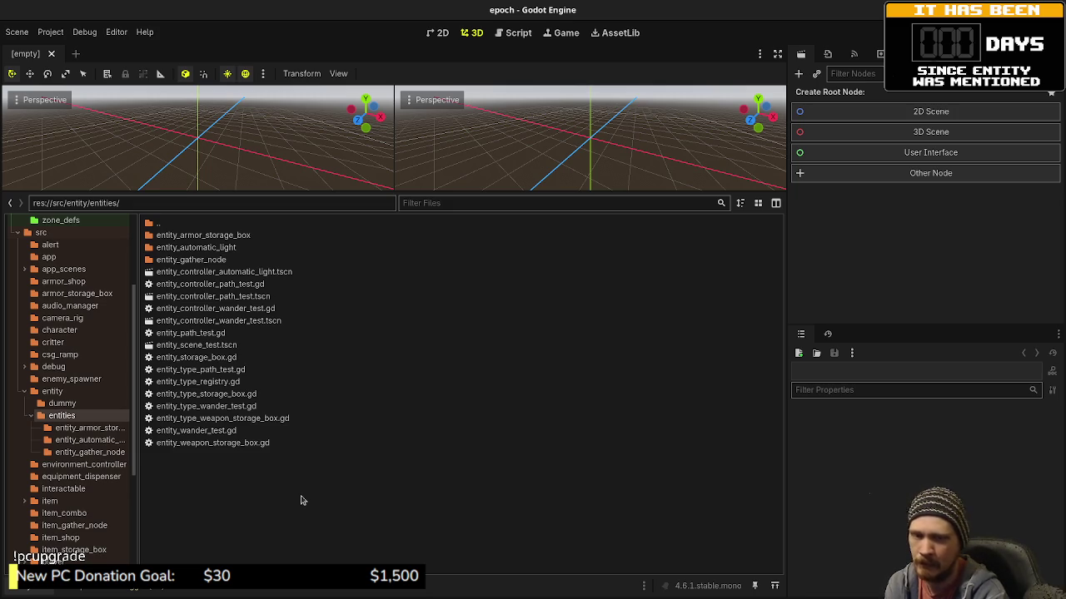
right_click(212, 471)
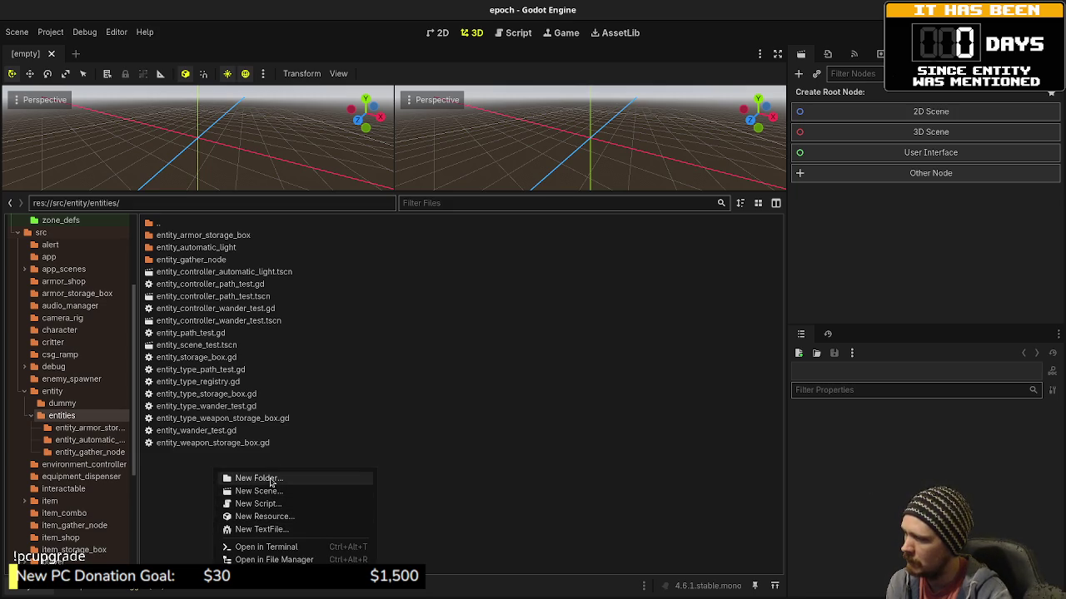
Create a new folder named entity_weapon_storage_box in entities
click(258, 478)
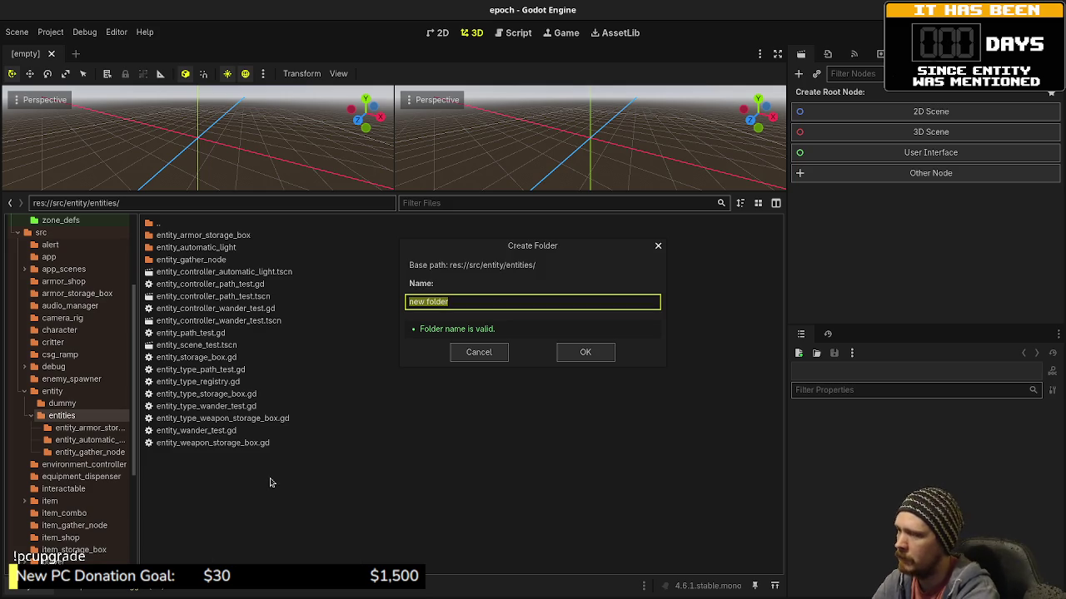
text(entity_)
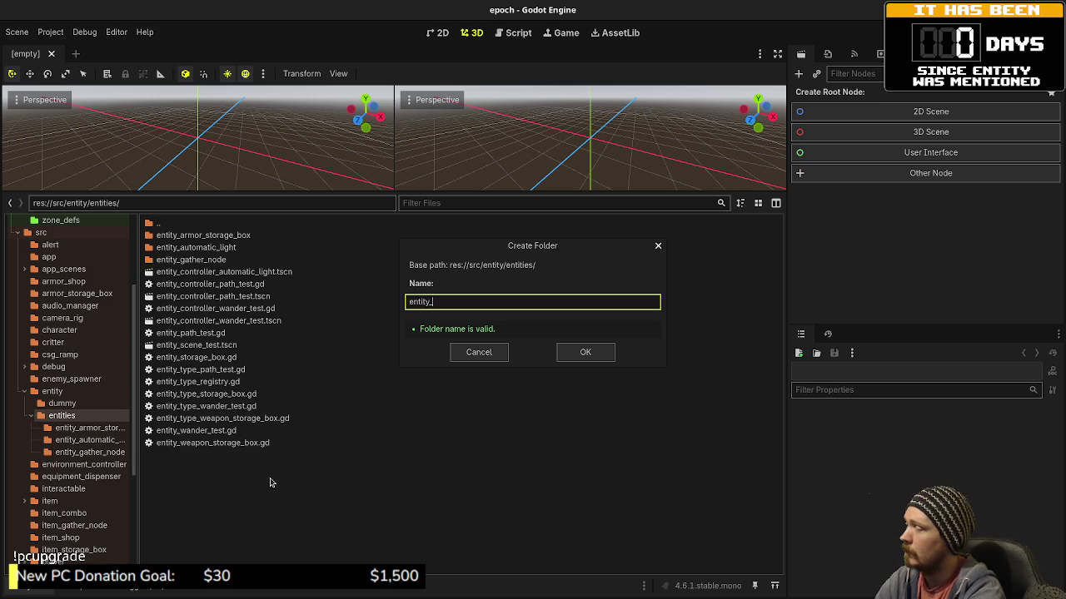
text(weapon)
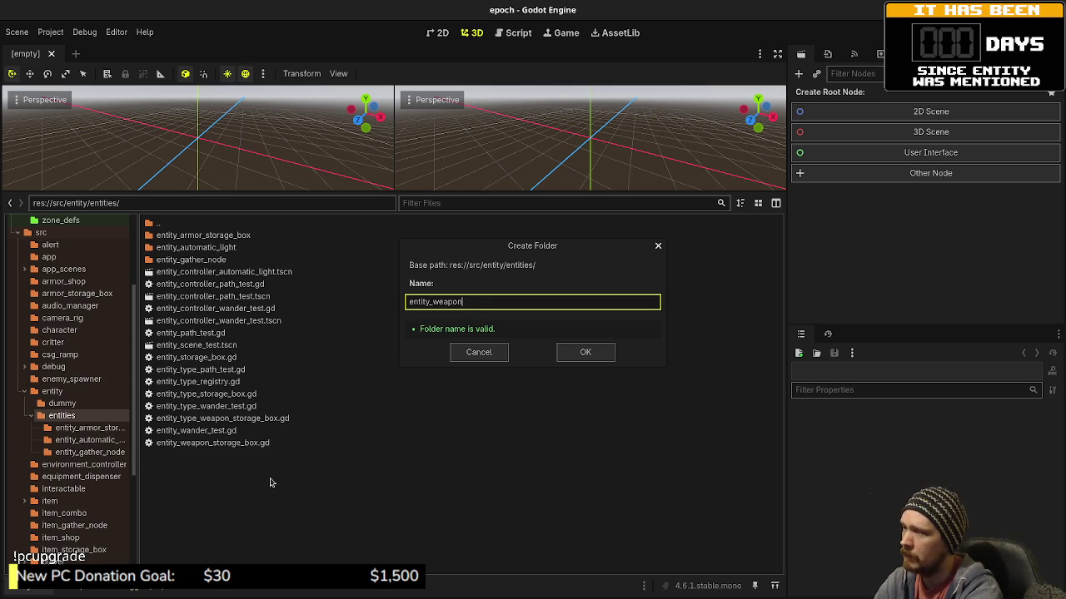
text(_storage_box)
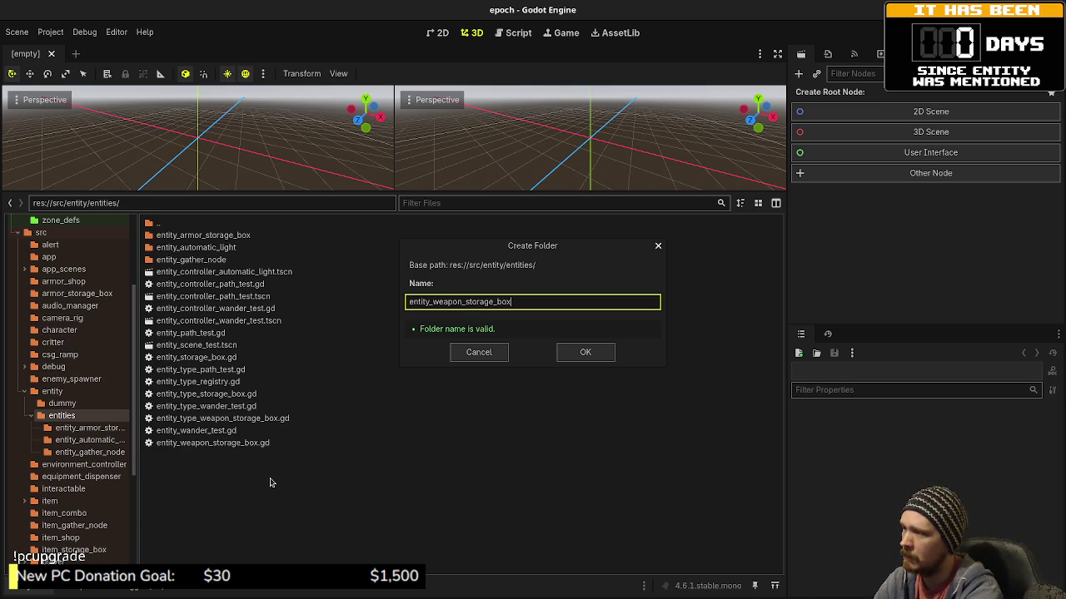
key(Return)
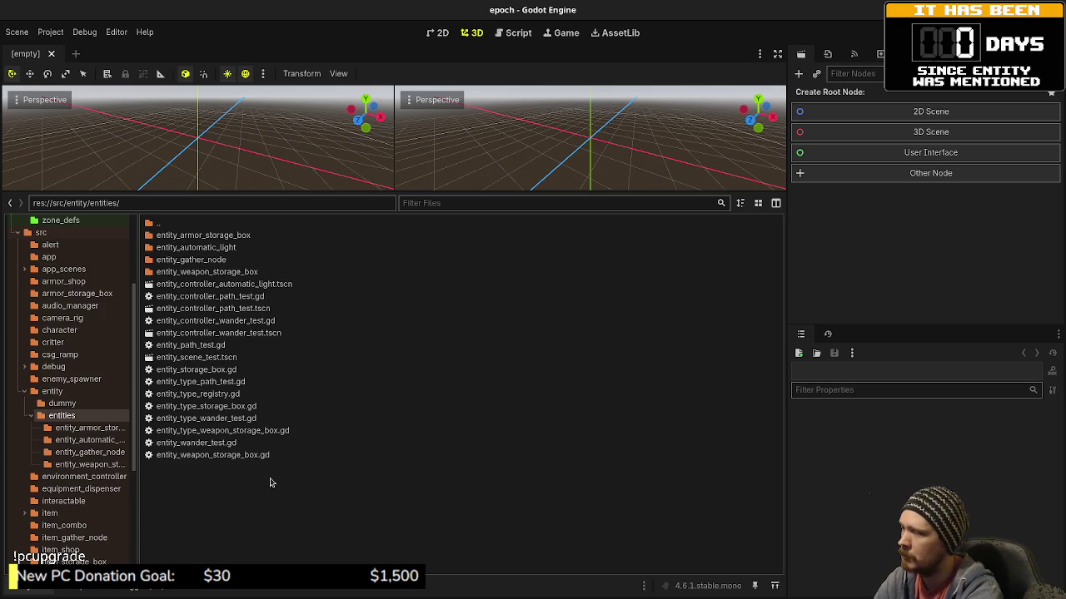
Move entity_weapon_storage_box.gd and entity_type_weapon_storage_box.gd into entity_weapon_storage_box
click(265, 455)
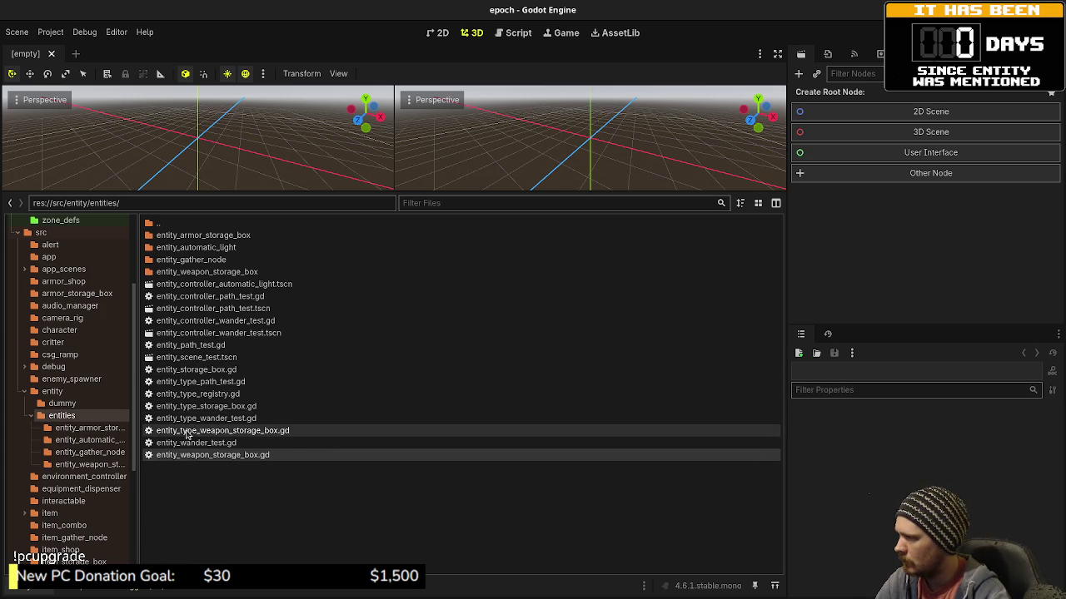
drag(187, 433, 229, 272)
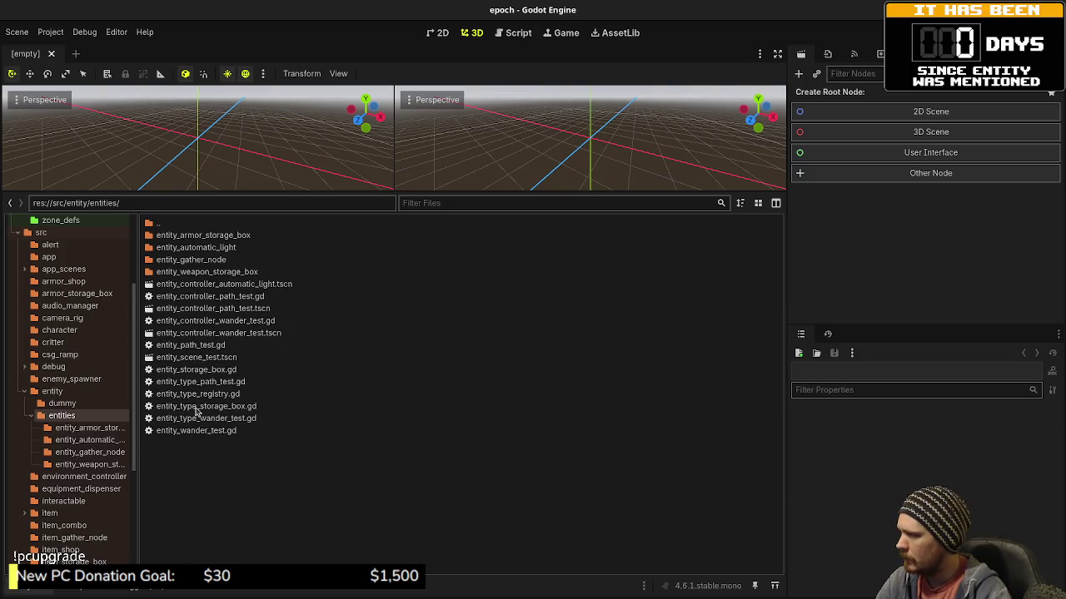
right_click(208, 458)
click(164, 472)
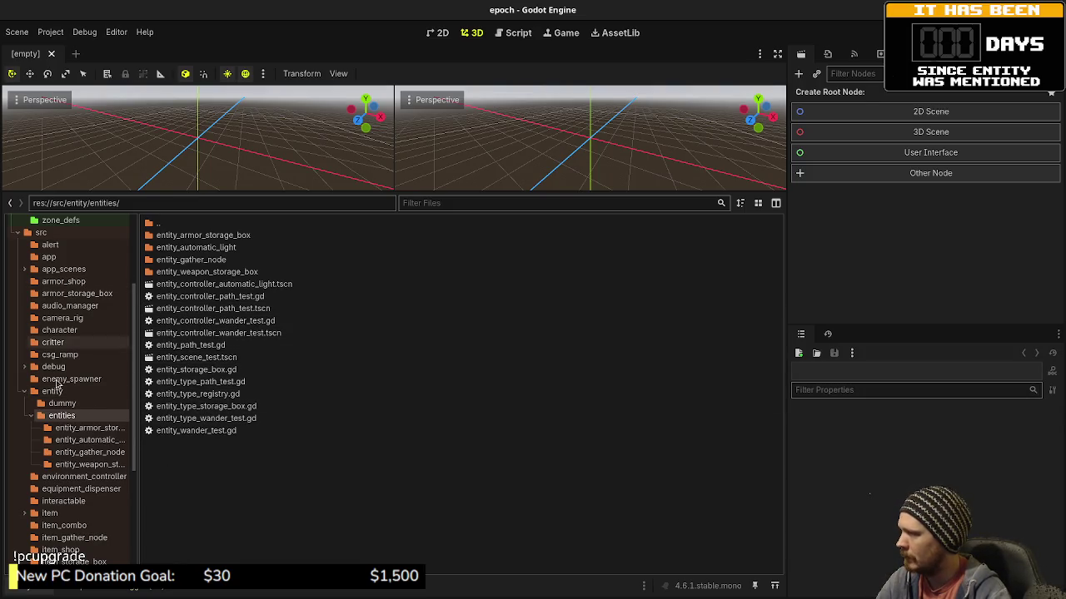
scroll(60, 369, up, 3)
scroll(62, 368, down, 3)
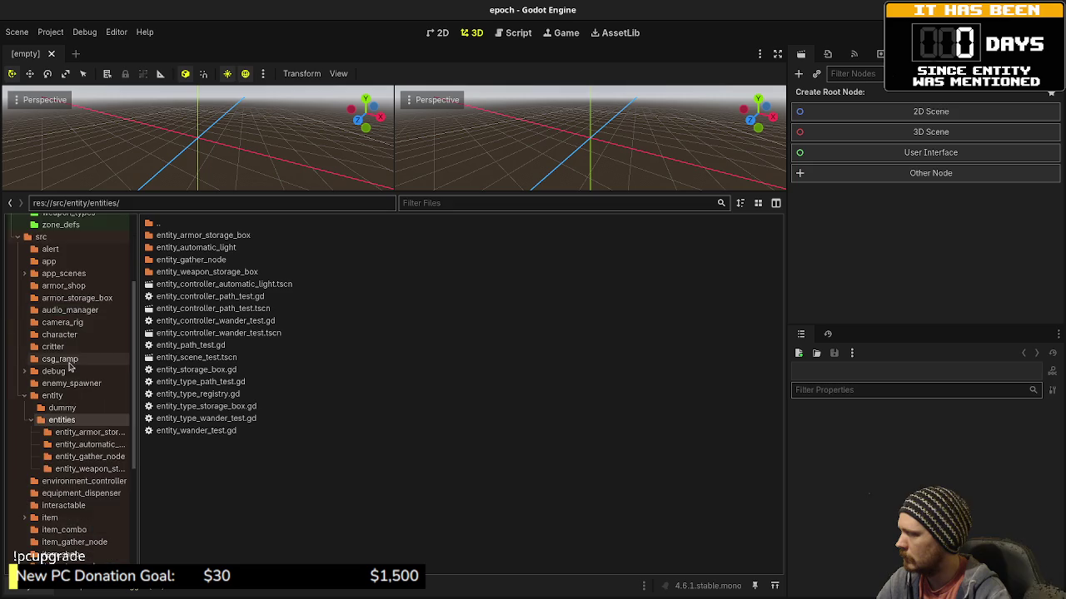
scroll(67, 358, up, 5)
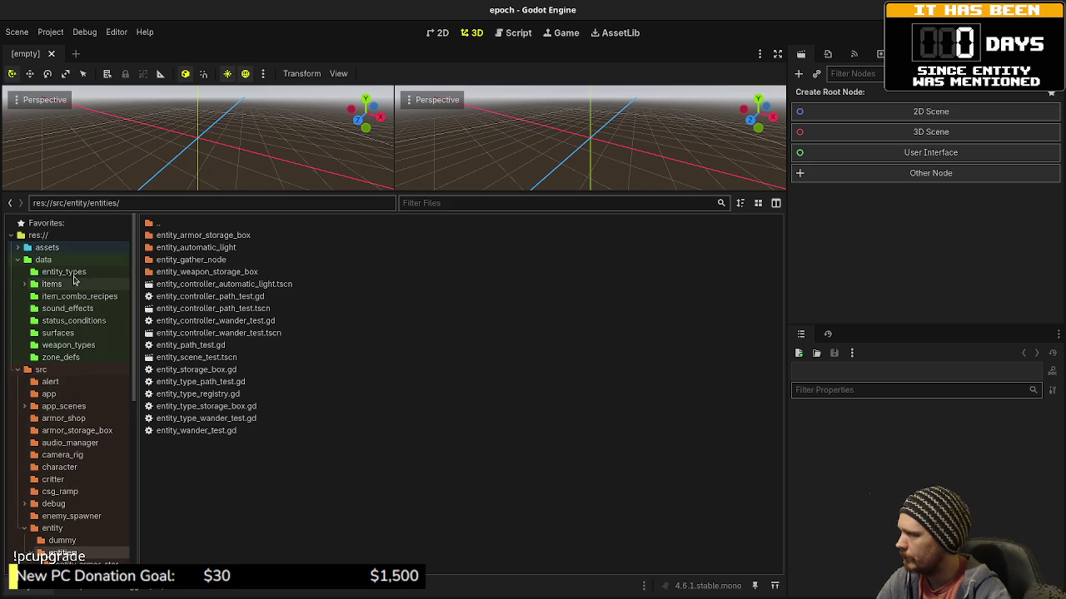
Inspect entity_type_storage_box.tres in the data/entity_types folder
click(74, 273)
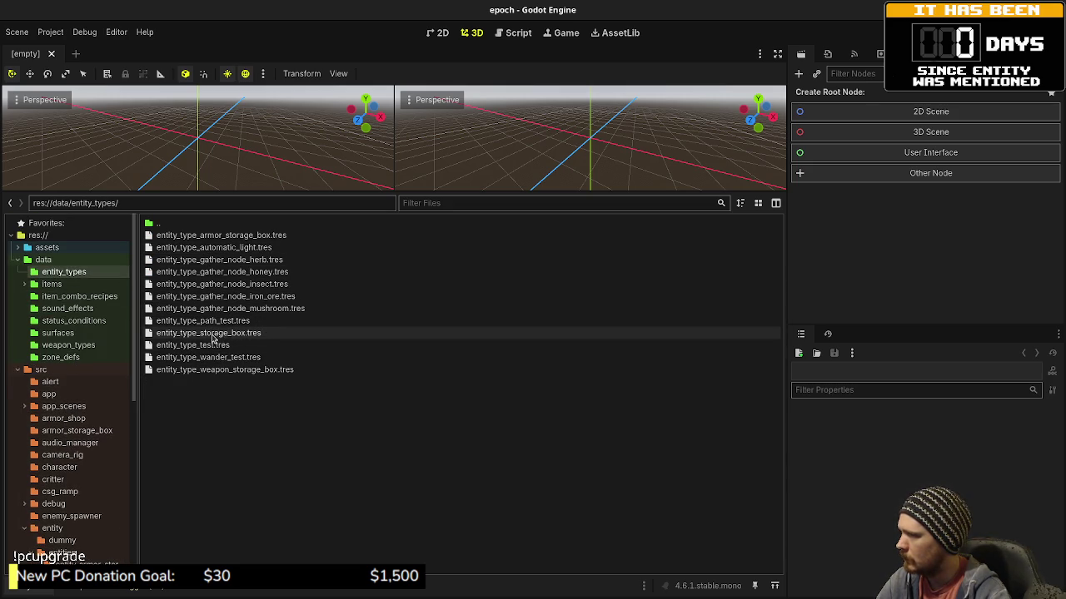
click(213, 335)
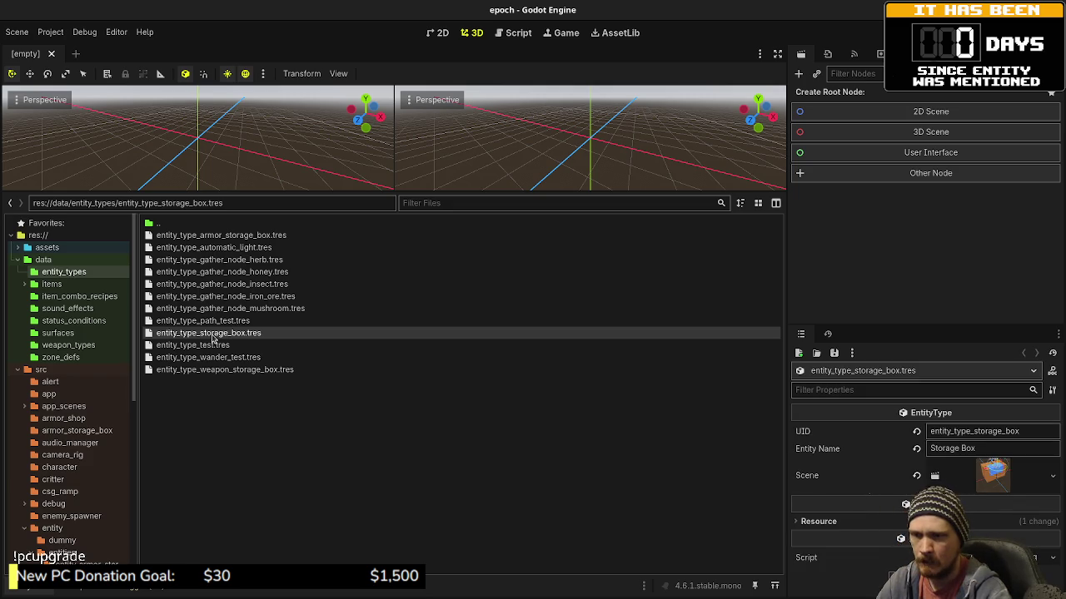
scroll(52, 481, down, 8)
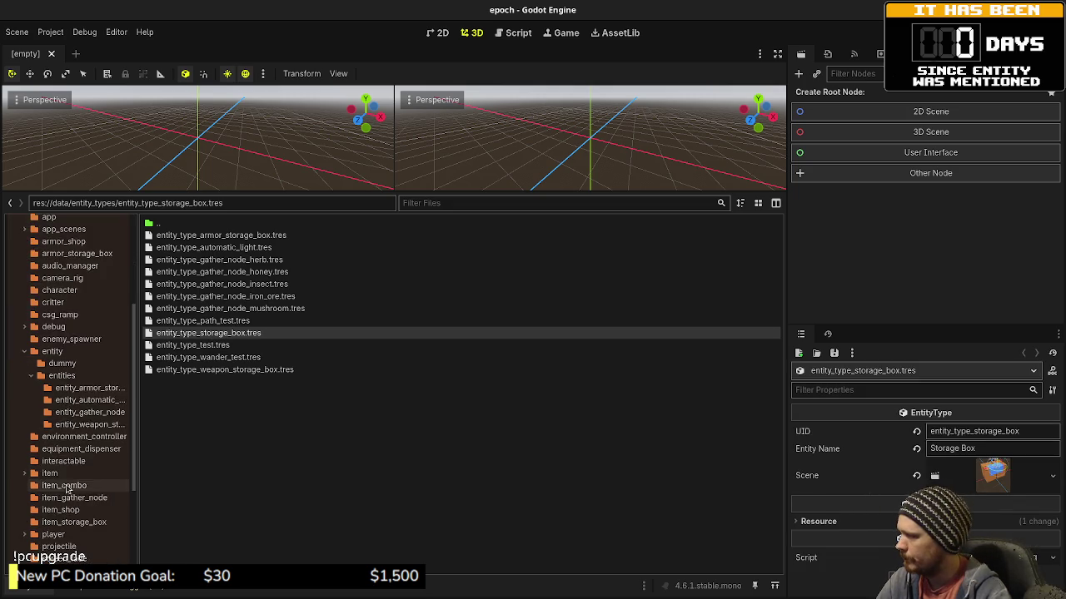
Open item_storage_box.gd from src/item_storage_box and resize the code and file panels
click(60, 389)
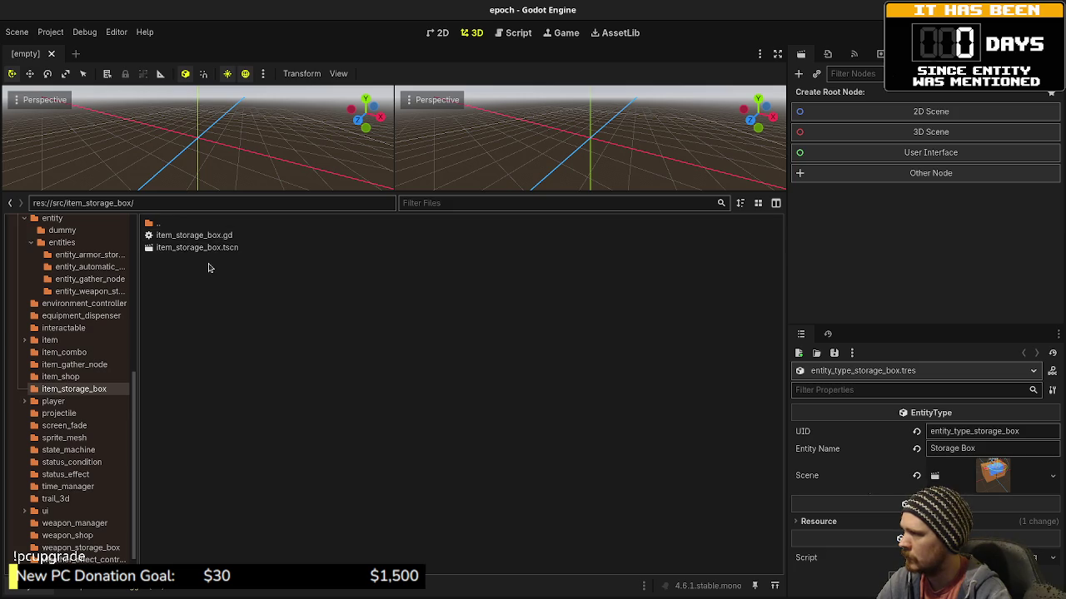
double_click(201, 235)
mouse_move(340, 191)
mouse_down()
mouse_move(343, 482)
mouse_move(349, 406)
mouse_up()
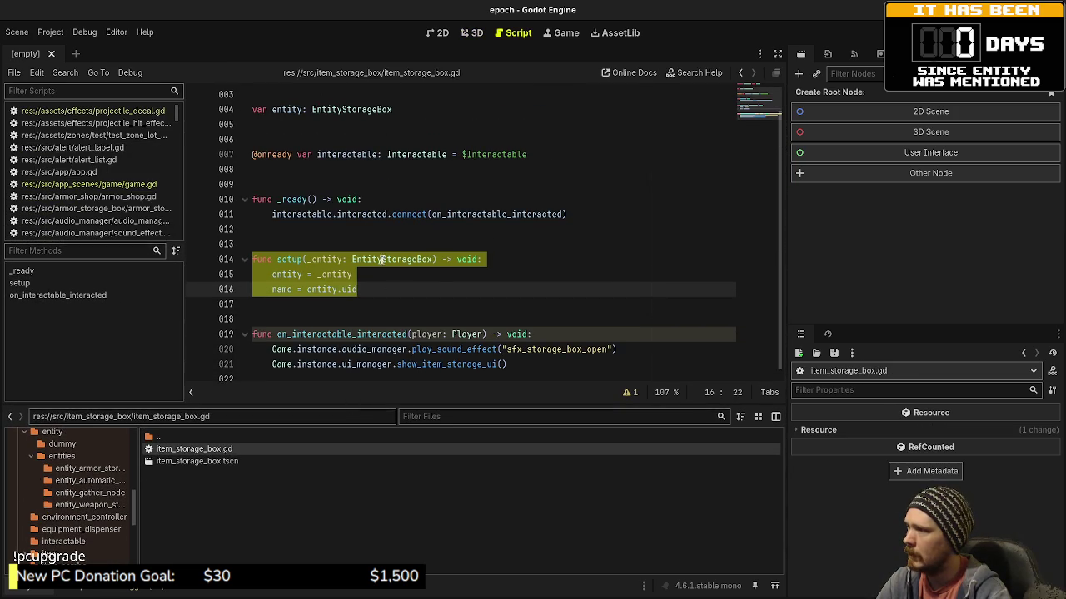
click(396, 304)
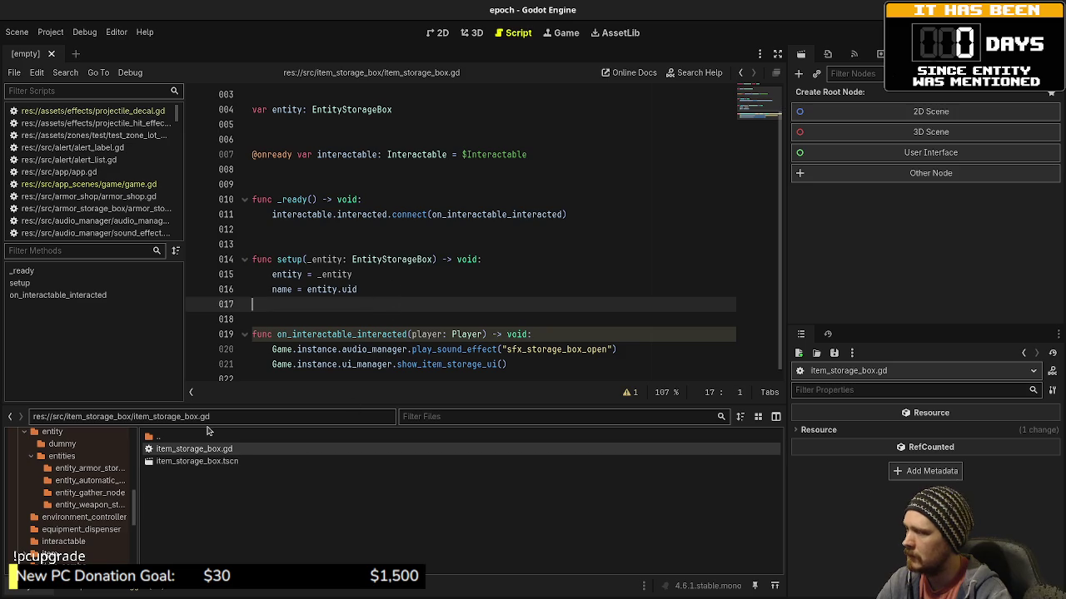
drag(252, 406, 270, 192)
scroll(83, 350, up, 3)
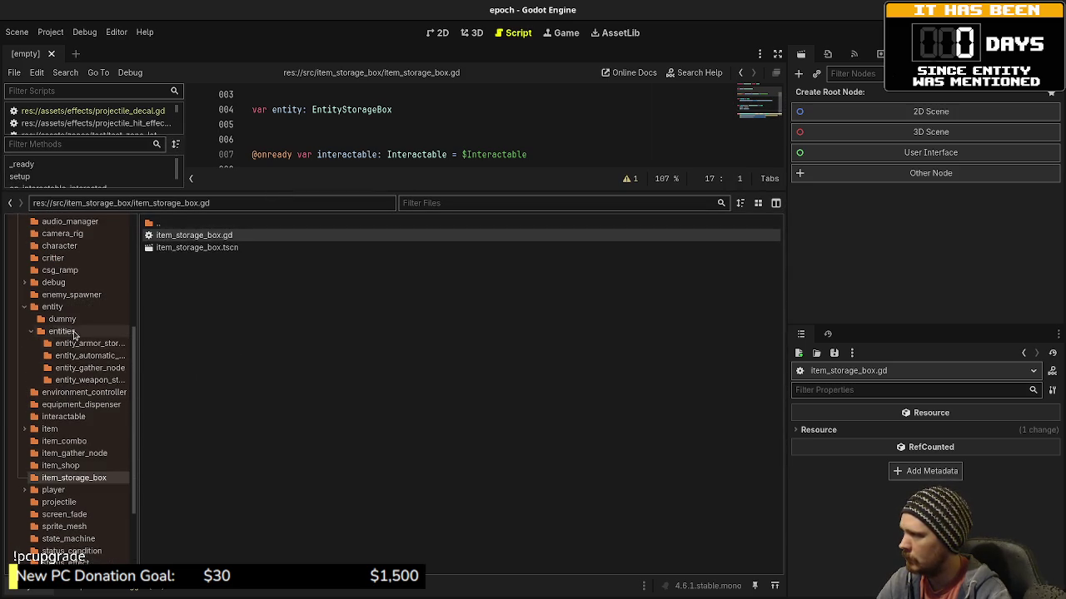
Create a new folder named entity_storage_box in src/entity/entities
click(61, 332)
right_click(219, 469)
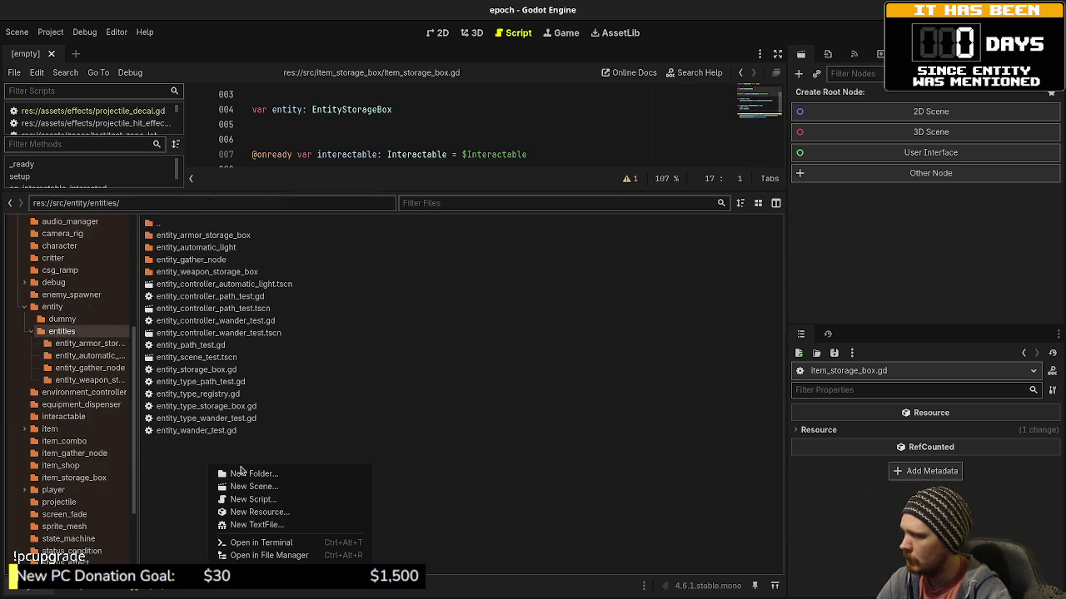
click(241, 473)
text(entity_storage_box)
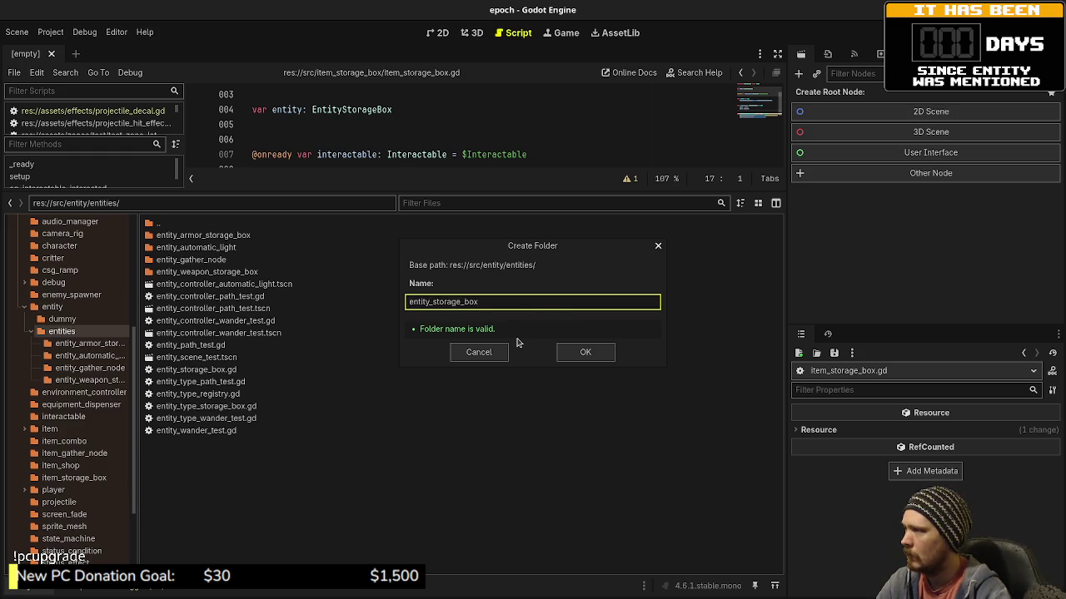
click(583, 352)
key(ctrl+F2)
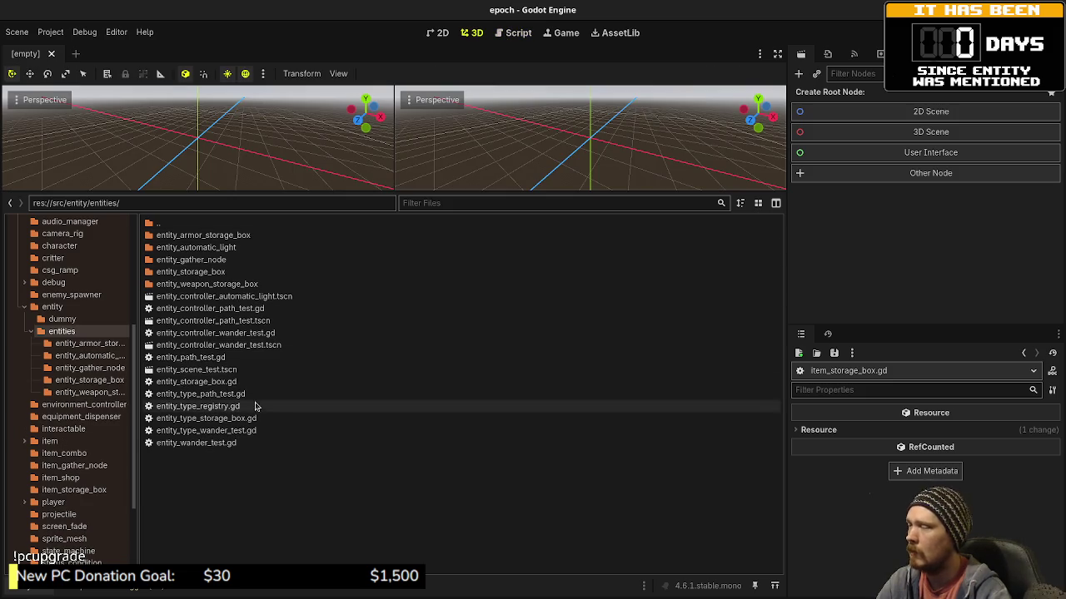
Move entity_storage_box.gd and entity_type_storage_box.gd into entity_storage_box
click(193, 383)
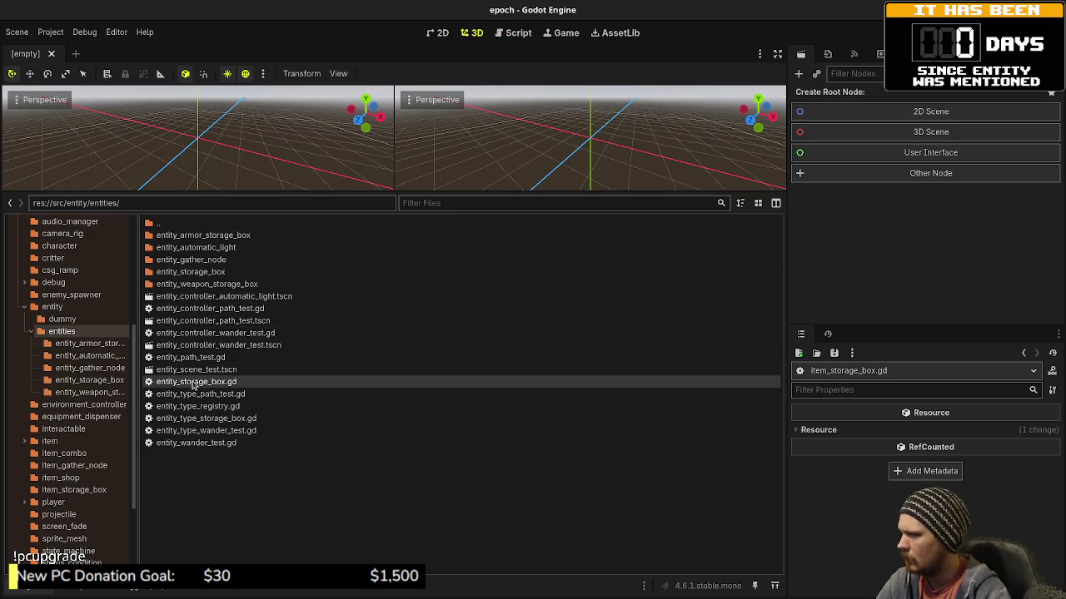
ctrl+click(181, 423)
mouse_move(180, 423)
mouse_down()
mouse_move(218, 333)
mouse_move(220, 277)
mouse_up()
click(593, 323)
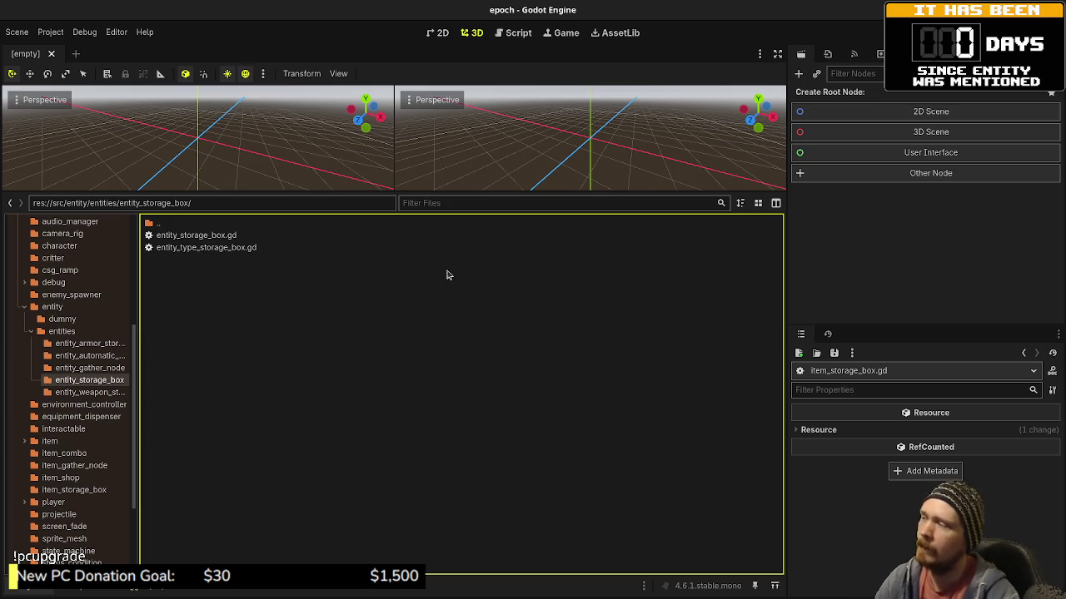
Create a new folder named entity_wander_test in entities
double_click(204, 223)
right_click(196, 454)
click(210, 458)
text(entity_wander_test)
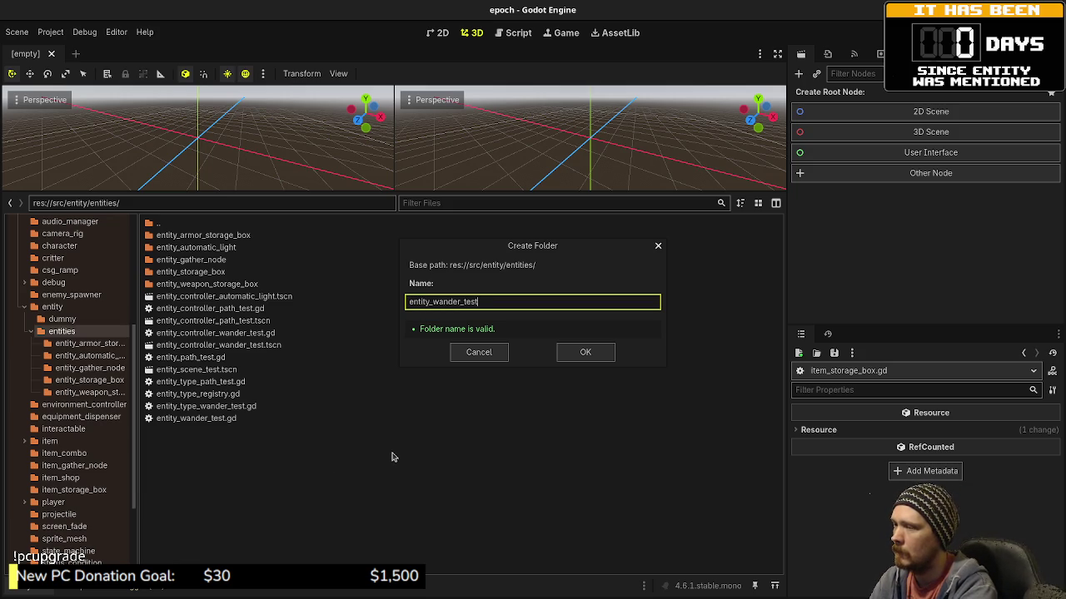
key(Return)
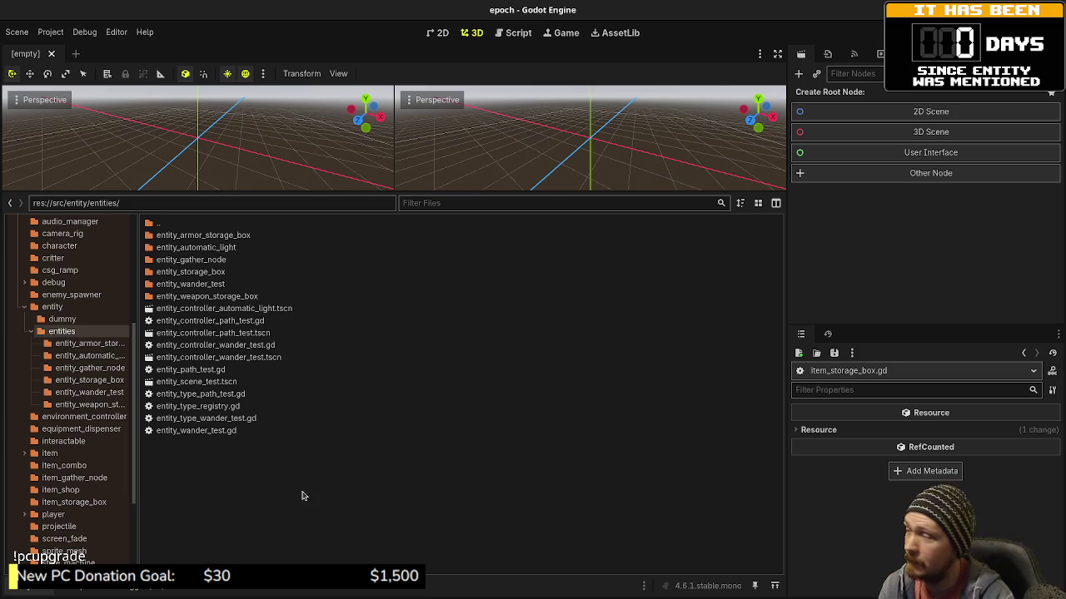
Move the wander test entity, type and controller scripts plus controller scene into entity_wander_test
click(229, 430)
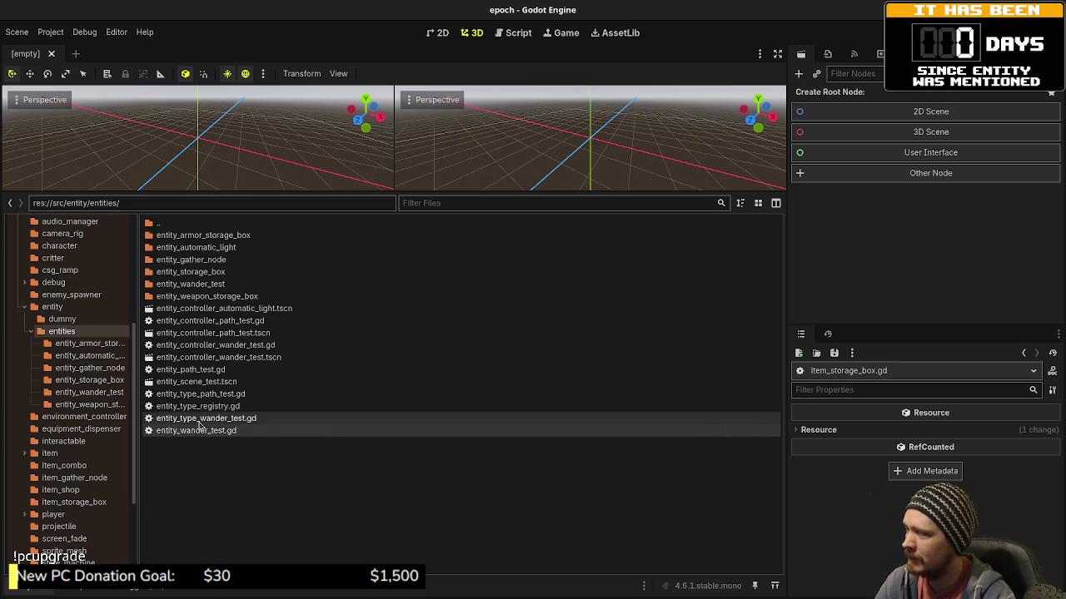
mouse_move(199, 421)
mouse_down()
mouse_move(240, 306)
mouse_move(234, 291)
mouse_up()
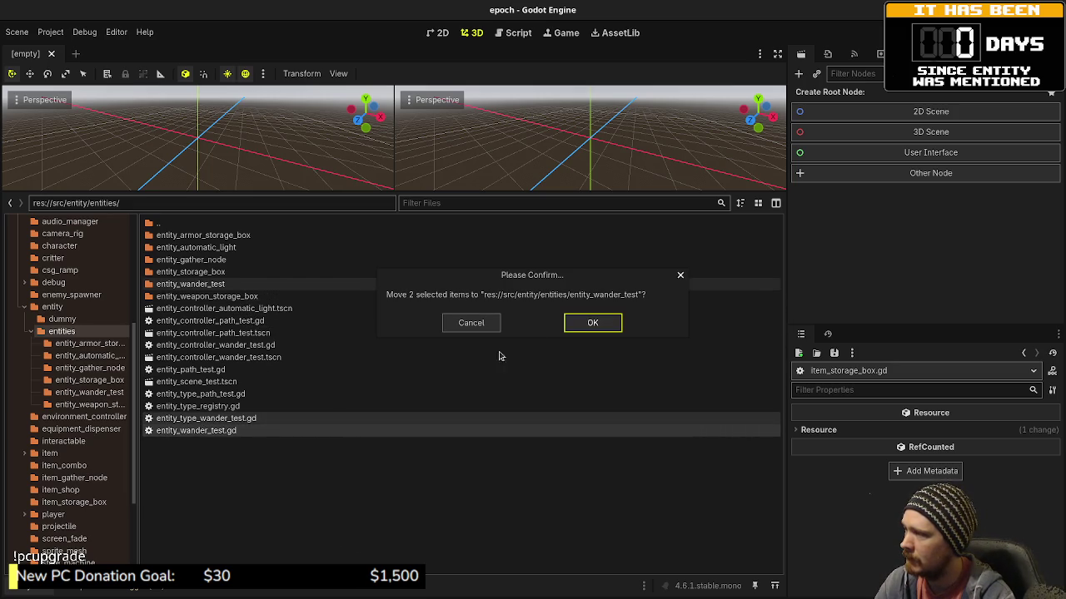
click(591, 325)
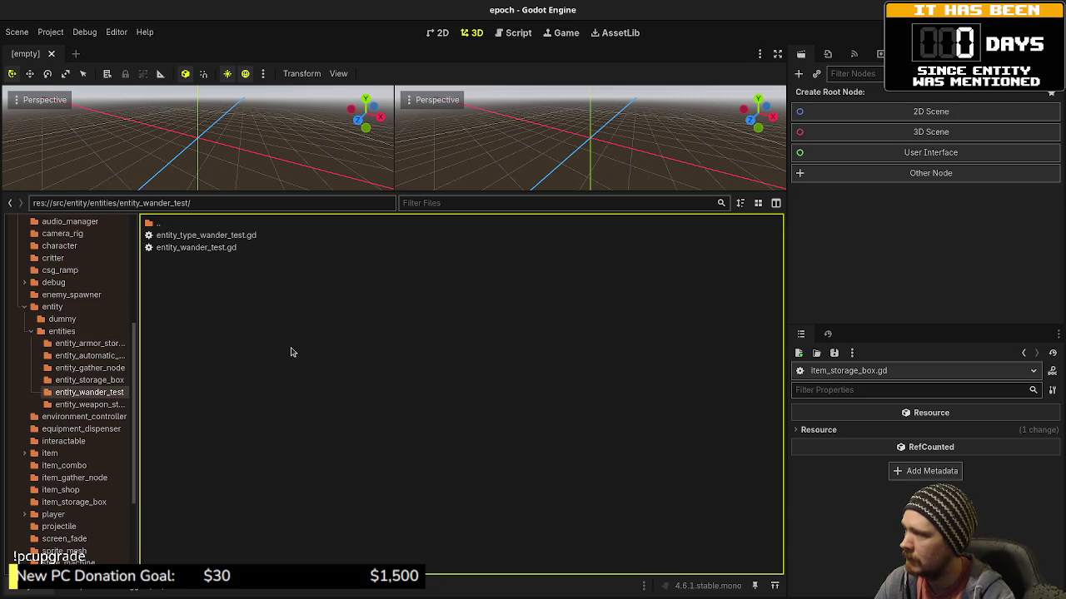
double_click(168, 222)
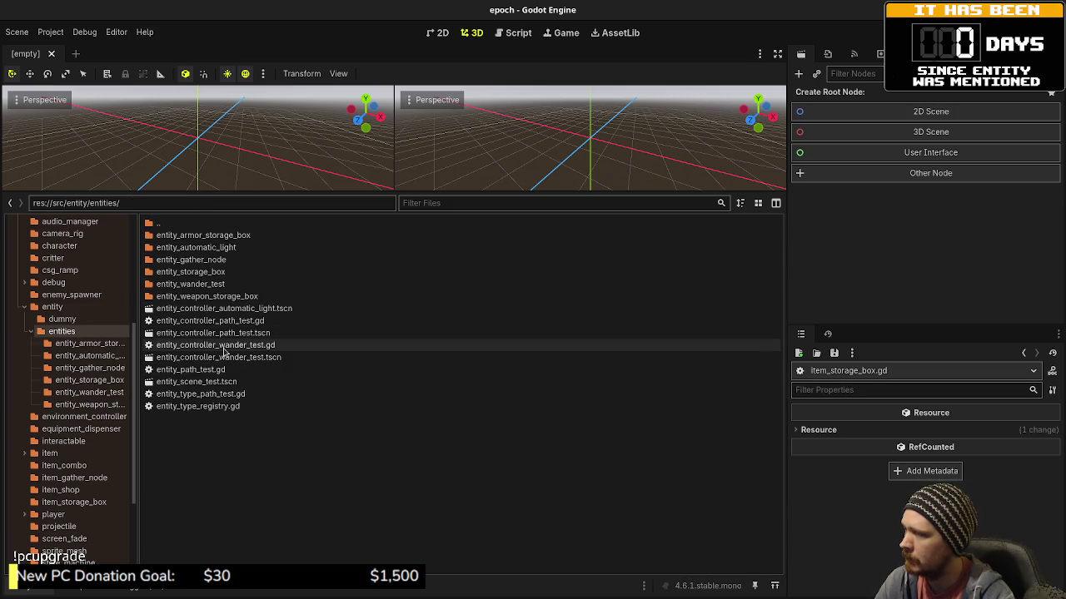
click(218, 346)
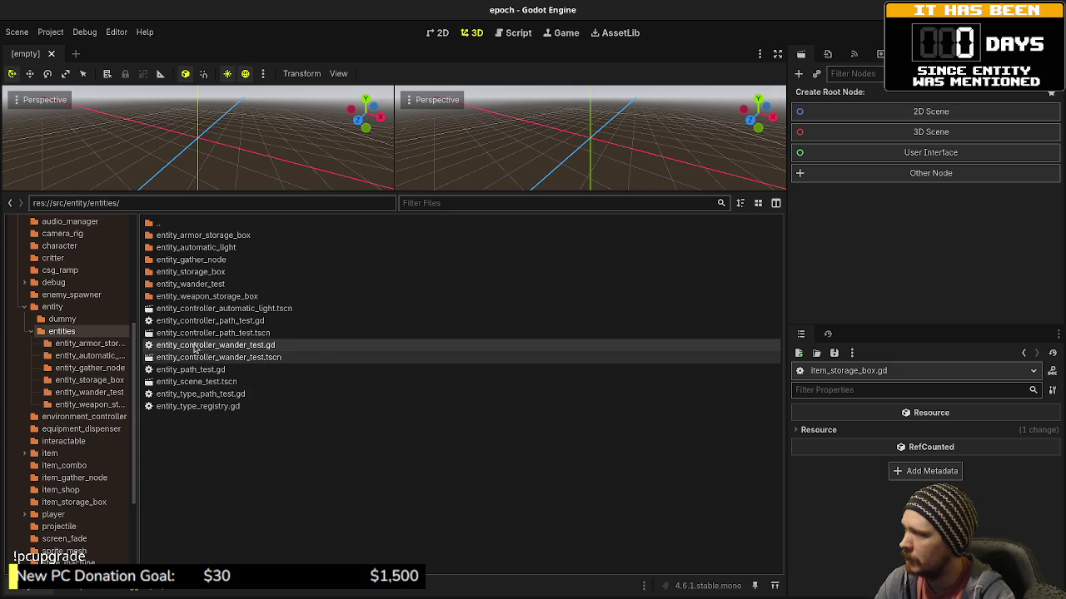
drag(197, 349, 216, 292)
click(579, 323)
double_click(190, 224)
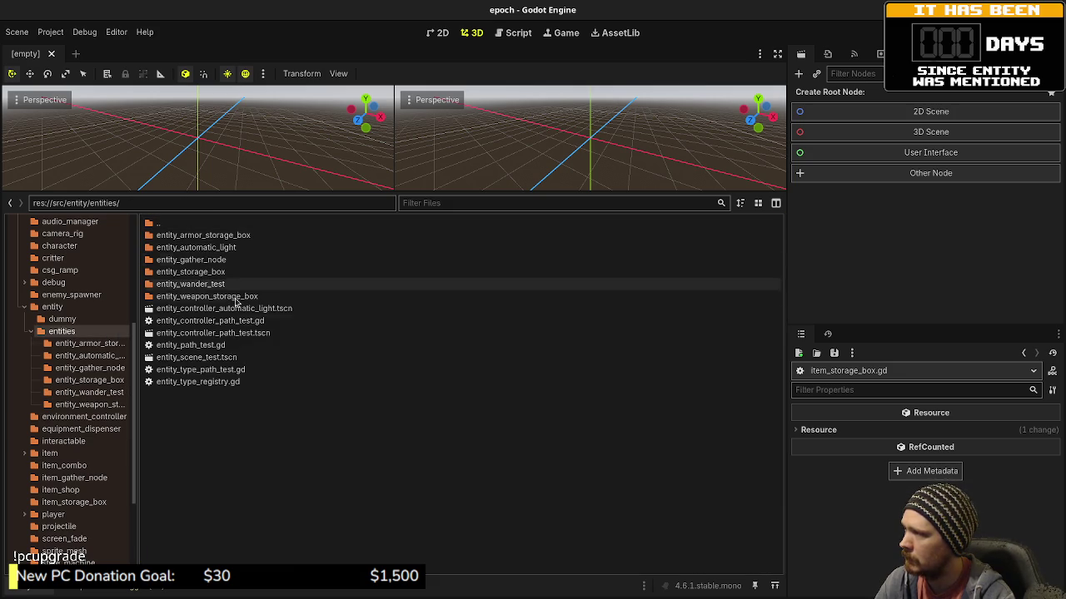
Create a new folder named entity_path_test in entities
right_click(217, 405)
click(254, 417)
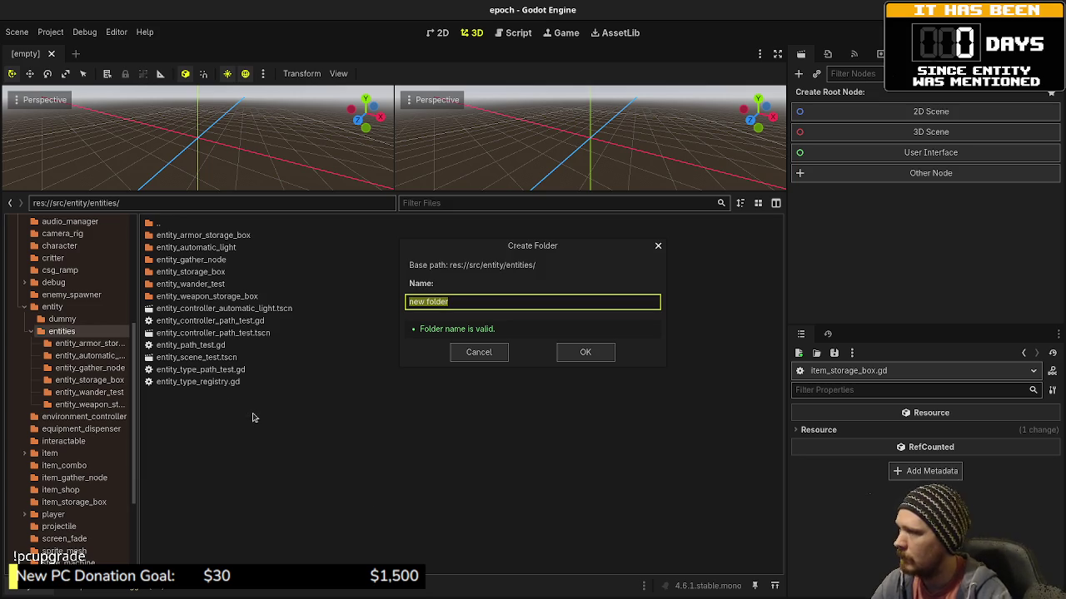
text(entity_pat)
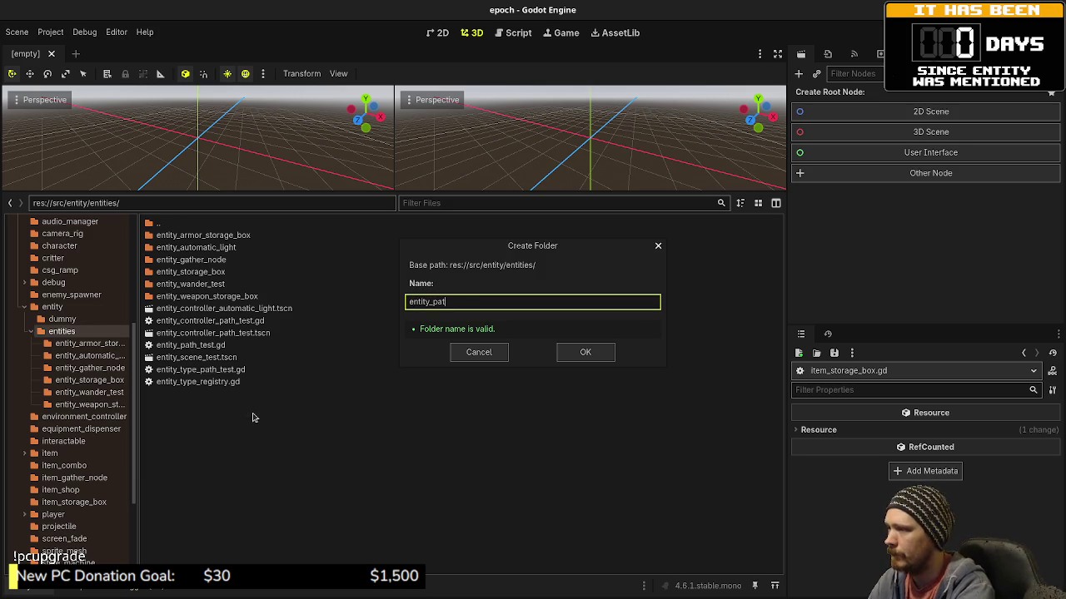
text(h_test)
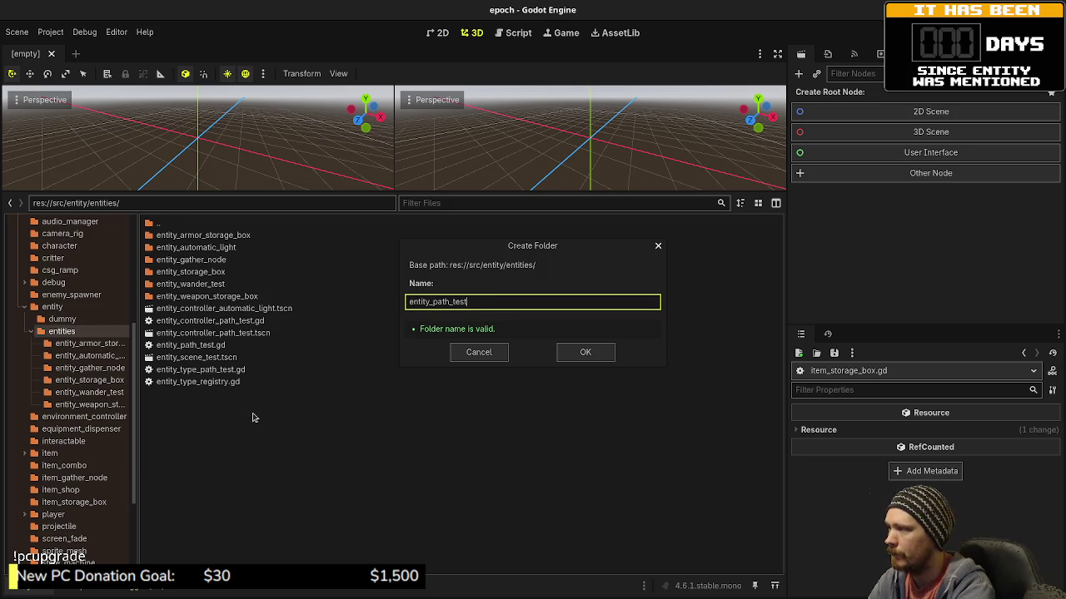
key(Return)
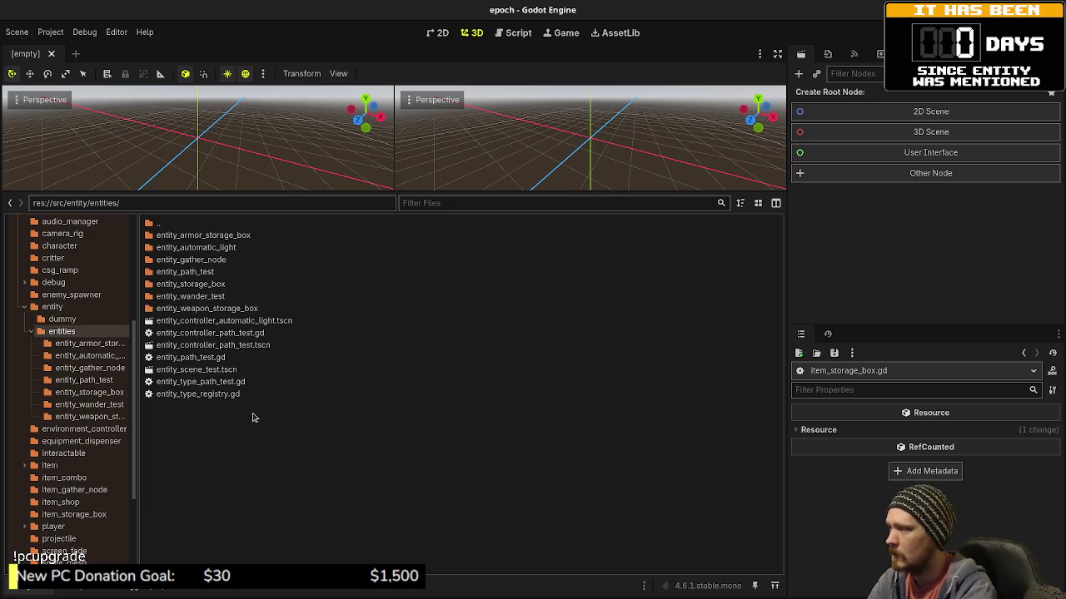
Move all the path_test files into entity_path_test
click(190, 358)
ctrl+click(200, 382)
ctrl+click(204, 334)
drag(200, 337, 212, 278)
click(593, 323)
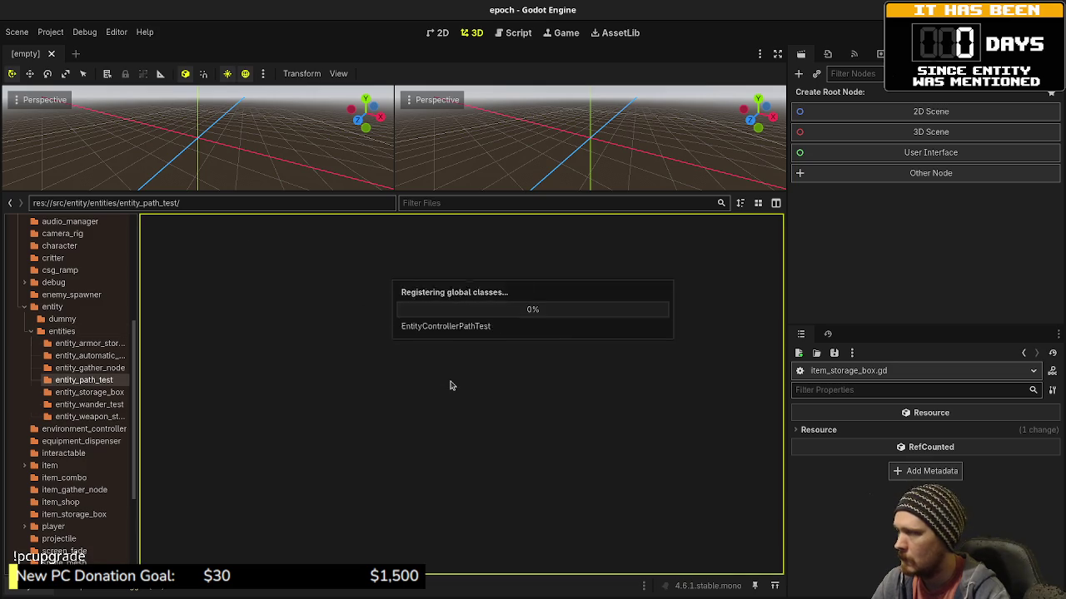
double_click(159, 224)
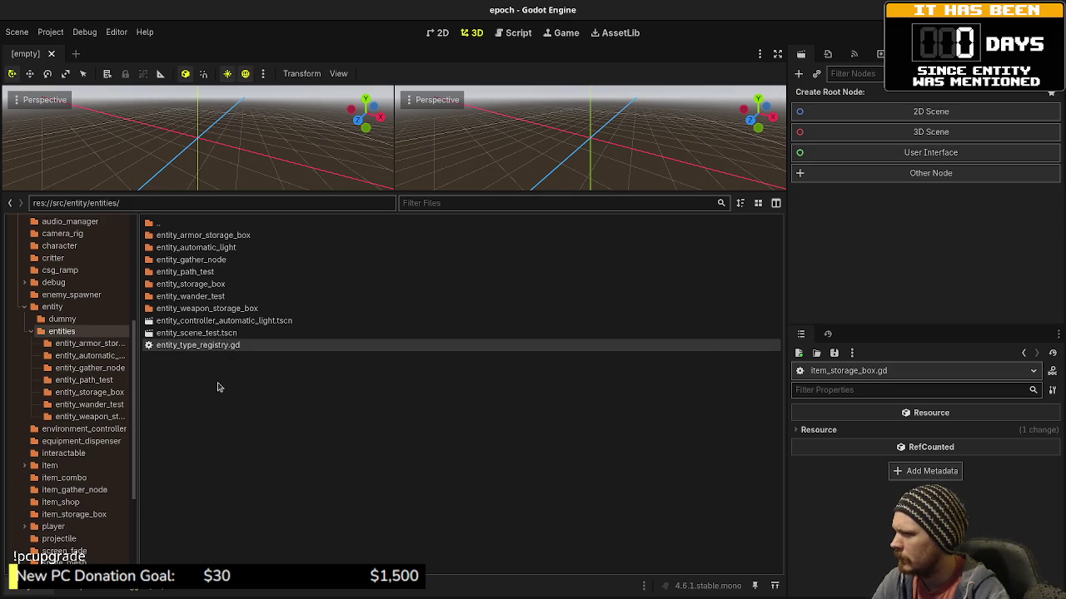
Move entity_controller_automatic_light.tscn into the entity_automatic_light folder
mouse_move(197, 323)
mouse_down()
mouse_move(221, 235)
mouse_move(215, 250)
mouse_up()
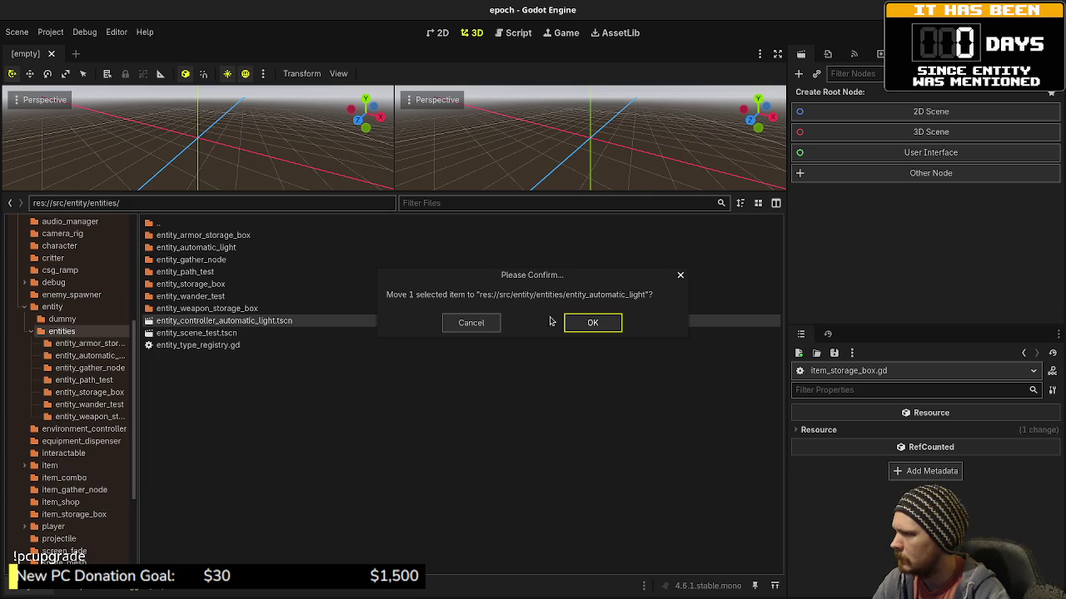
click(588, 329)
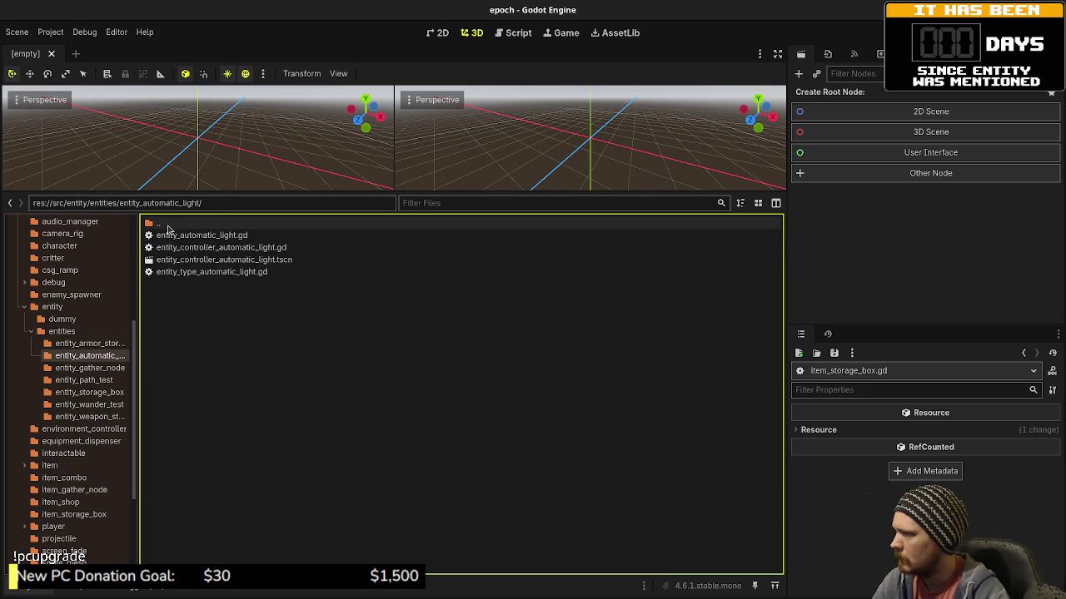
double_click(177, 226)
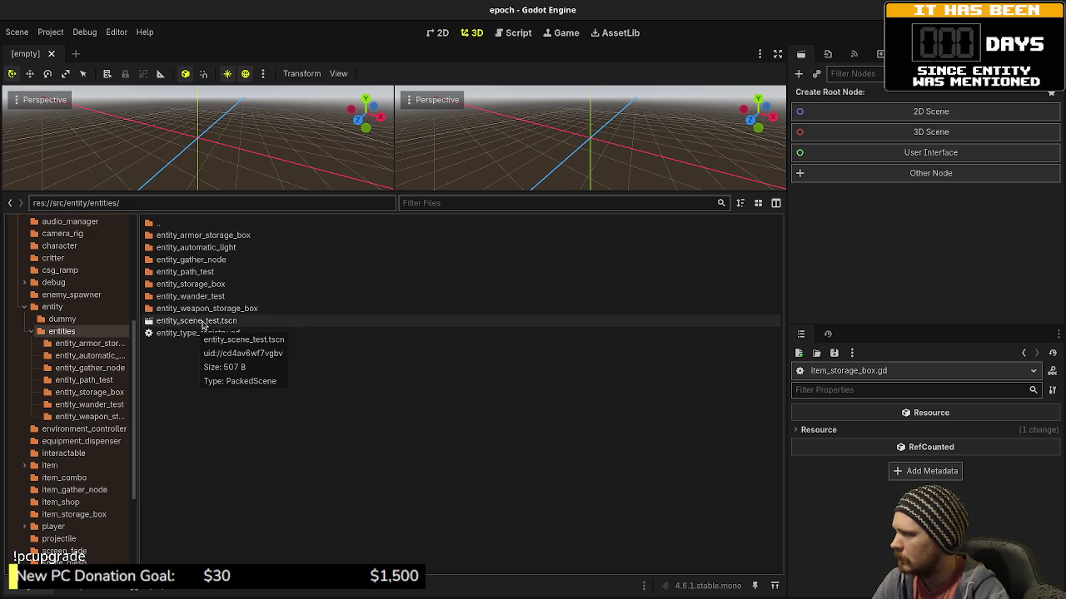
Open entity_scene_test.tscn and move entity_type_registry.gd into the src/entity folder
double_click(202, 321)
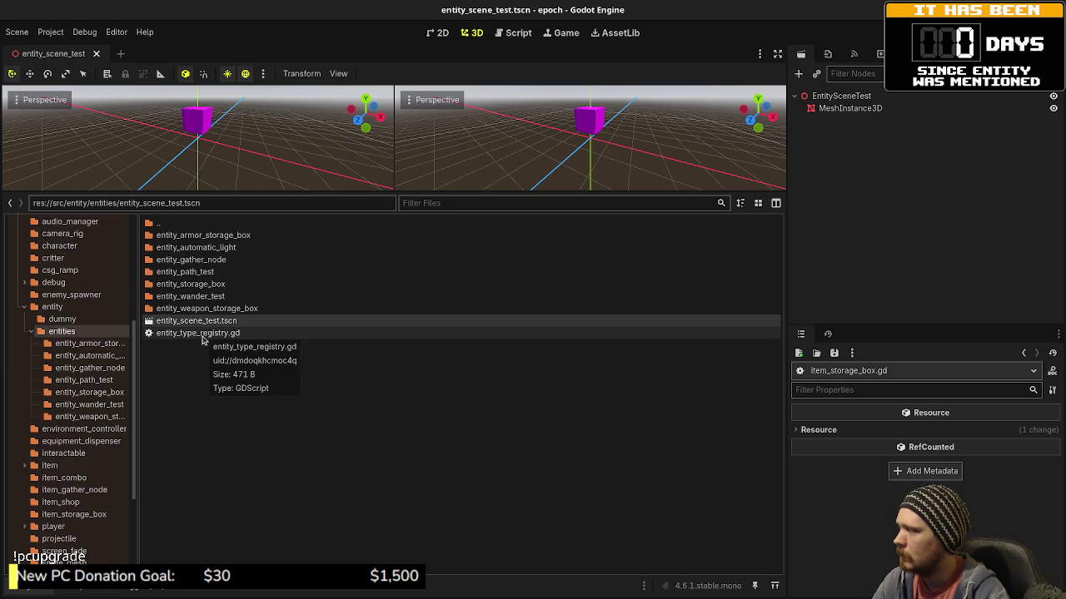
click(204, 337)
right_click(218, 337)
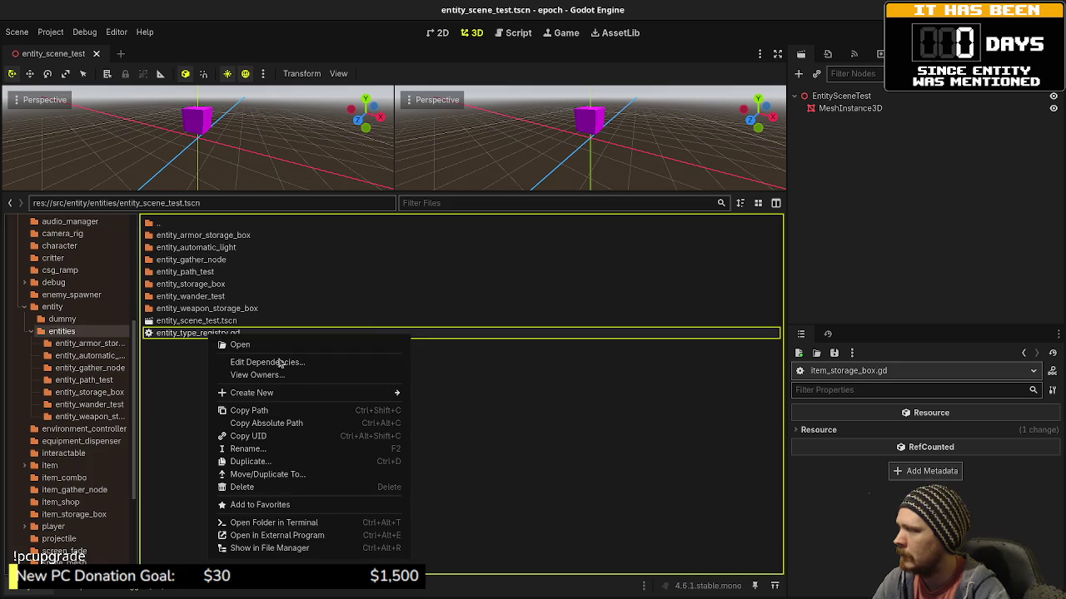
click(263, 475)
click(372, 323)
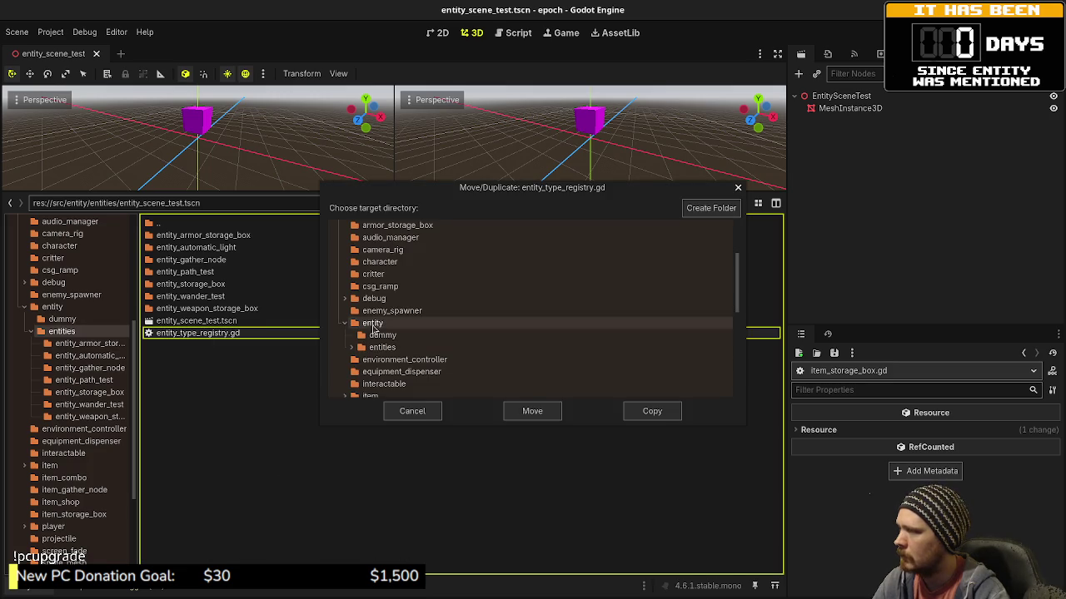
click(533, 411)
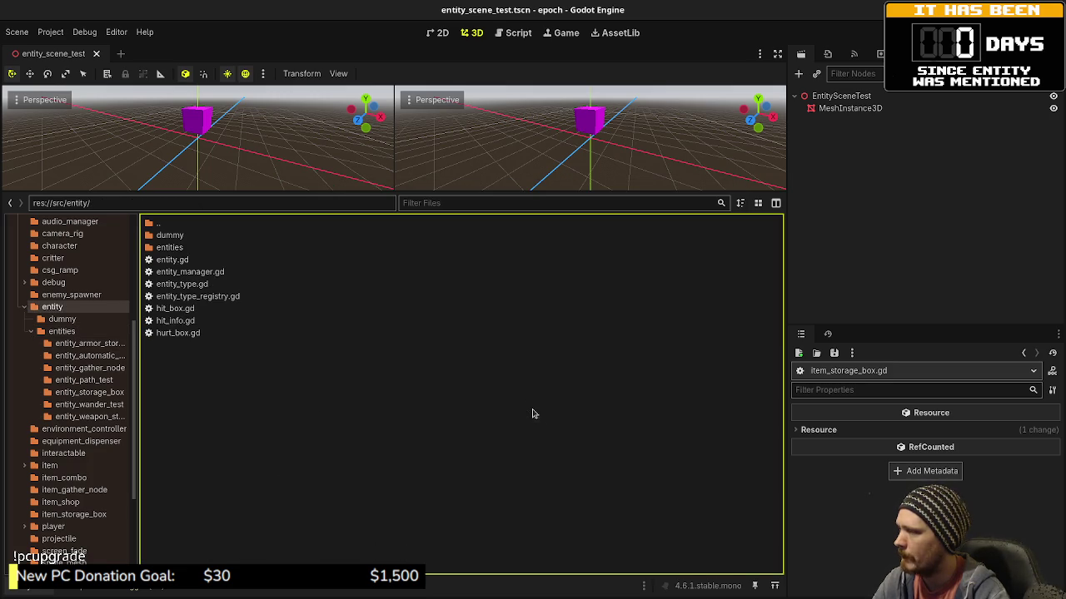
Browse back into src/entity and open entity.gd for editing
double_click(163, 225)
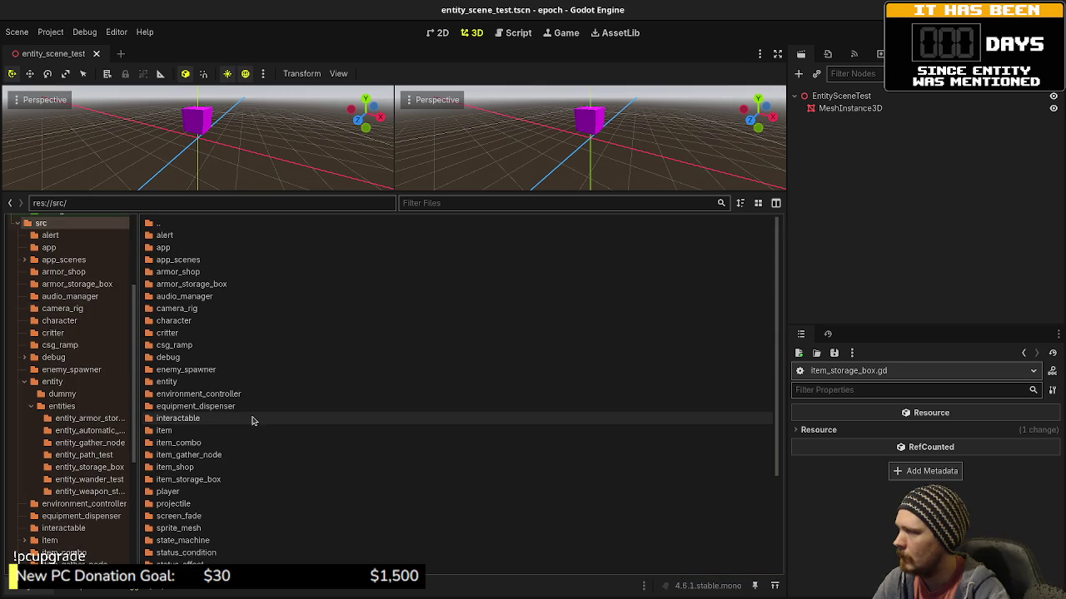
double_click(66, 405)
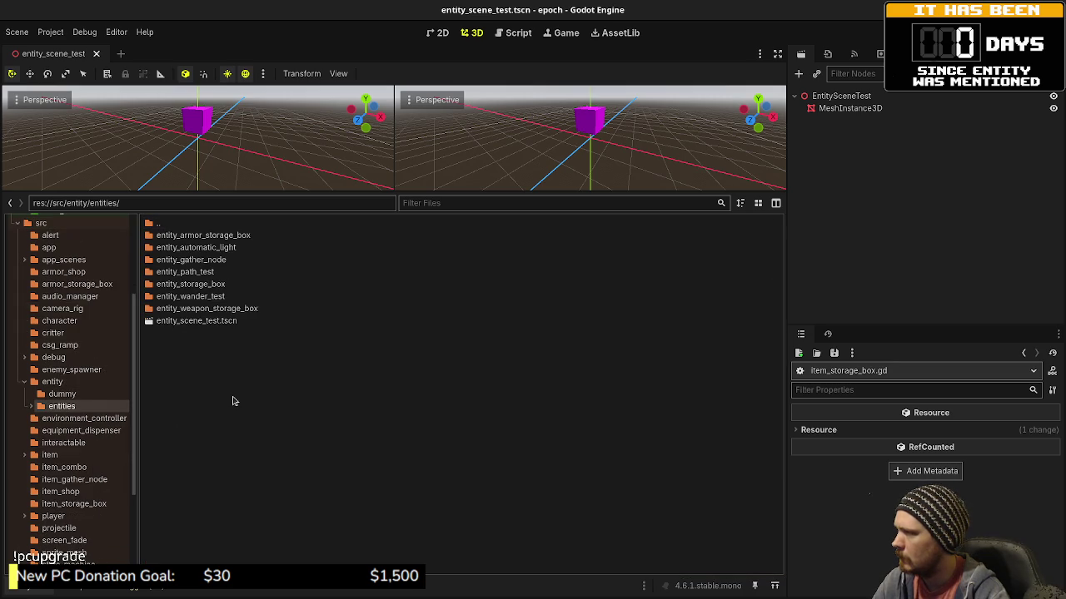
double_click(73, 383)
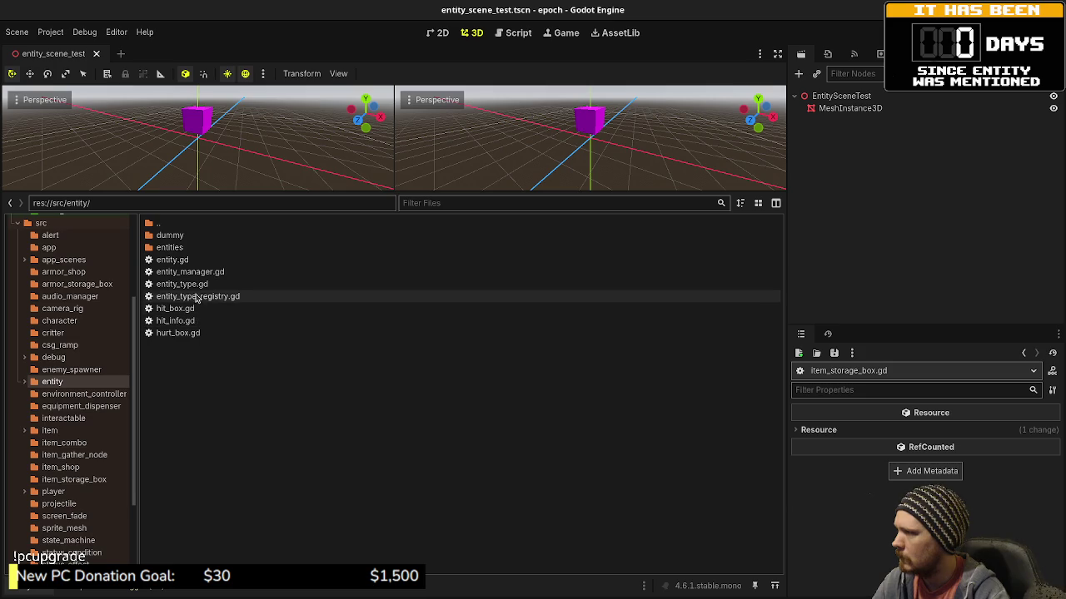
double_click(200, 260)
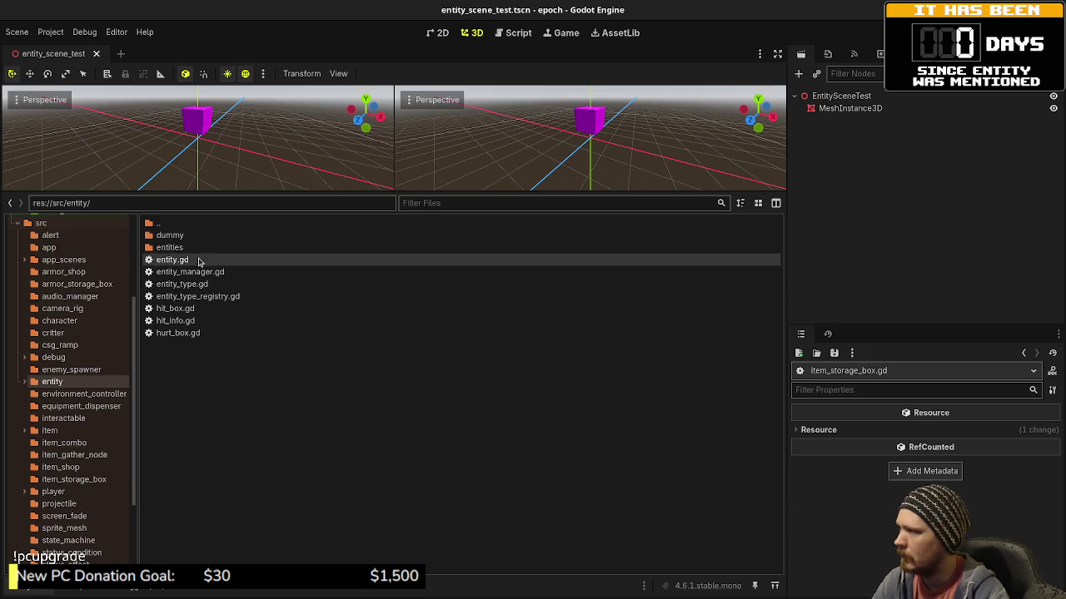
Enlarge the code editor and read through game.gd's entity_manager code
drag(360, 191, 360, 429)
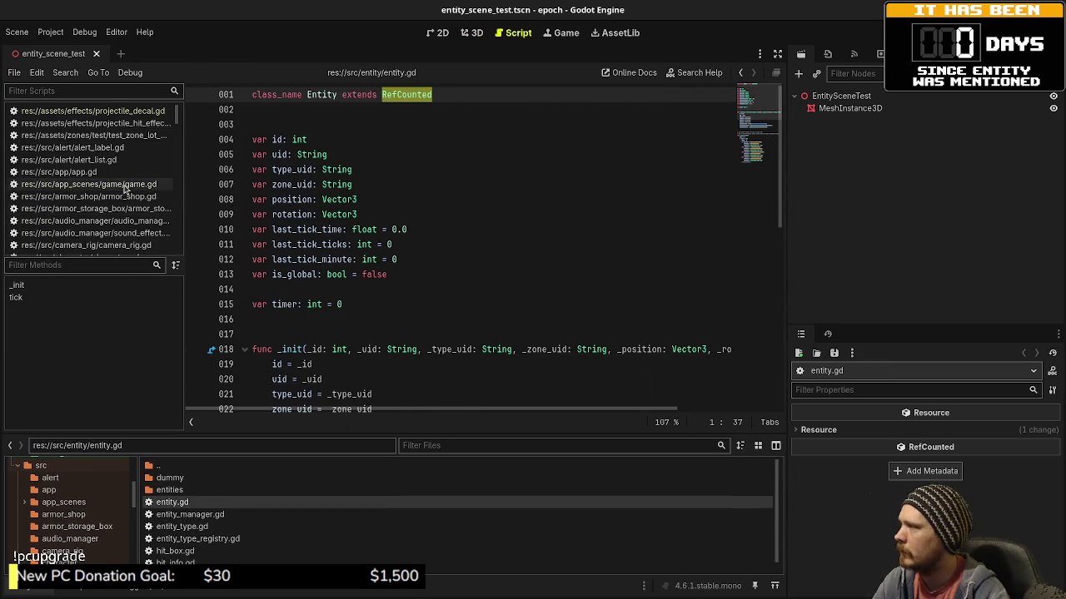
click(125, 185)
scroll(436, 268, up, 12)
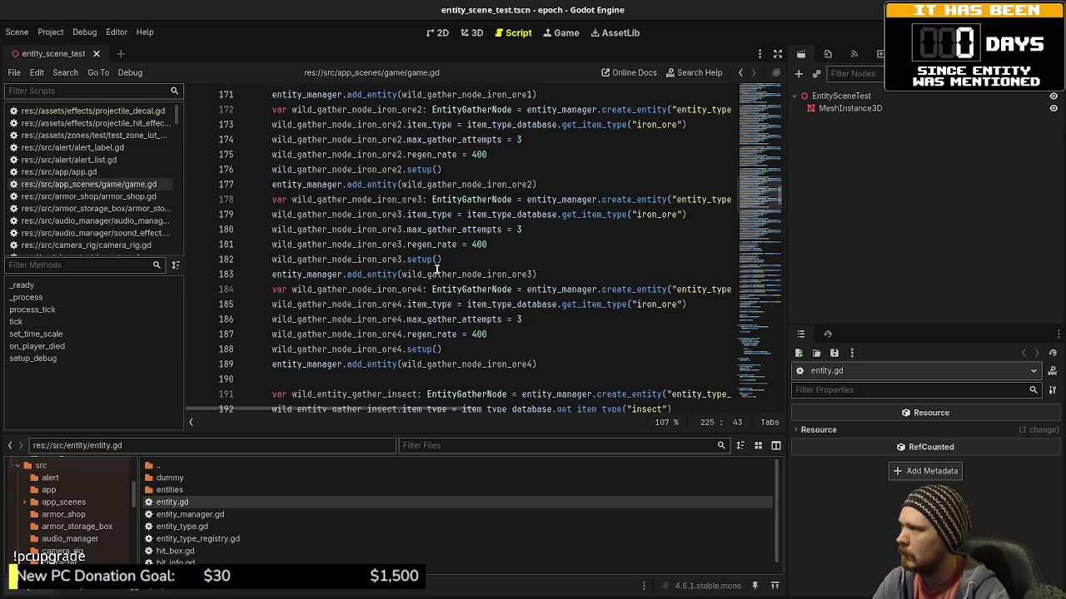
scroll(436, 268, up, 3)
scroll(437, 271, up, 10)
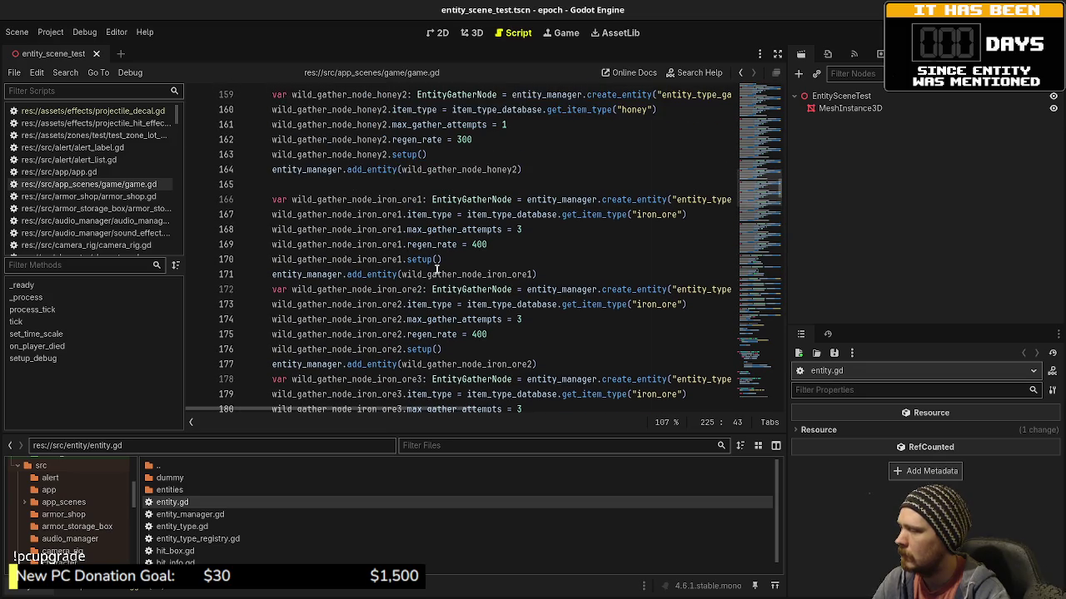
scroll(437, 268, up, 20)
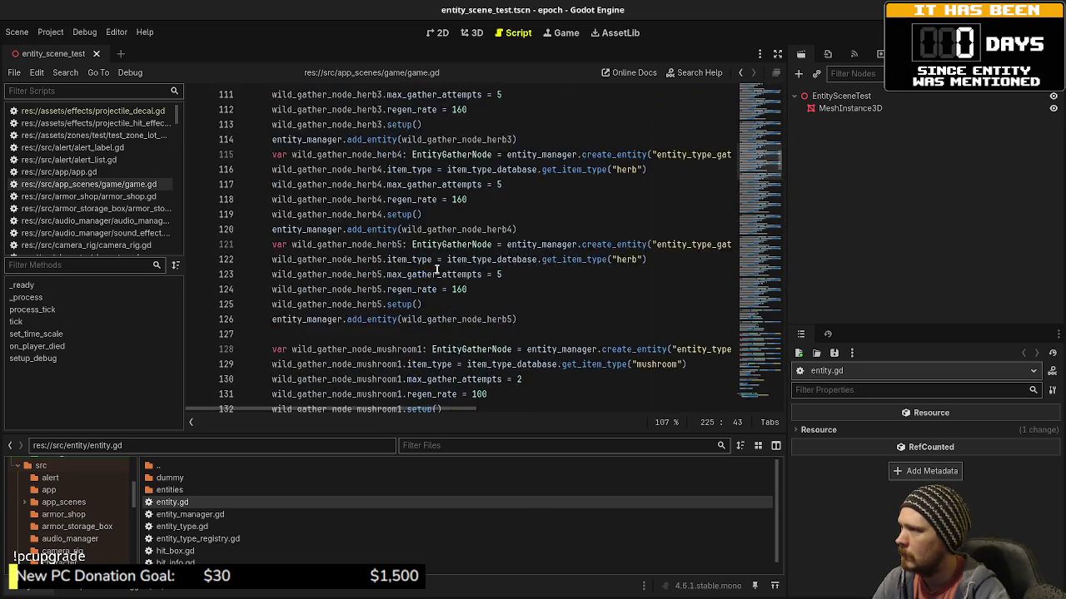
scroll(435, 268, up, 6)
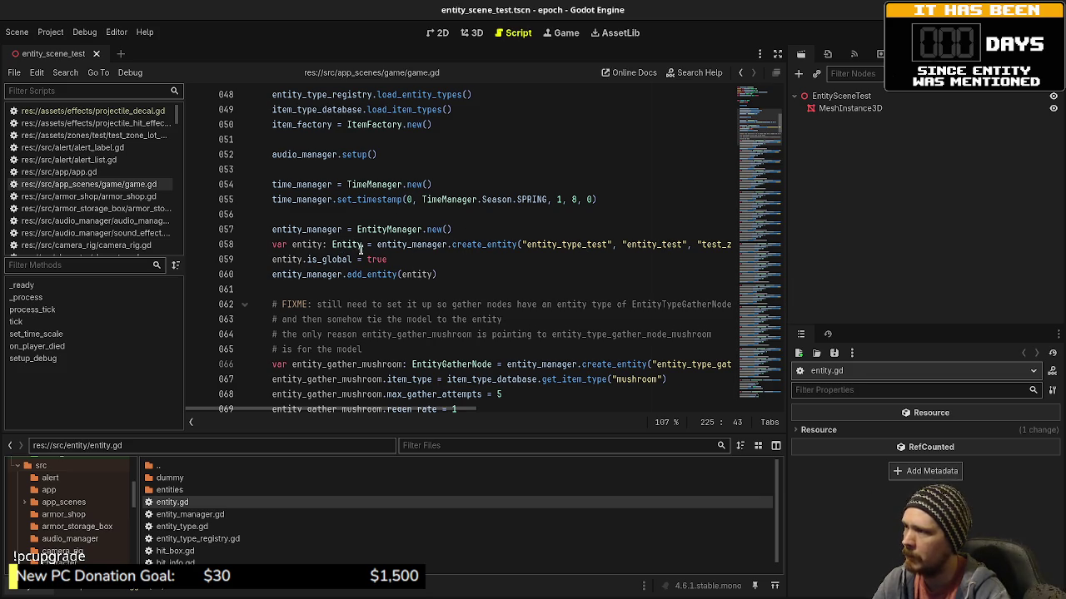
scroll(439, 316, down, 2)
Open the src/entity/entities folder and give the file browser more height
scroll(439, 315, up, 1)
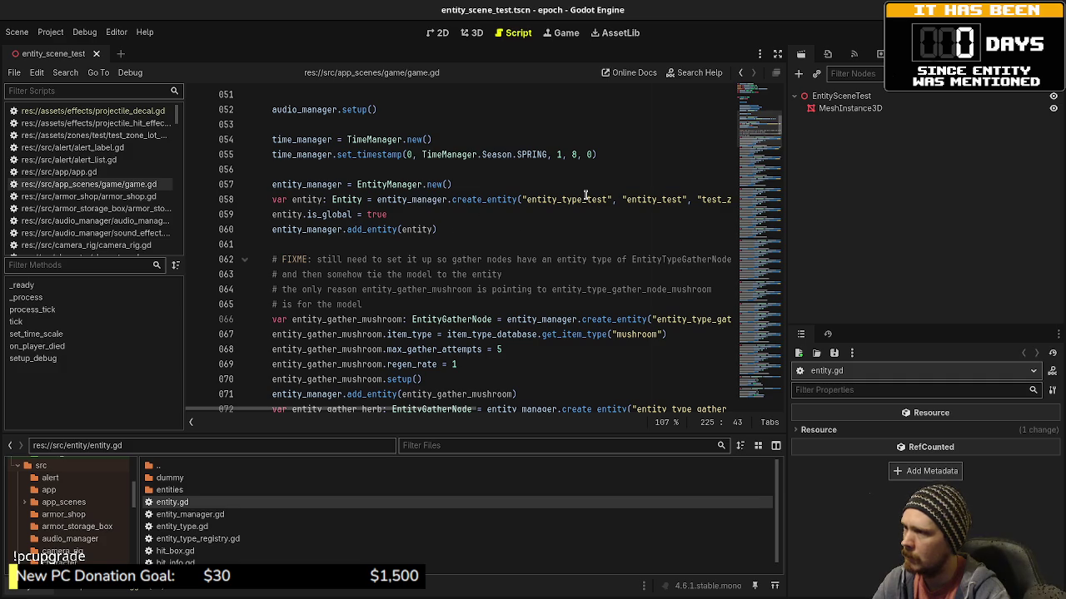
double_click(169, 490)
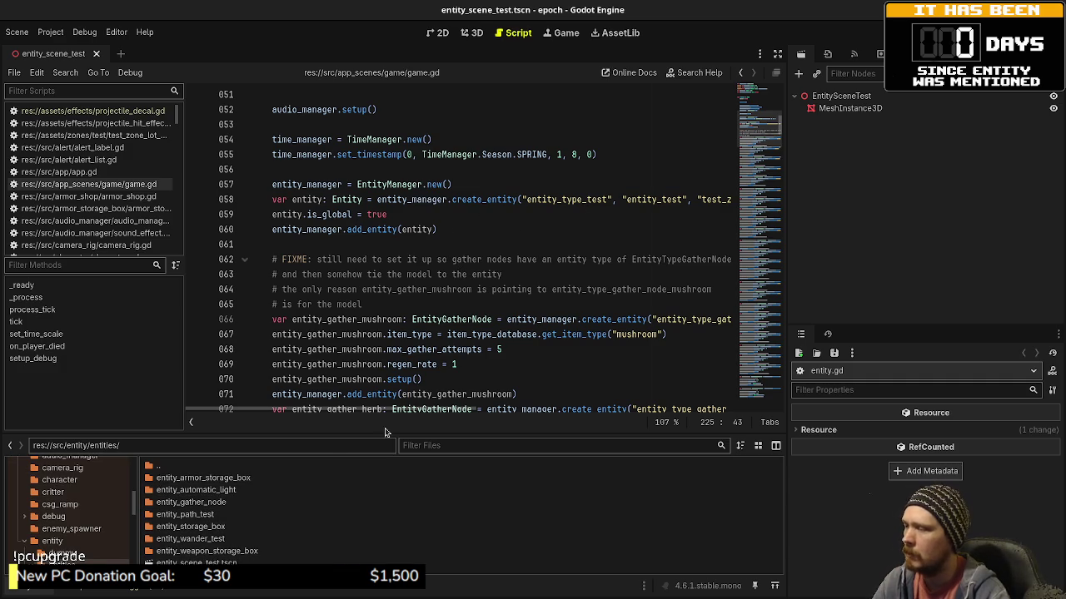
drag(386, 432, 386, 314)
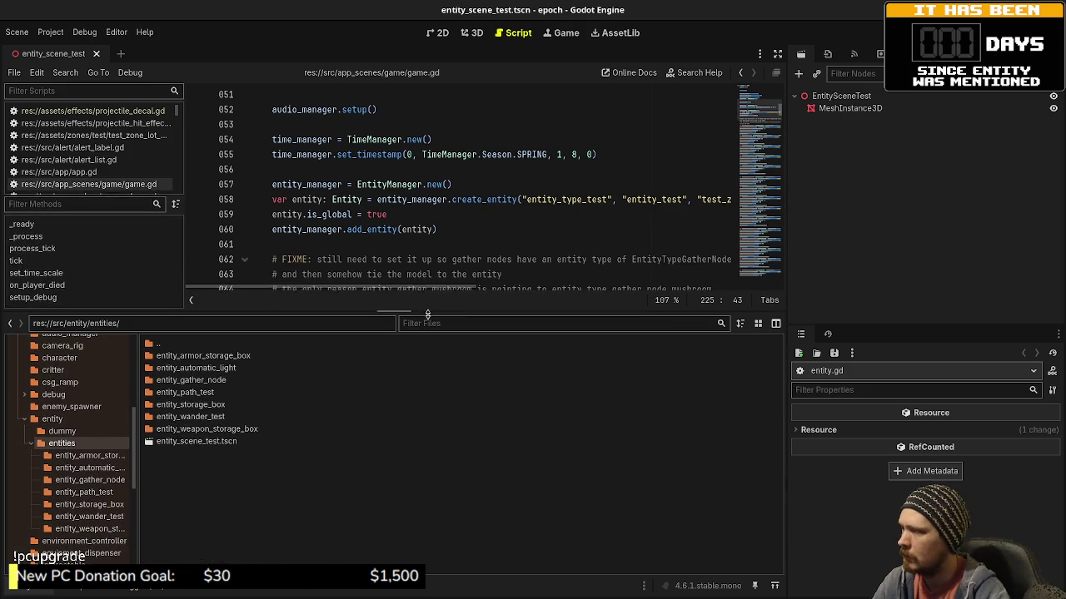
Inspect entity_type_test.tres and entity_type_wander_test.tres in data/entity_types, then view the entity folder
scroll(95, 452, up, 8)
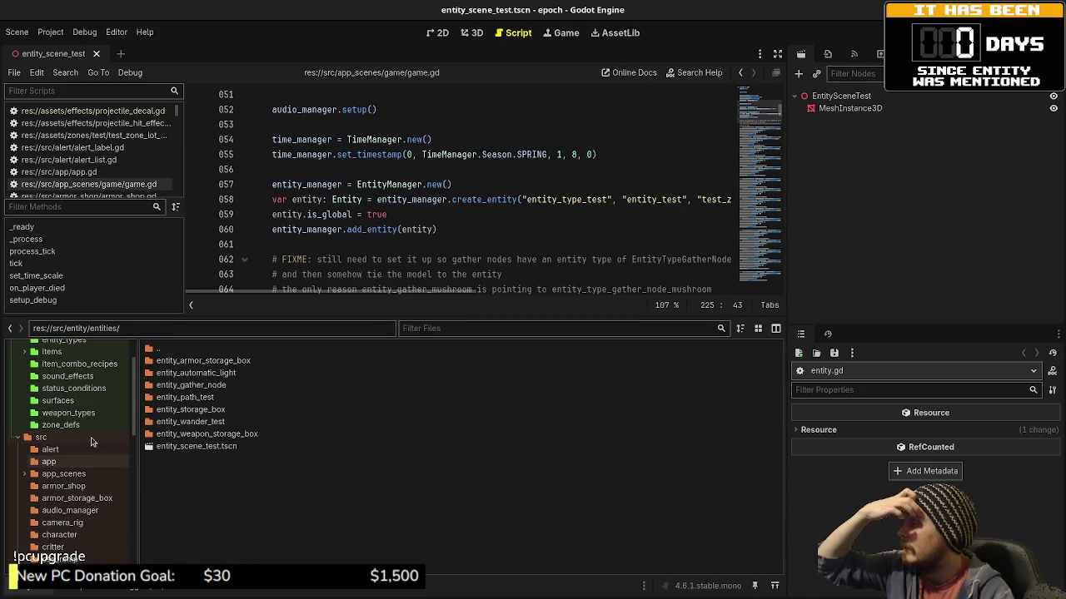
click(67, 397)
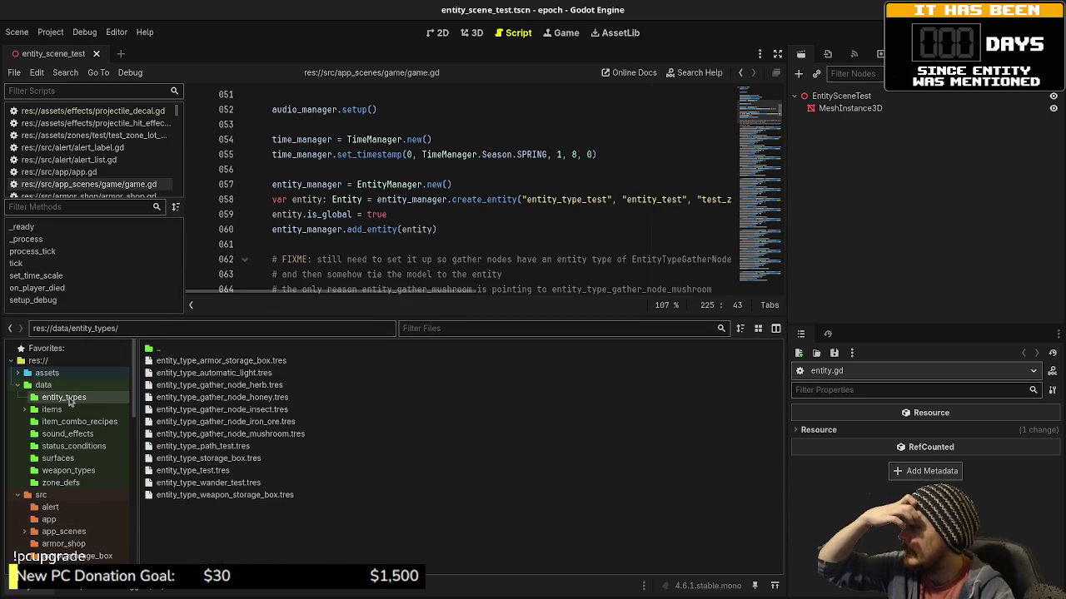
click(215, 472)
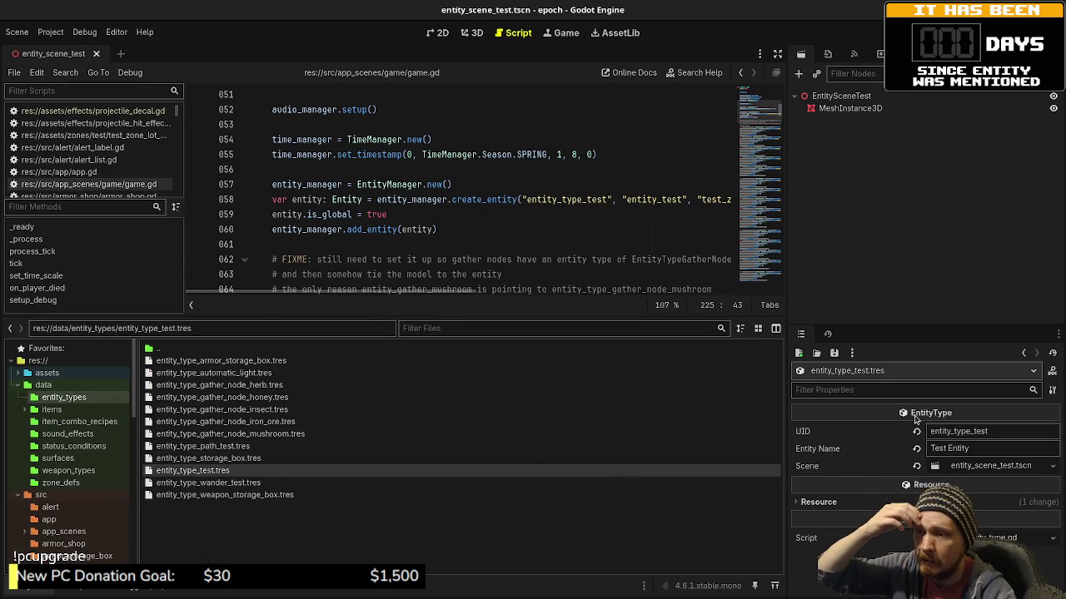
click(243, 484)
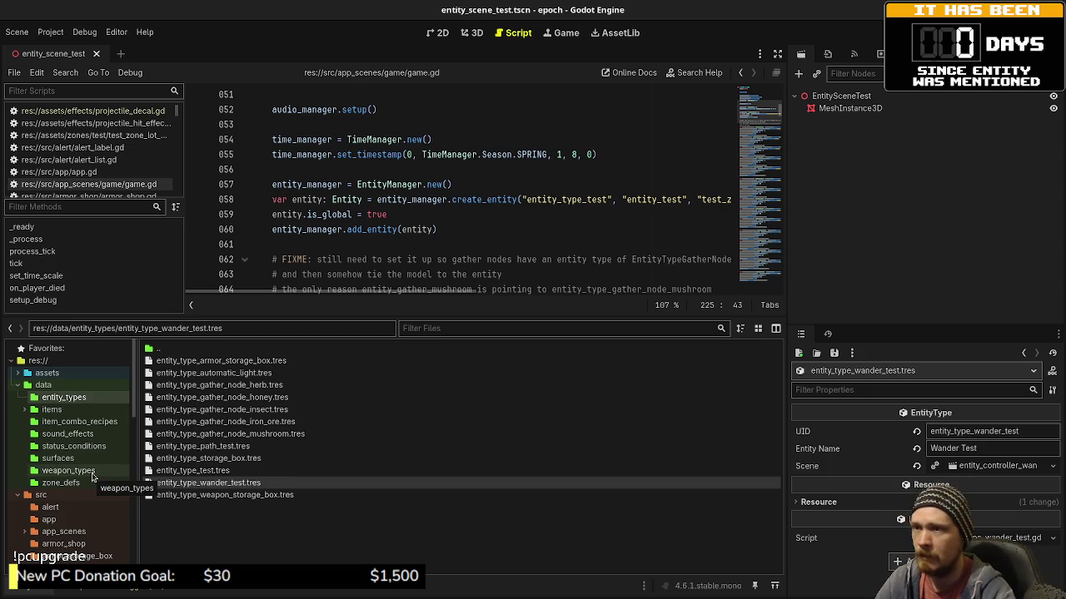
scroll(67, 491, down, 5)
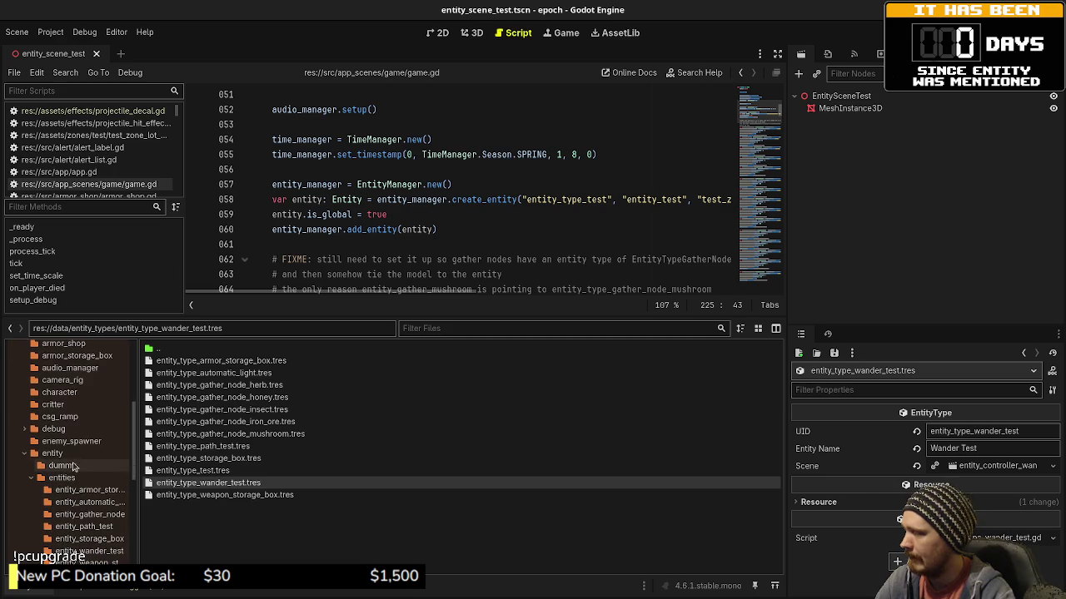
click(74, 457)
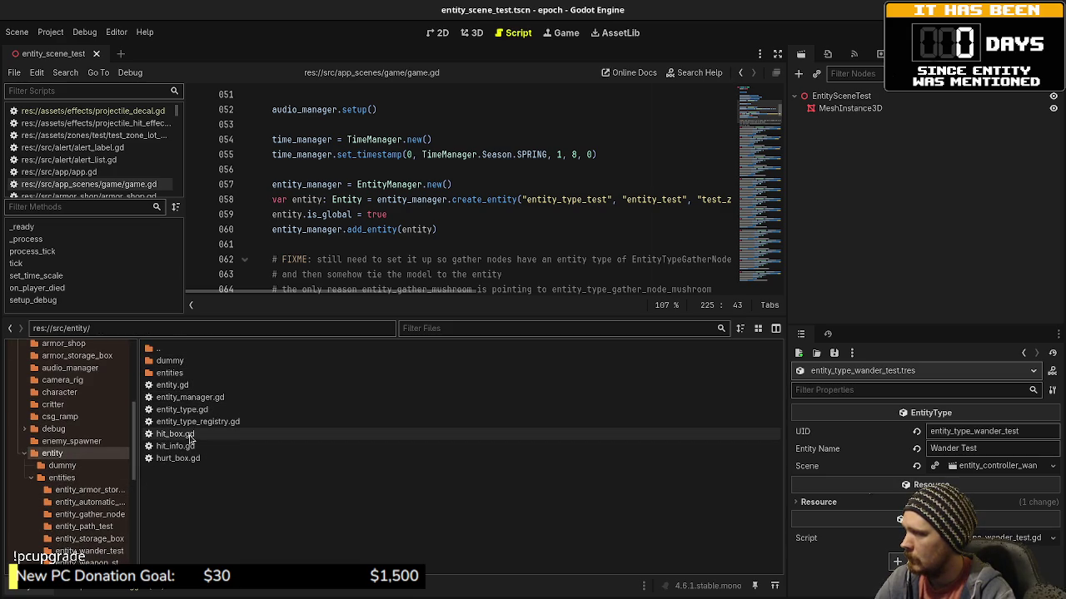
key(F5)
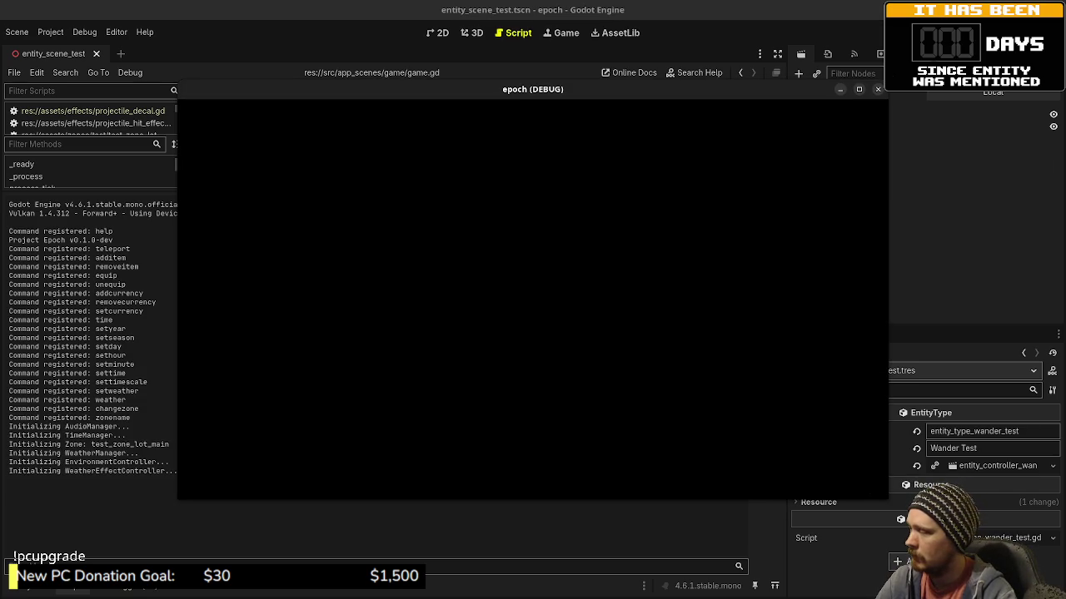
key(w)
key(w)
key(e)
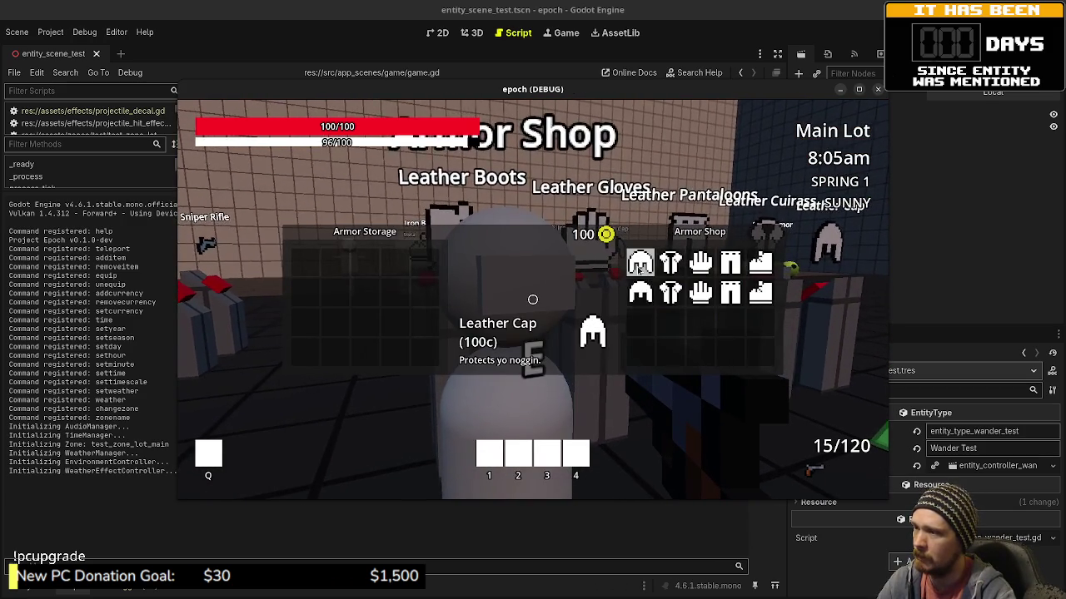
key(e)
key(w)
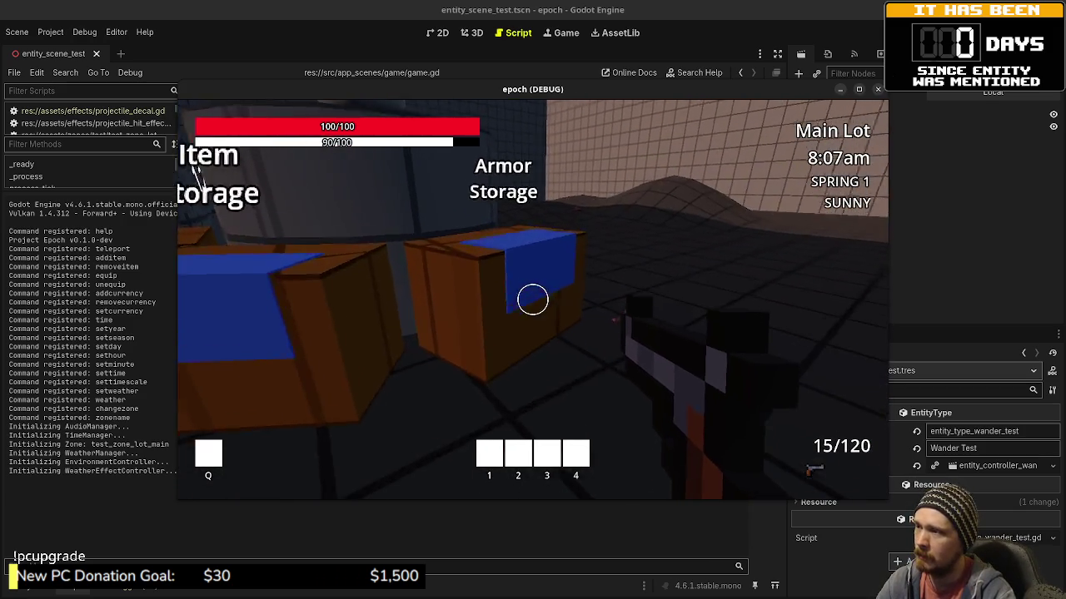
key(e)
click(611, 335)
key(e)
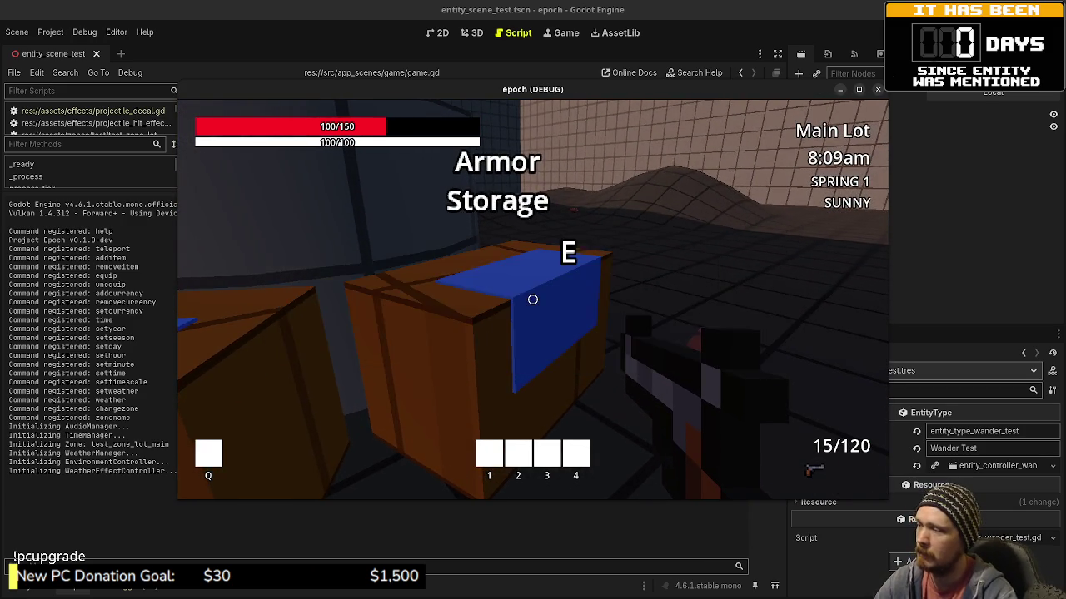
key(w)
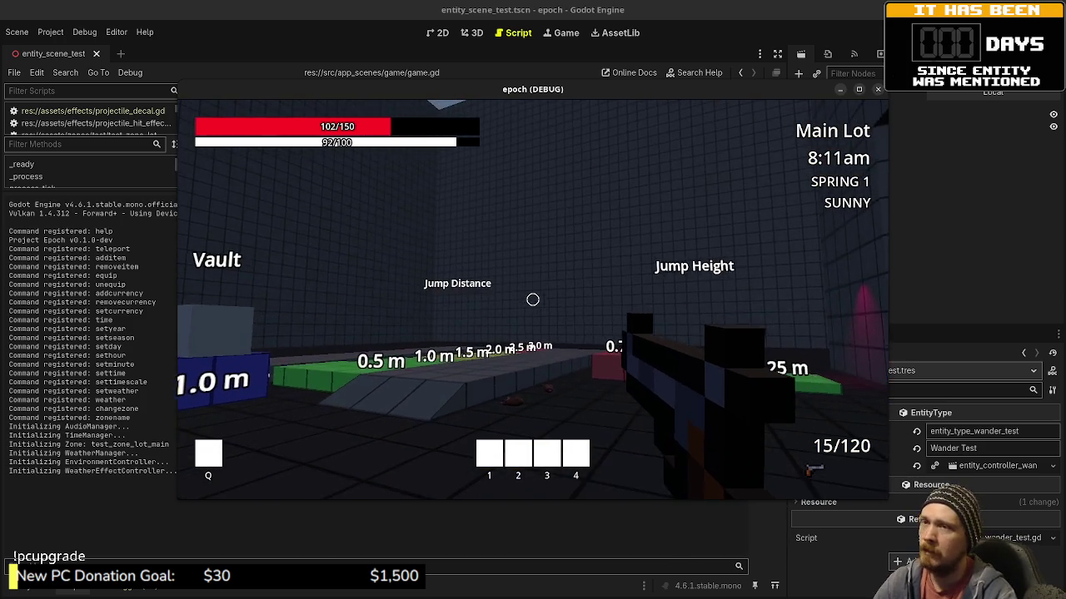
key(F8)
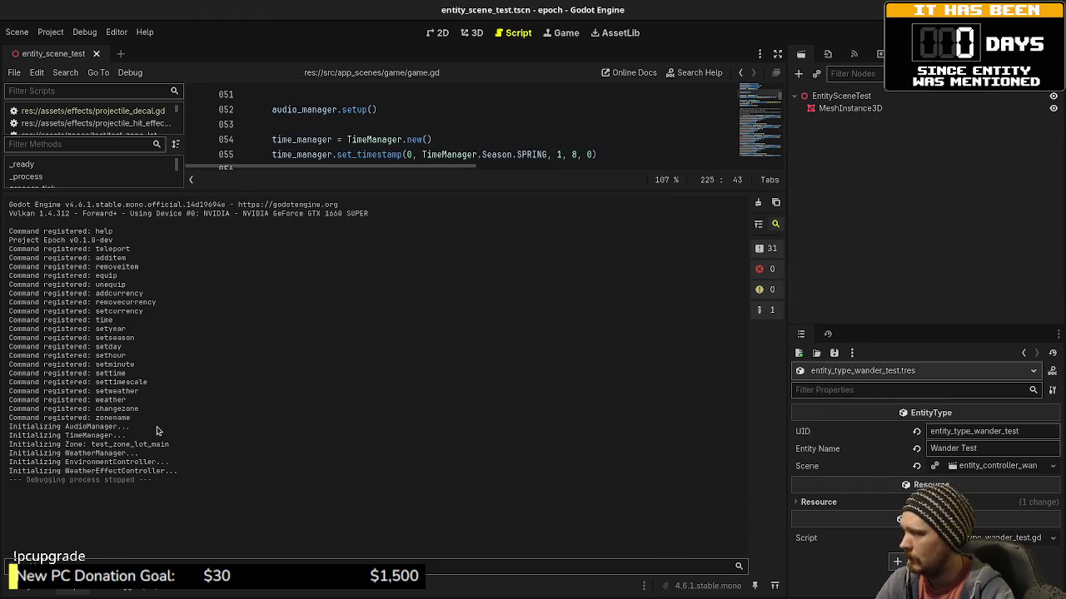
click(43, 593)
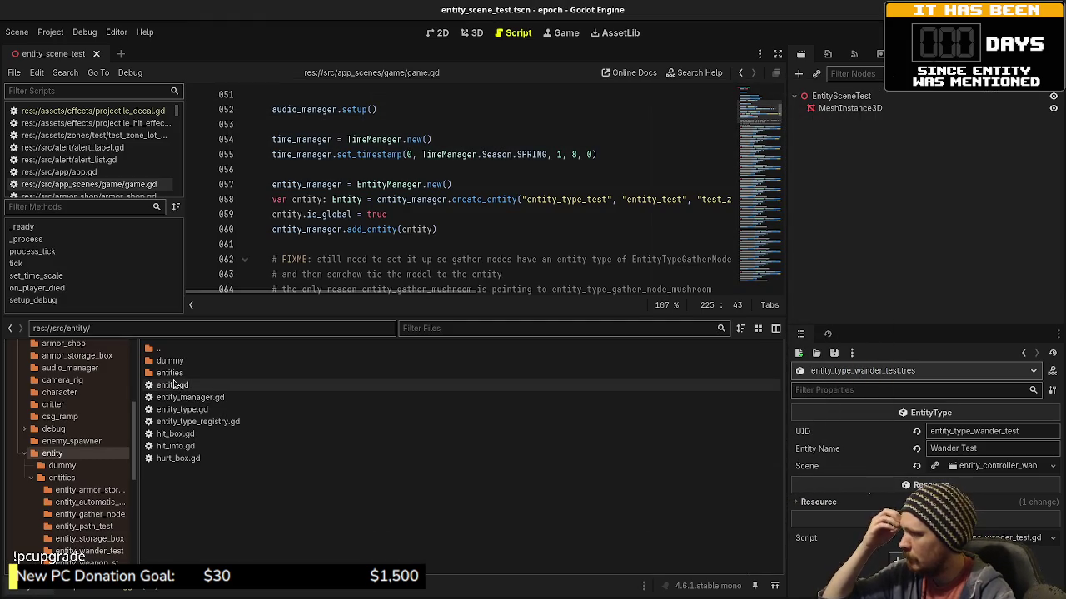
Browse into entities/entity_armor_storage_box to check its contents
double_click(169, 373)
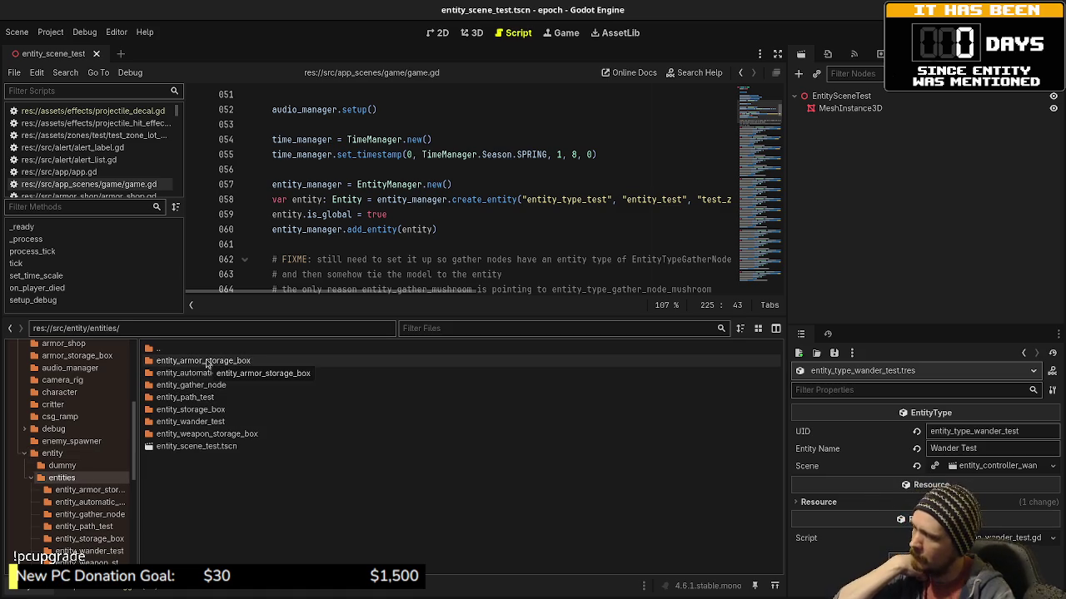
double_click(207, 363)
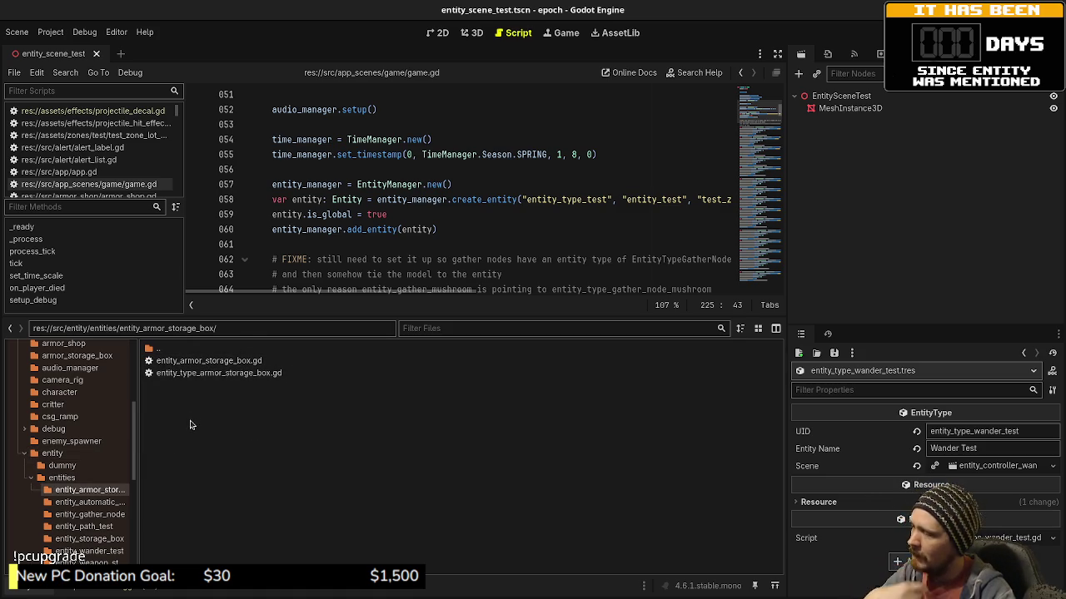
scroll(131, 421, up, 1)
drag(131, 421, 131, 389)
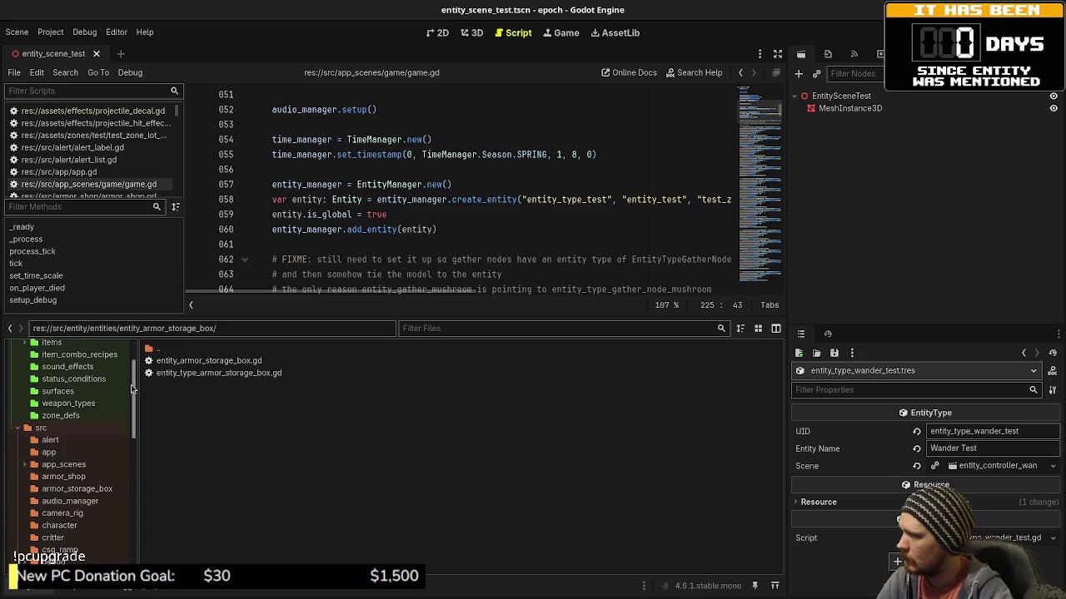
Move armor_storage_box.gd and armor_storage_box.tscn from src/armor_storage_box into entity_armor_storage_box
click(78, 493)
shift+click(199, 374)
right_click(200, 373)
click(250, 383)
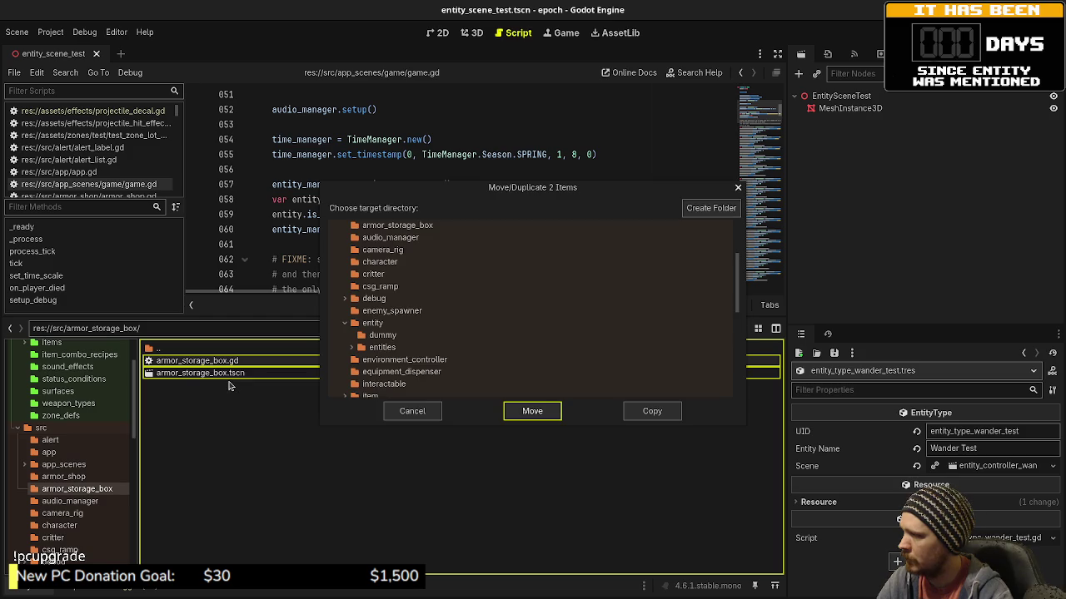
click(354, 348)
click(420, 359)
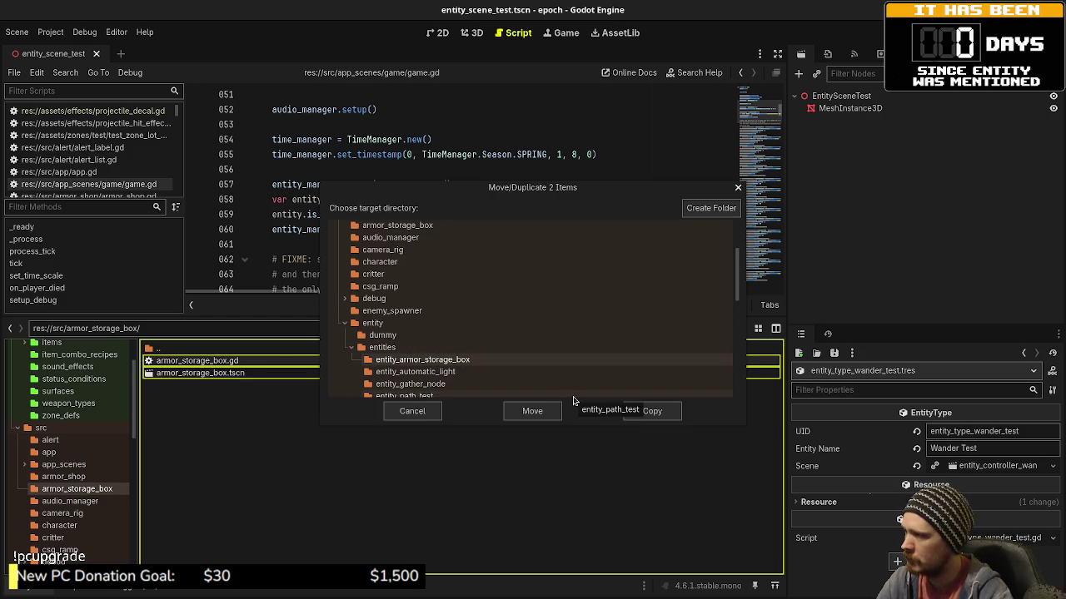
click(530, 414)
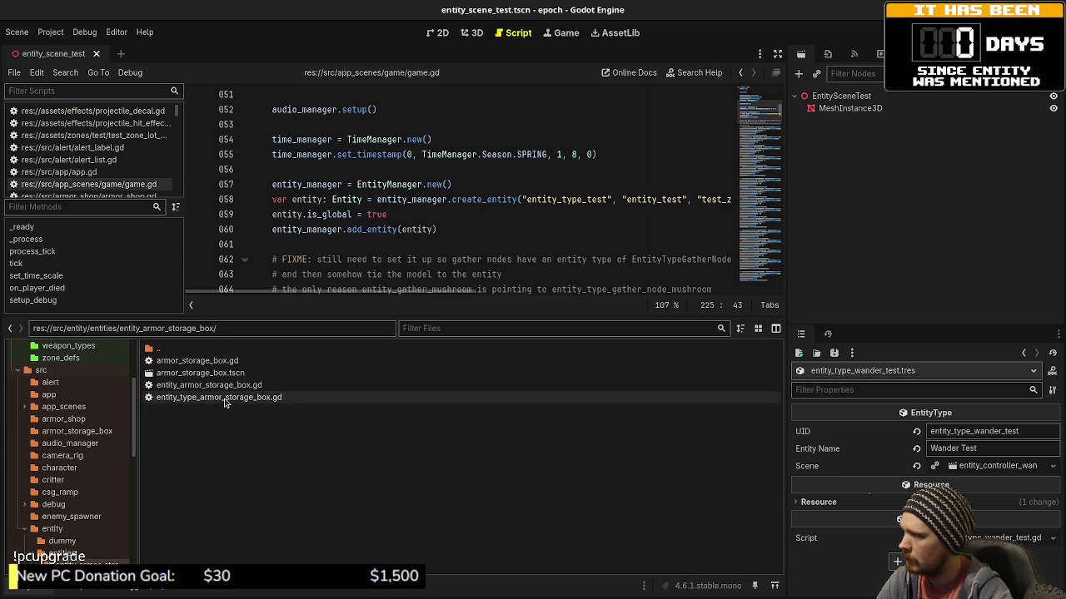
Delete the empty src/armor_storage_box folder and enlarge the FileSystem dock
click(79, 432)
right_click(93, 431)
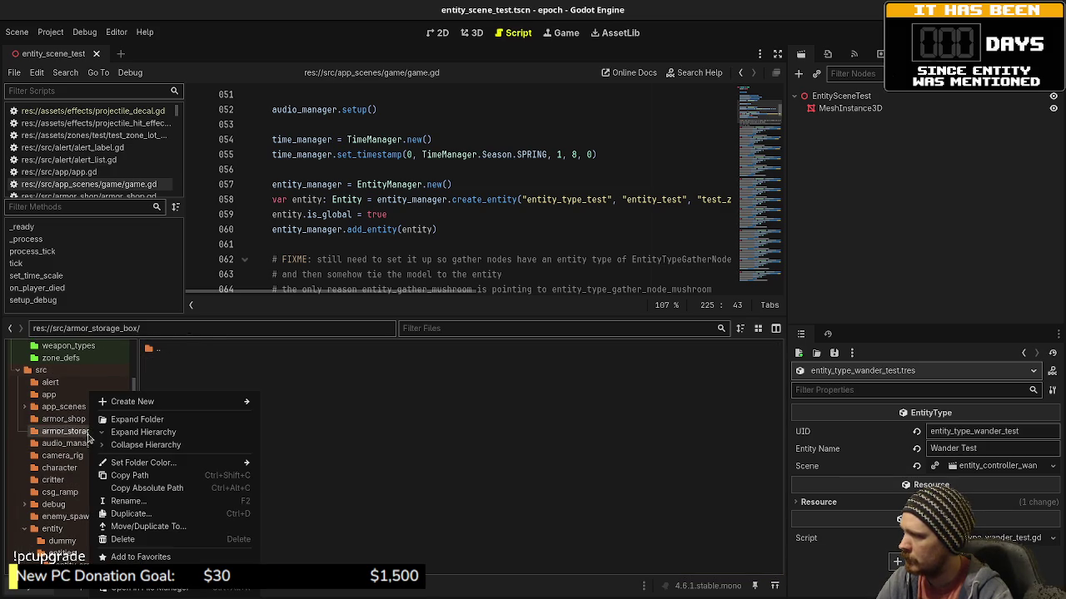
click(170, 544)
click(599, 371)
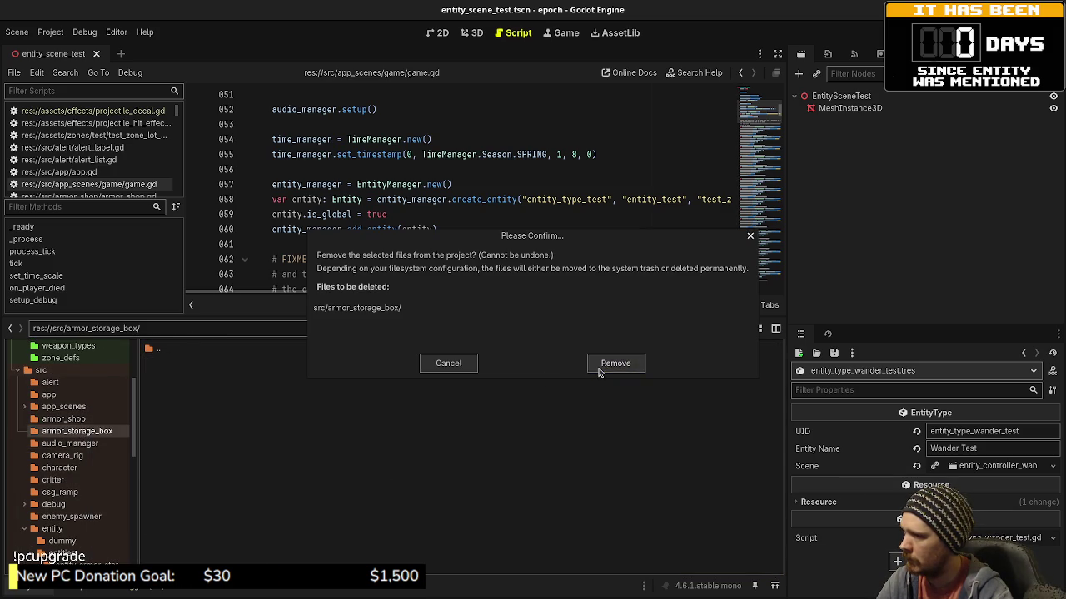
drag(398, 314, 395, 190)
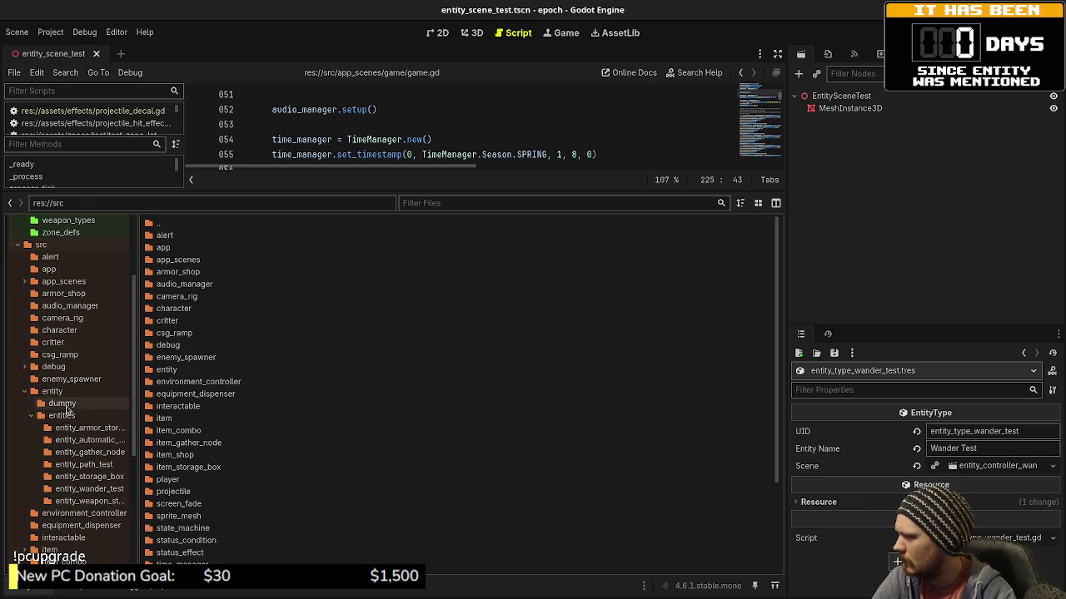
Drag the dummy folder into the entities folder and confirm the move
scroll(67, 398, down, 3)
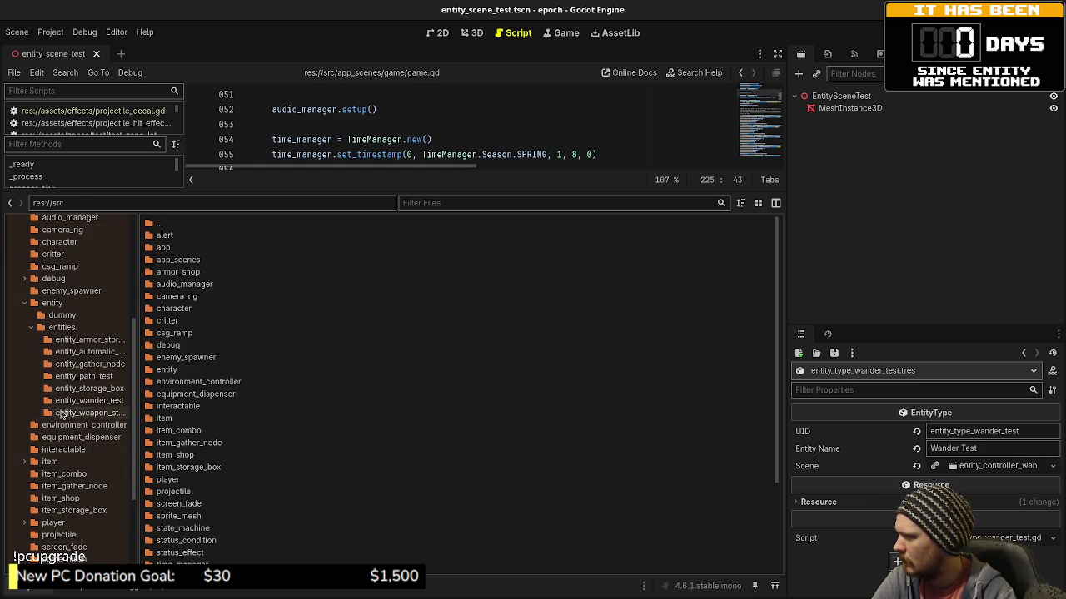
click(61, 328)
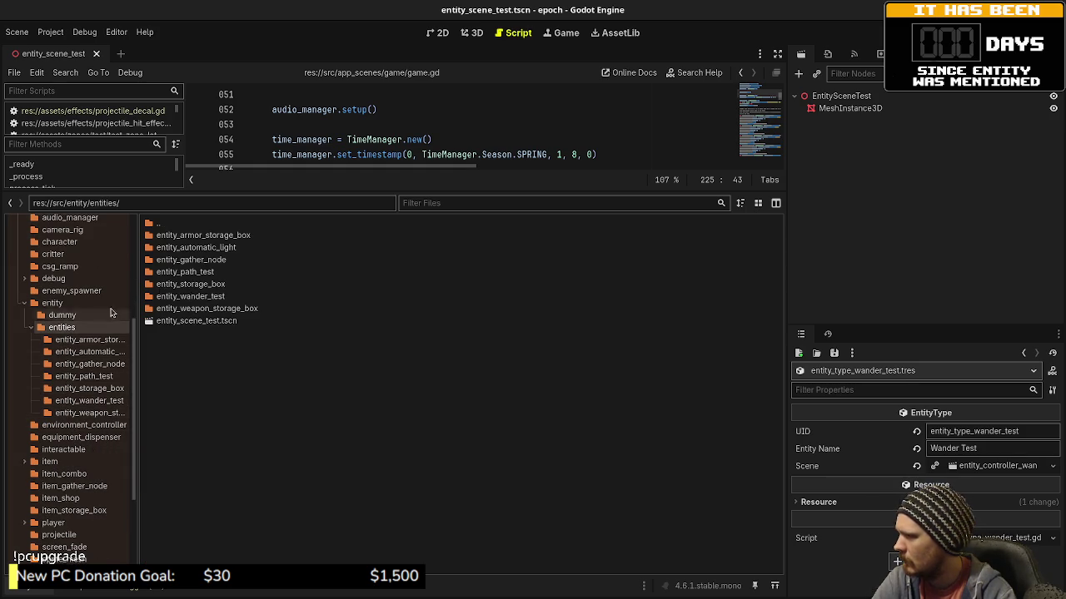
click(52, 303)
mouse_move(204, 234)
mouse_down()
mouse_move(171, 238)
mouse_move(182, 251)
mouse_up()
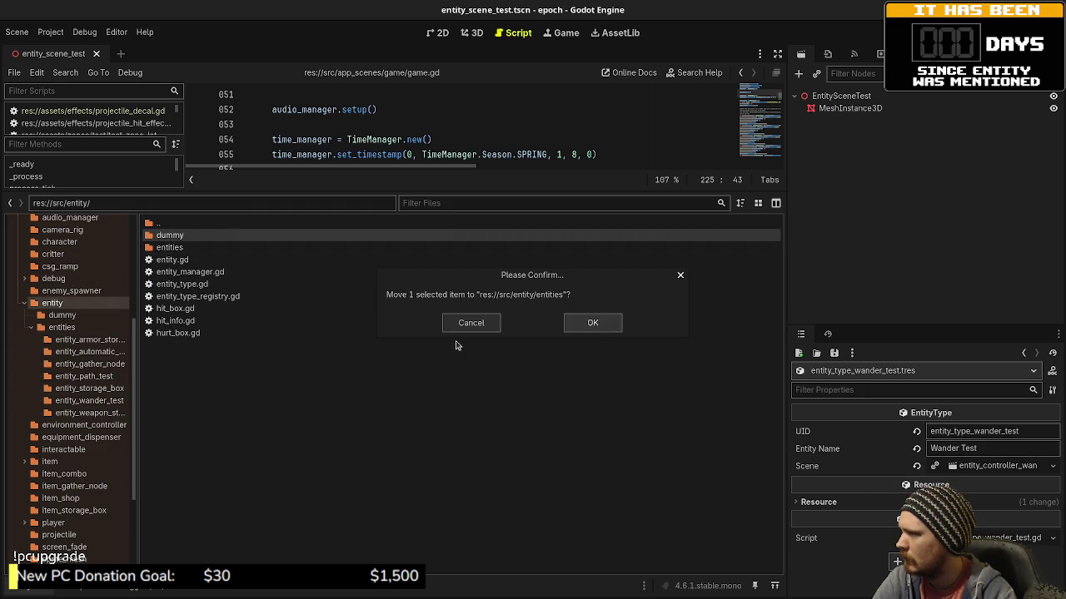
key(Return)
Check dummy's files, then look through the character and entity folders
double_click(190, 237)
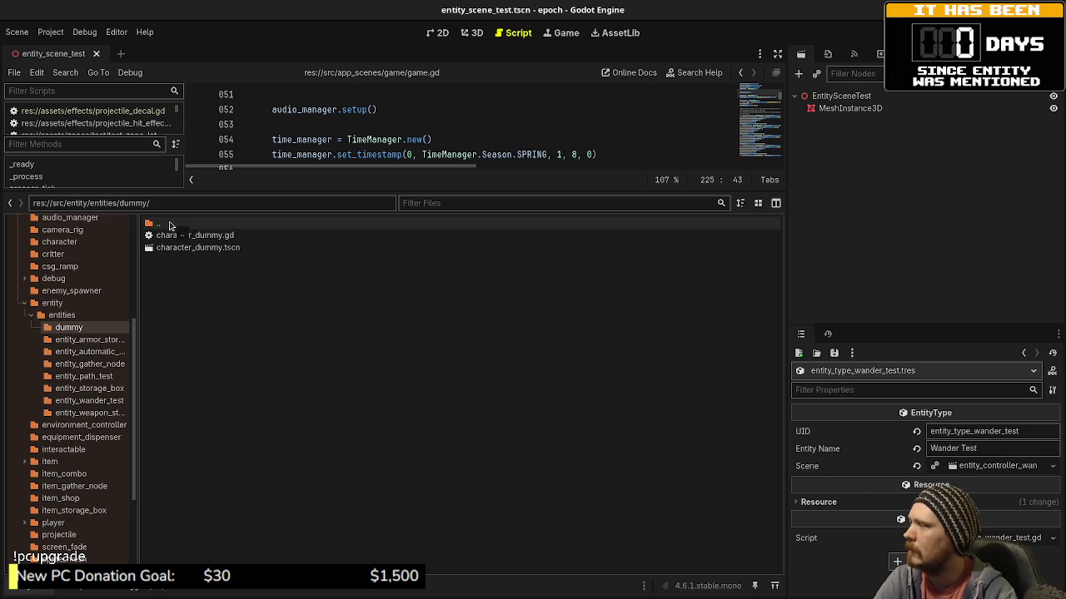
double_click(169, 226)
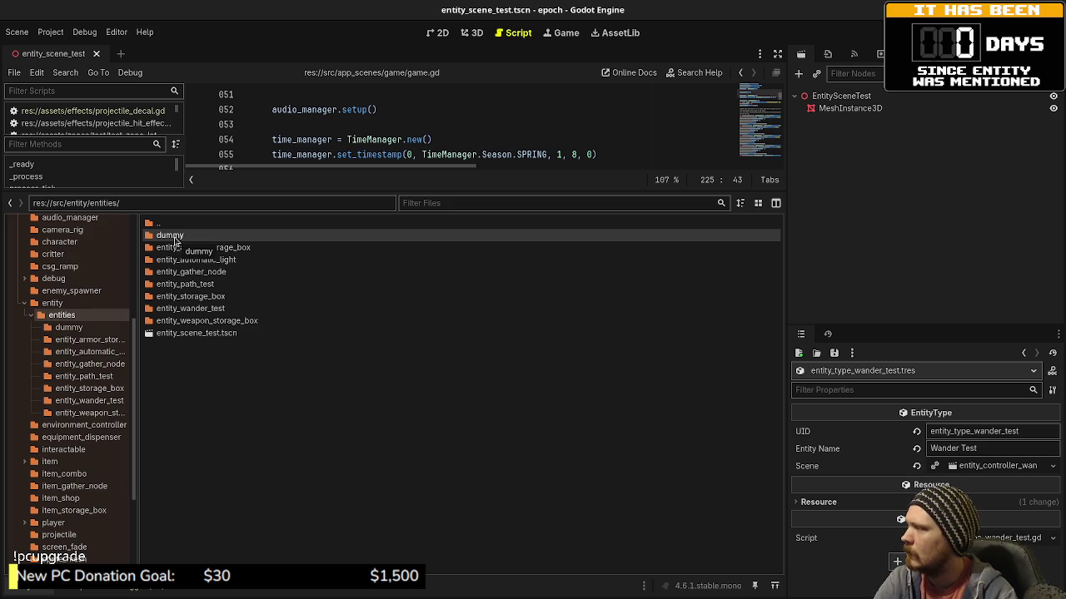
click(72, 246)
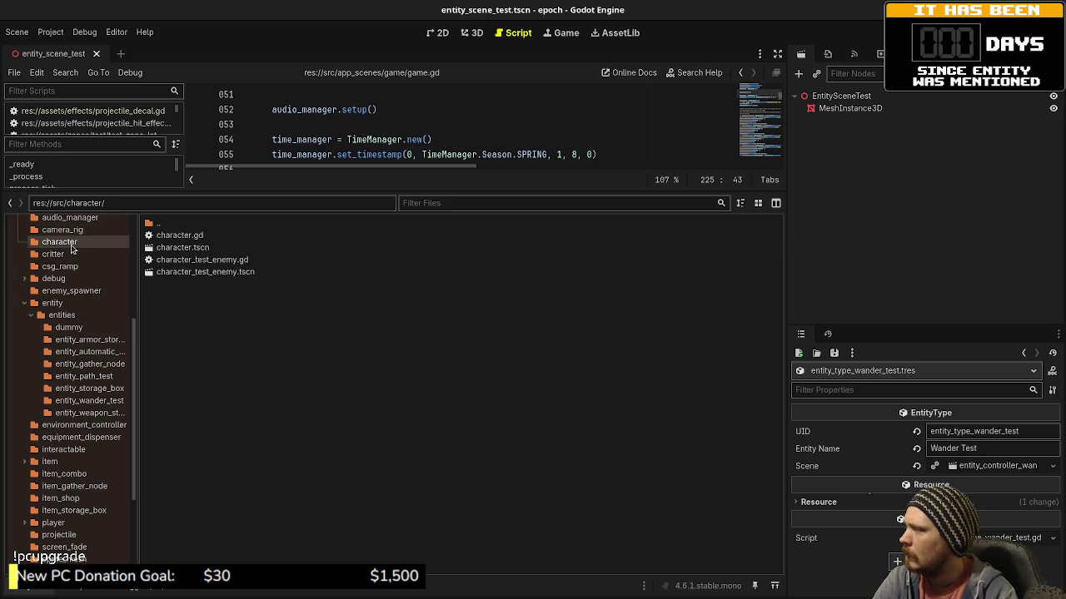
click(62, 305)
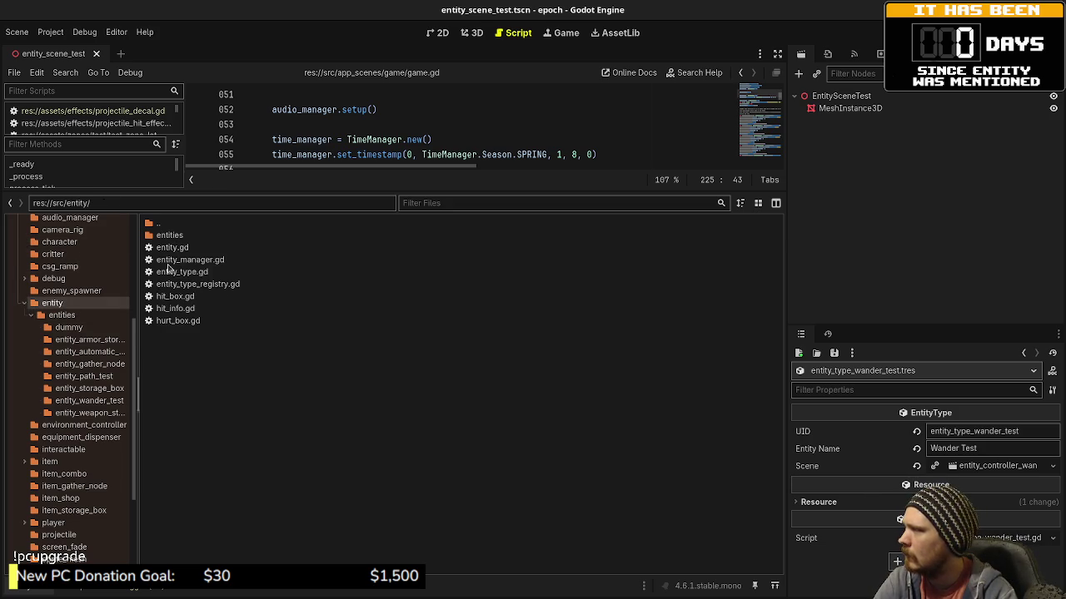
click(60, 316)
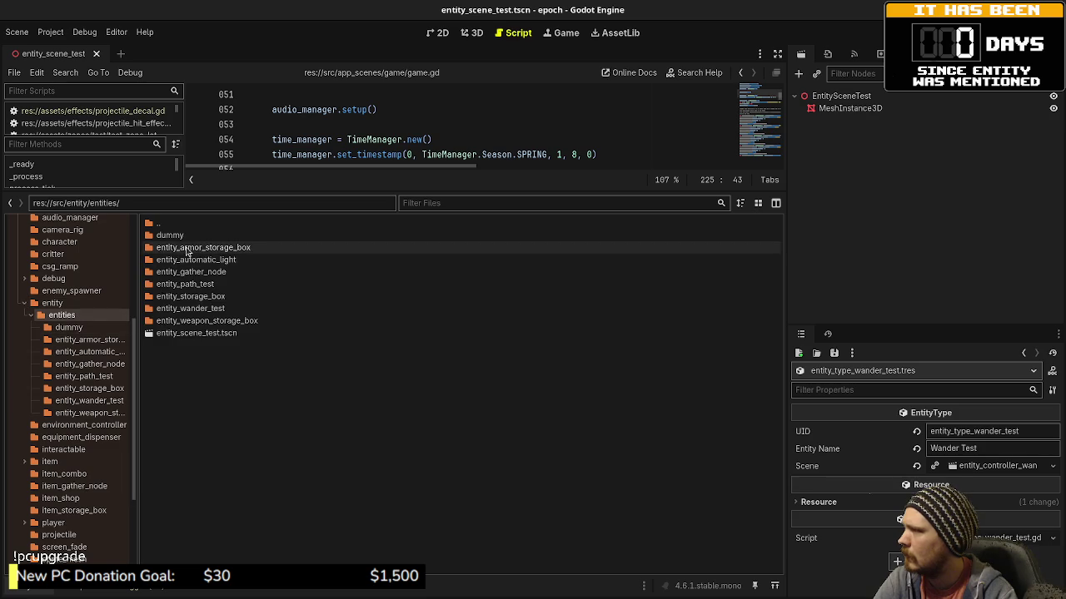
Move the dummy folder into src/character and open character_dummy.gd
right_click(170, 236)
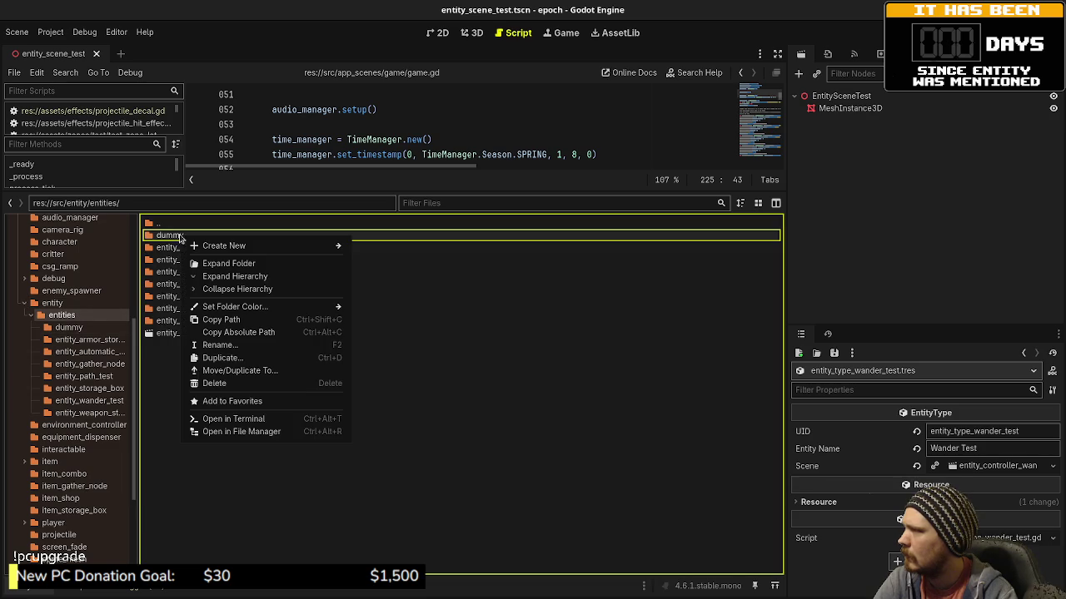
click(236, 370)
click(380, 250)
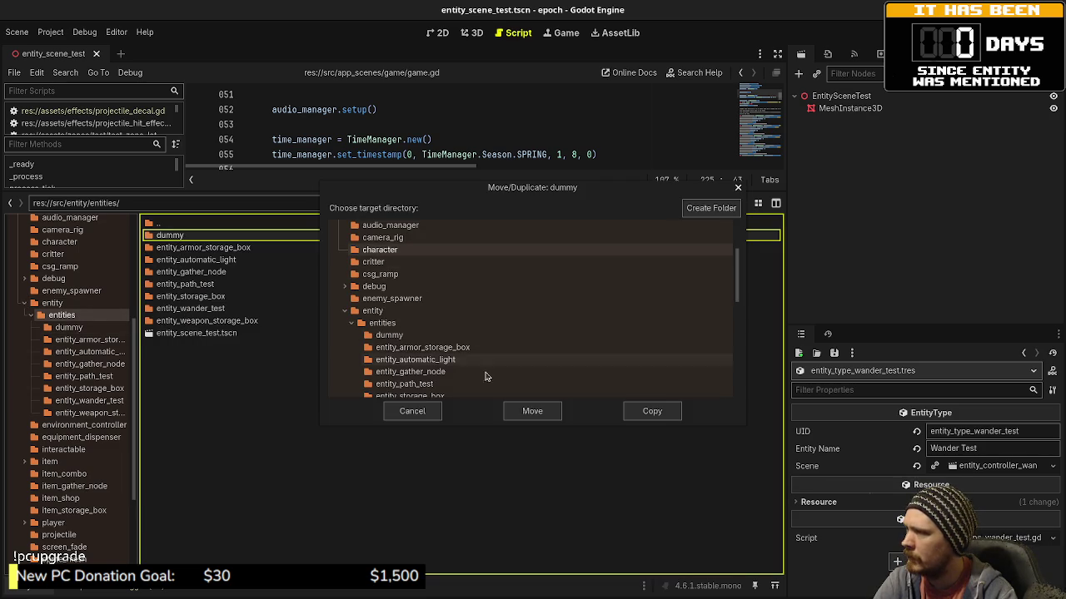
click(532, 411)
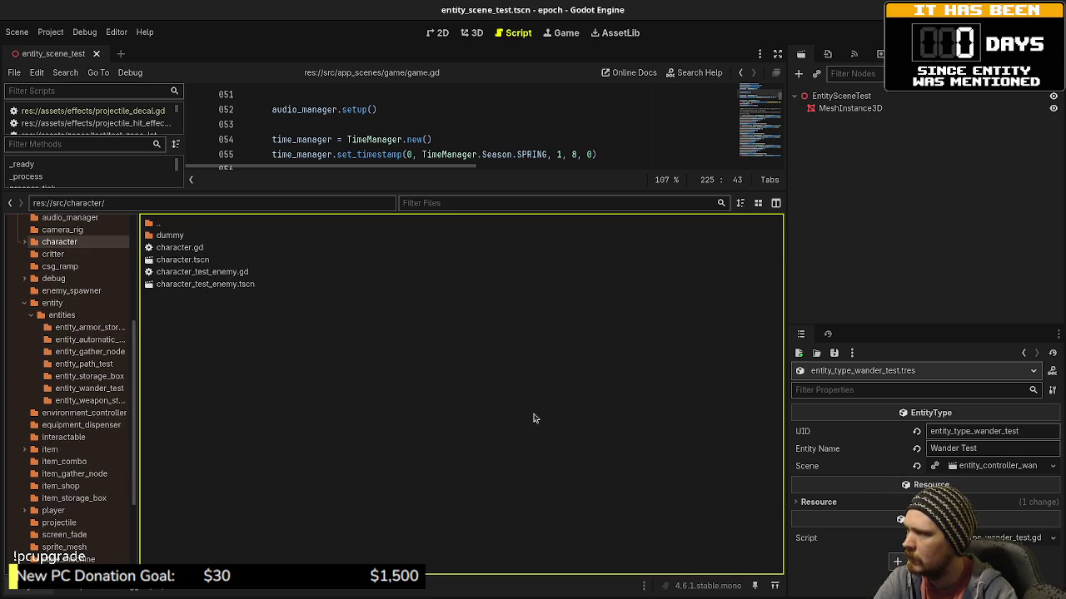
double_click(191, 237)
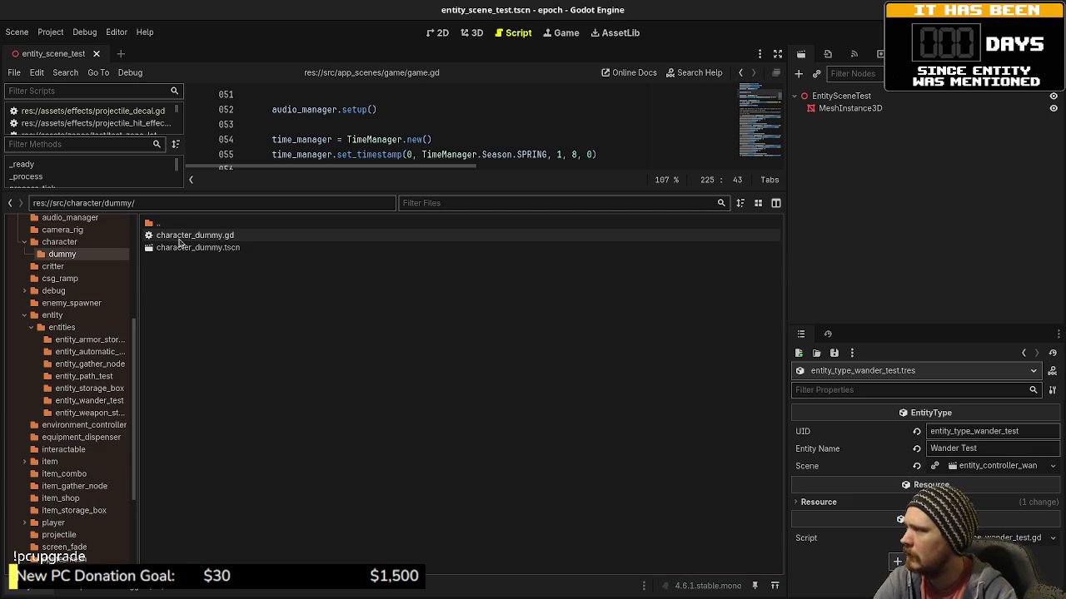
double_click(195, 237)
scroll(340, 125, up, 5)
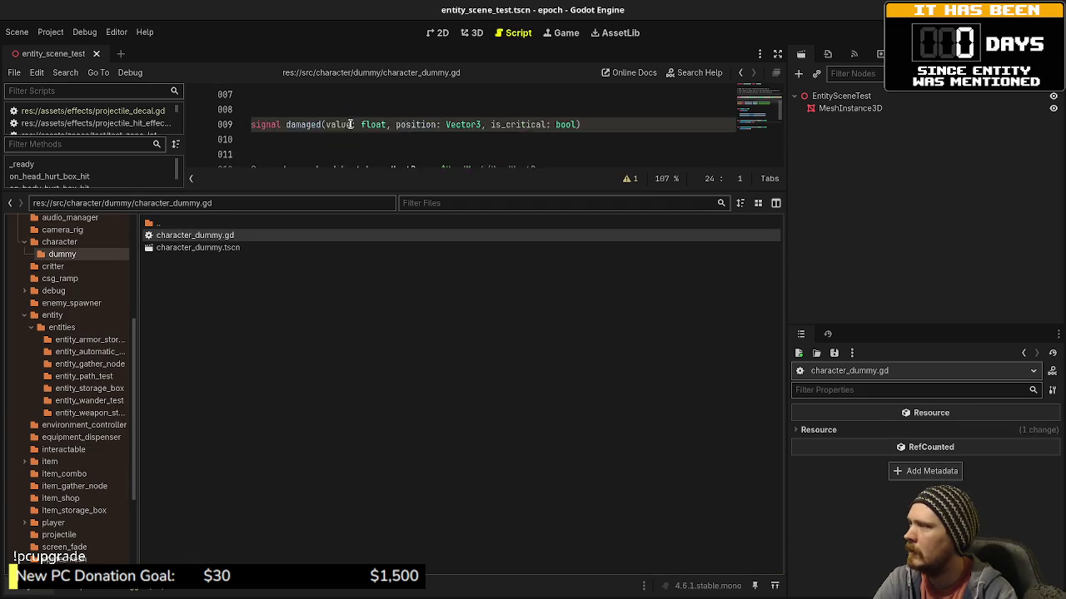
Look inside entity_automatic_light, then open the entity_gather_node folder under entities
scroll(349, 124, down, 5)
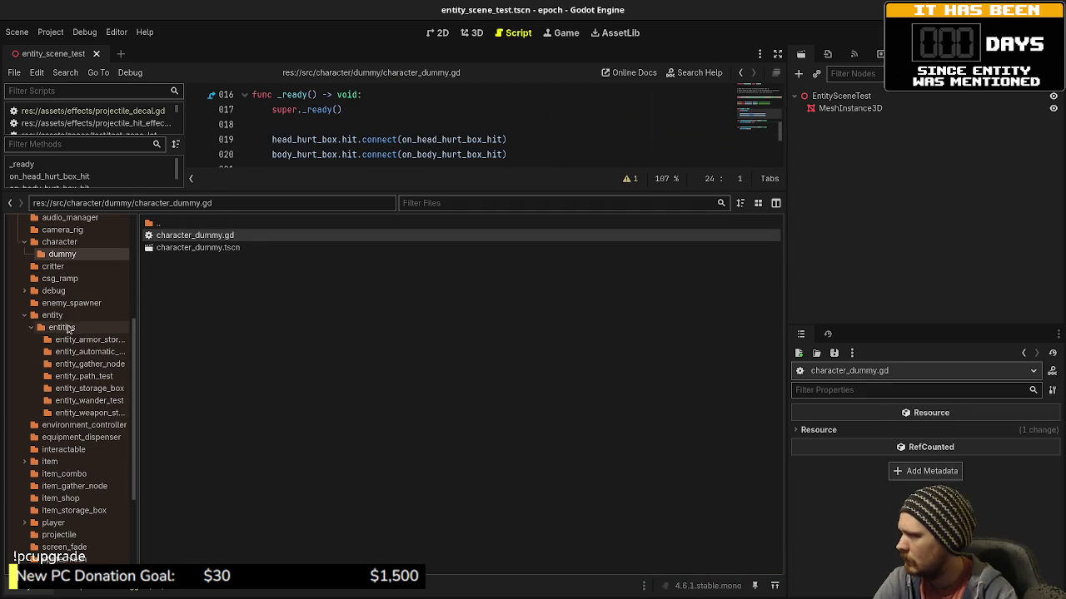
scroll(420, 129, up, 2)
scroll(420, 129, up, 3)
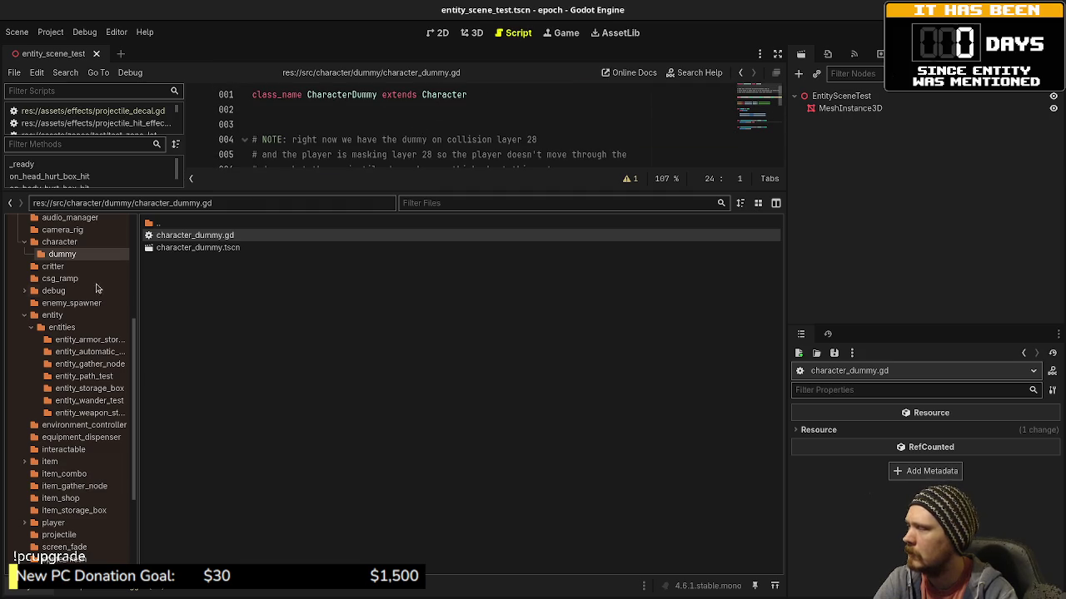
click(60, 316)
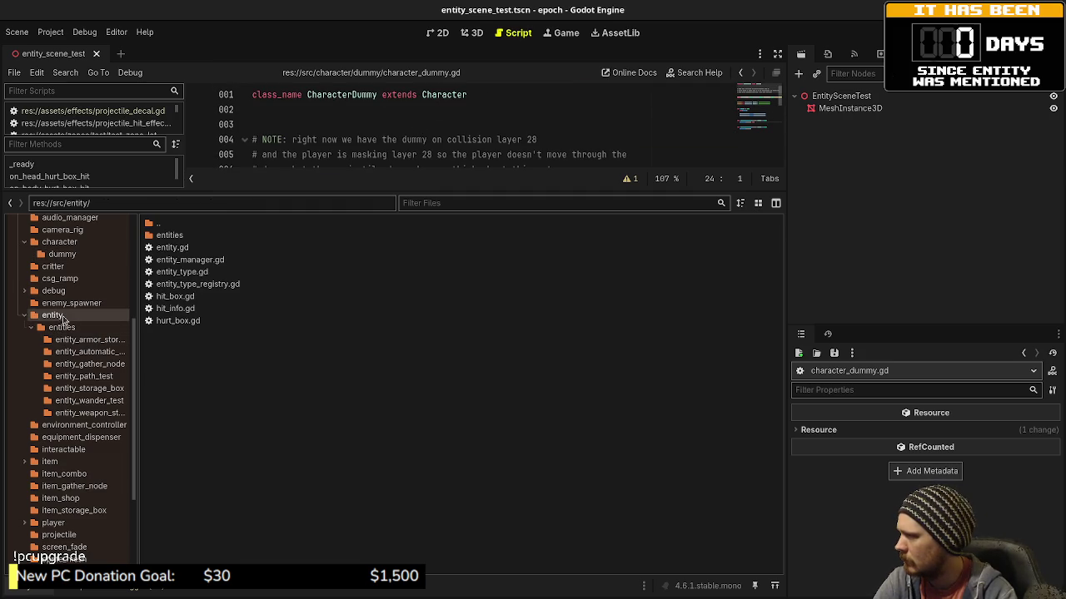
click(73, 329)
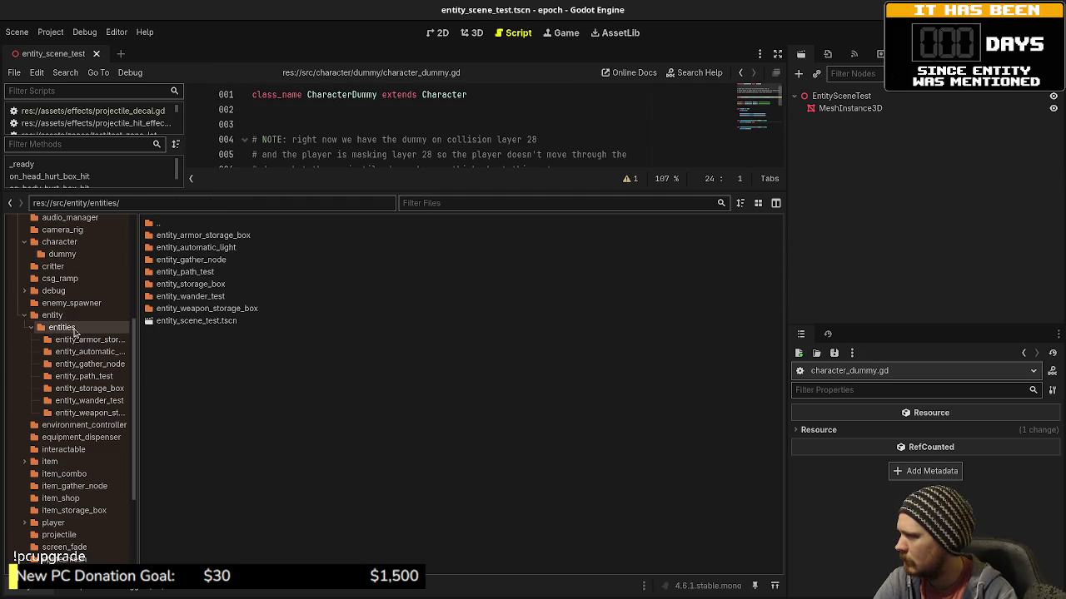
double_click(204, 248)
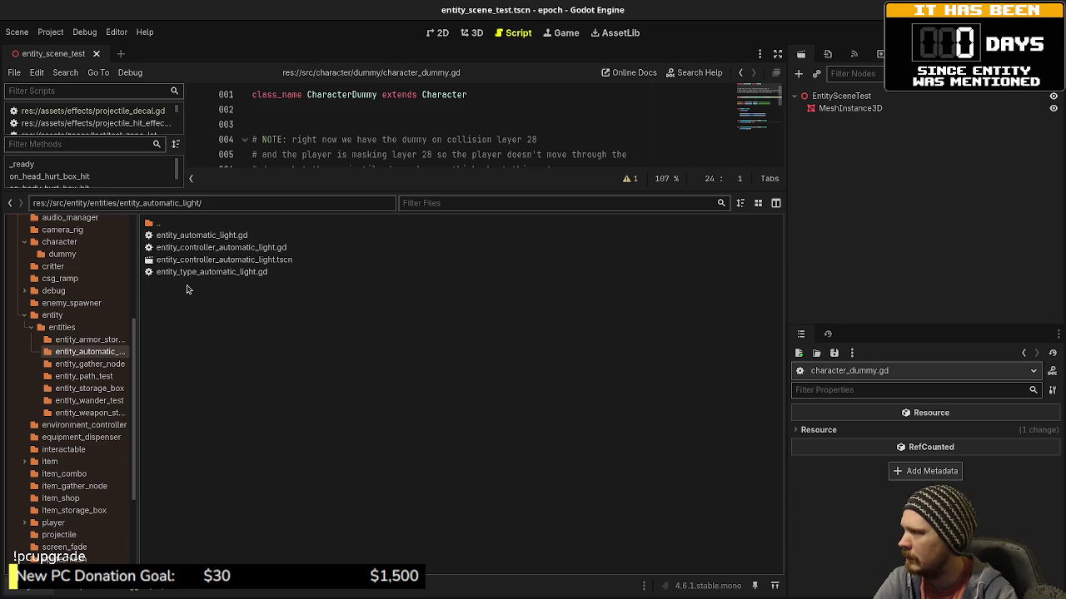
double_click(166, 224)
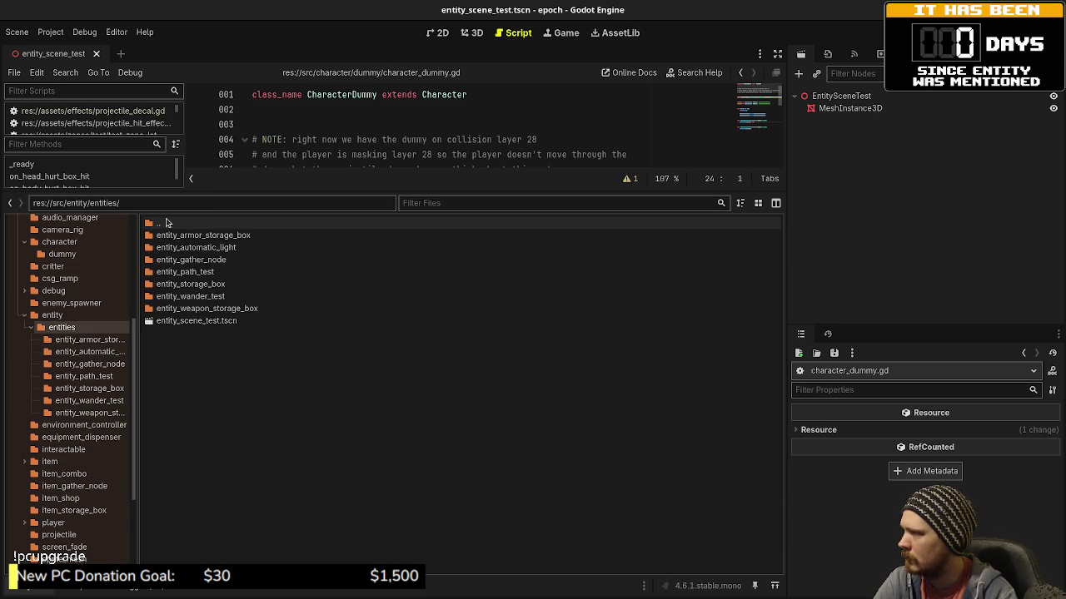
double_click(190, 259)
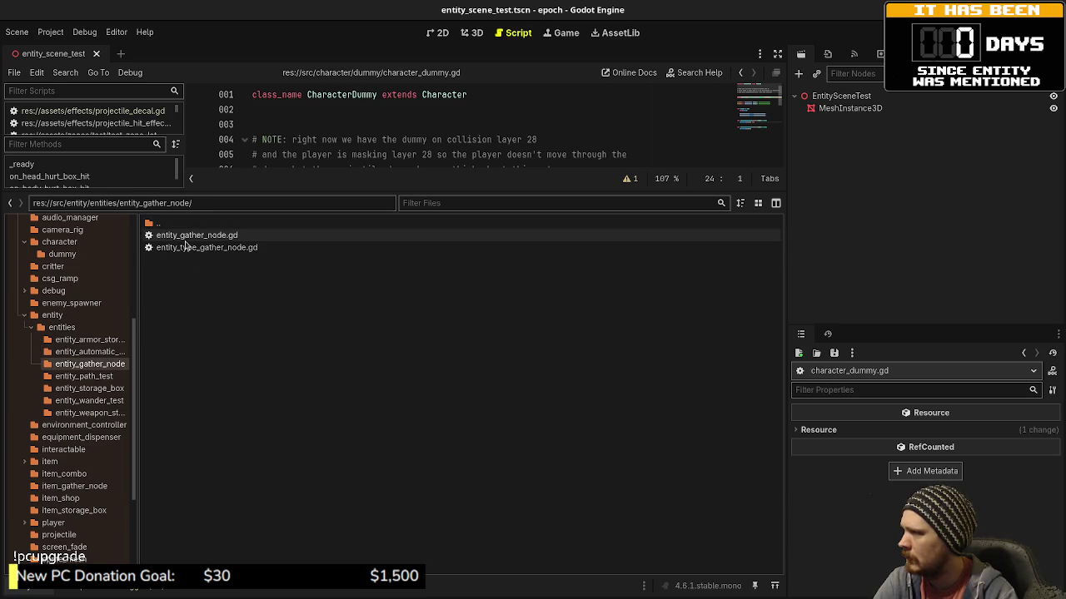
scroll(73, 458, down, 2)
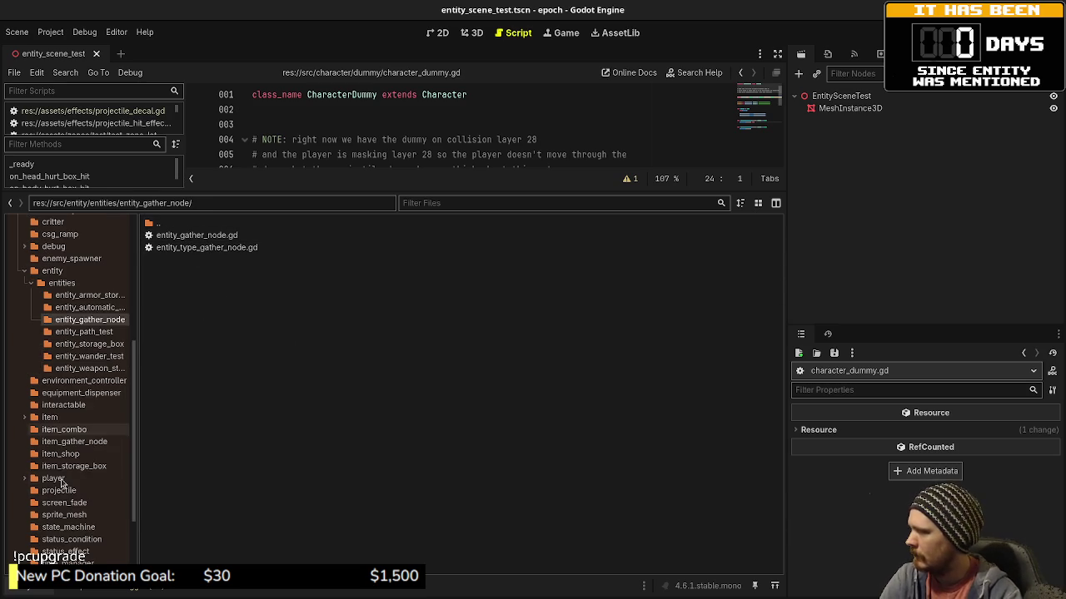
Move all seven item_gather_node files into entity_gather_node and open item_gather_node.gd
click(71, 444)
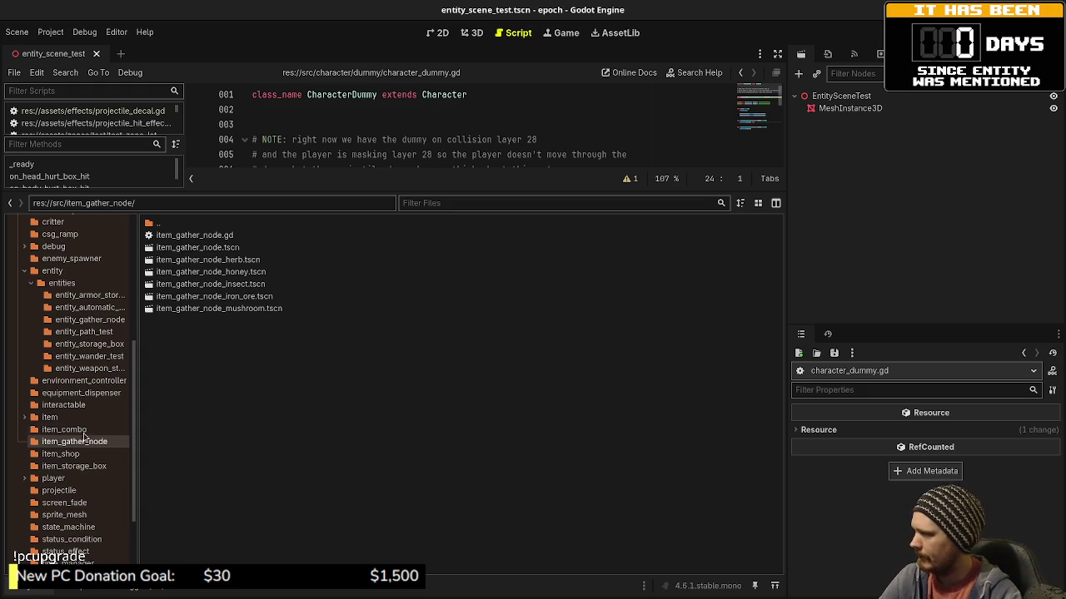
click(210, 237)
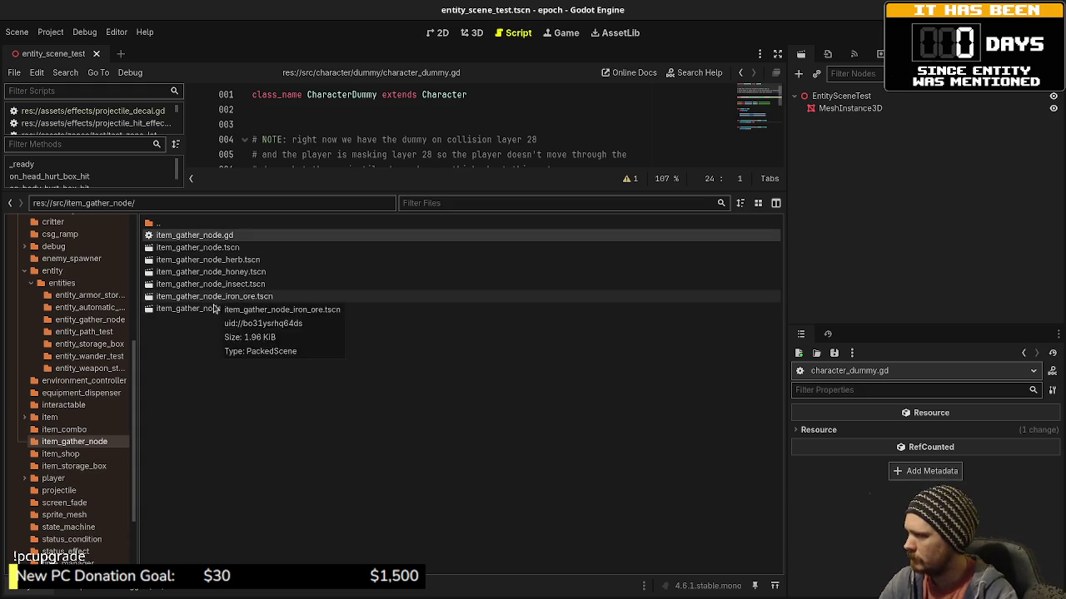
shift+click(211, 309)
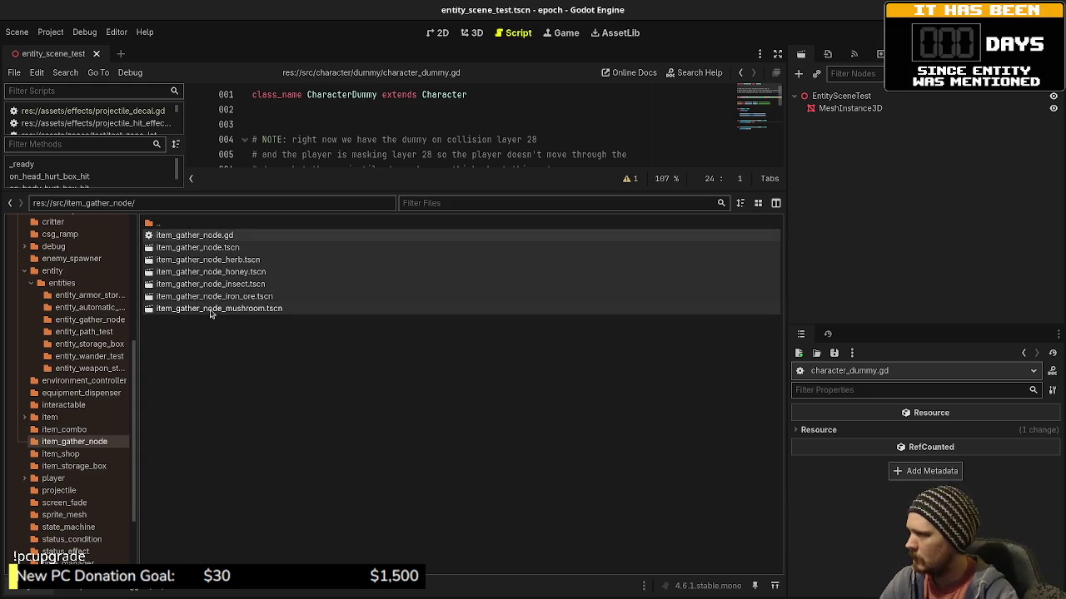
right_click(211, 313)
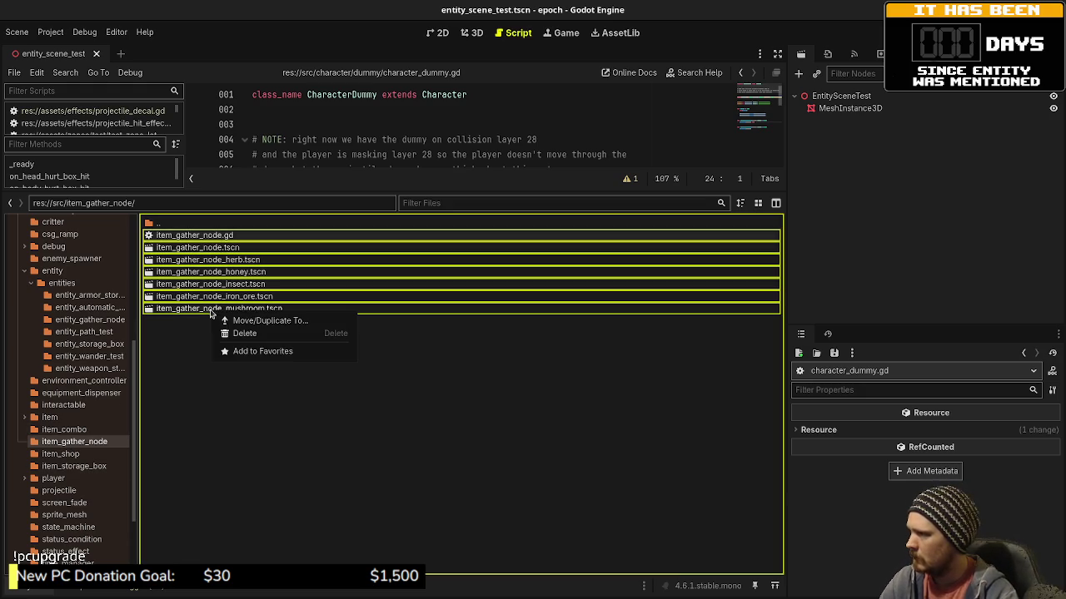
click(277, 322)
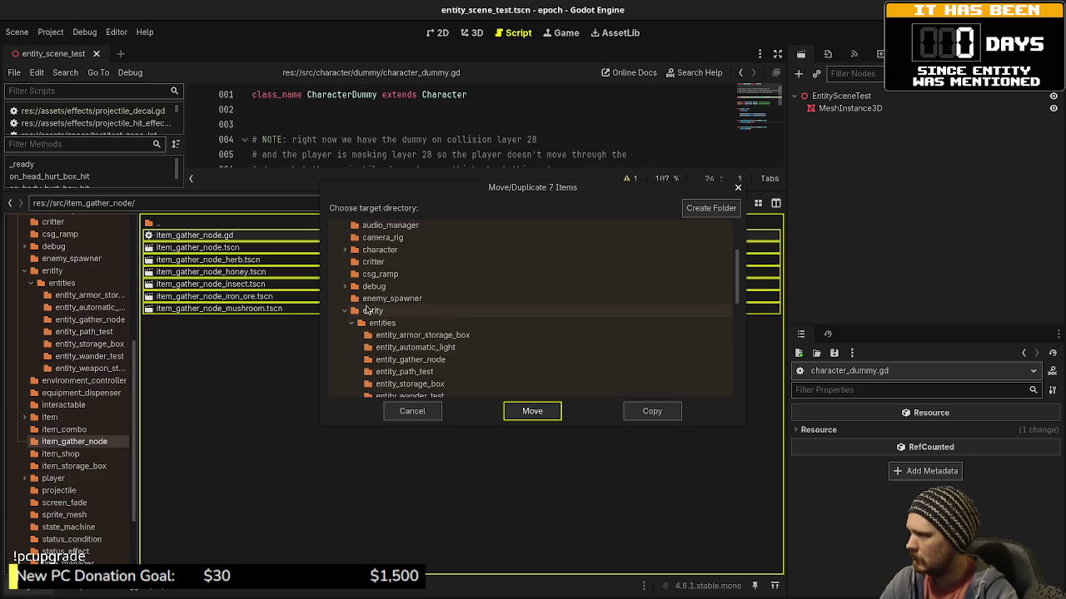
click(508, 360)
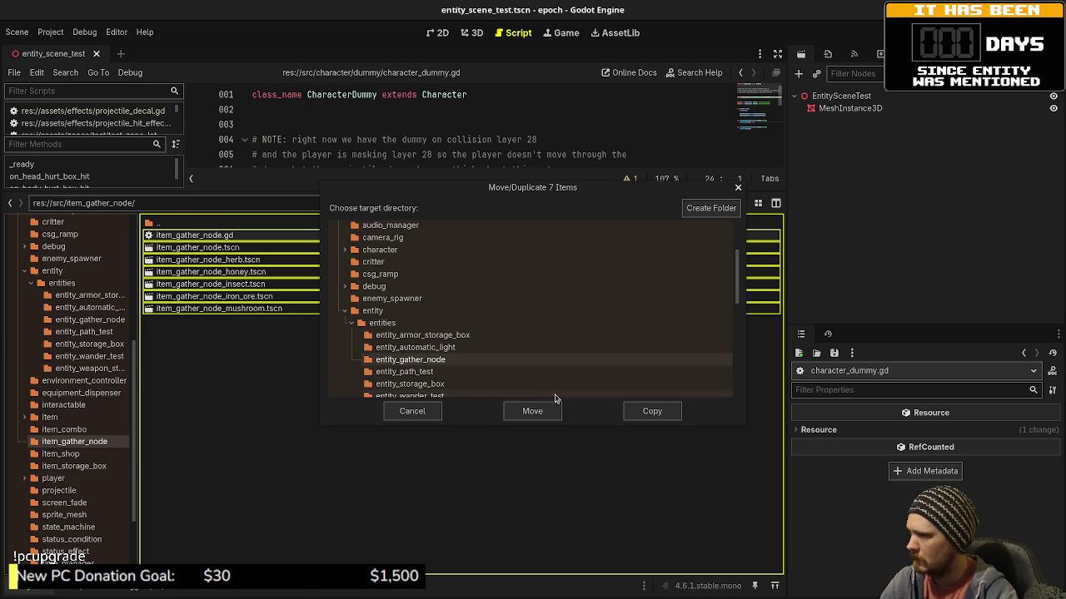
click(532, 411)
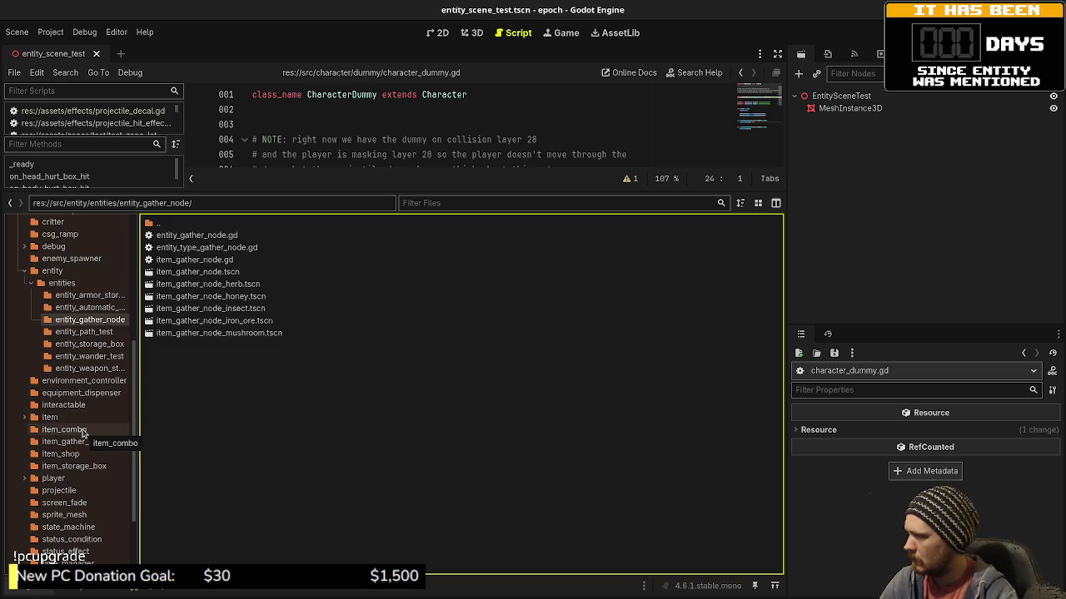
double_click(209, 262)
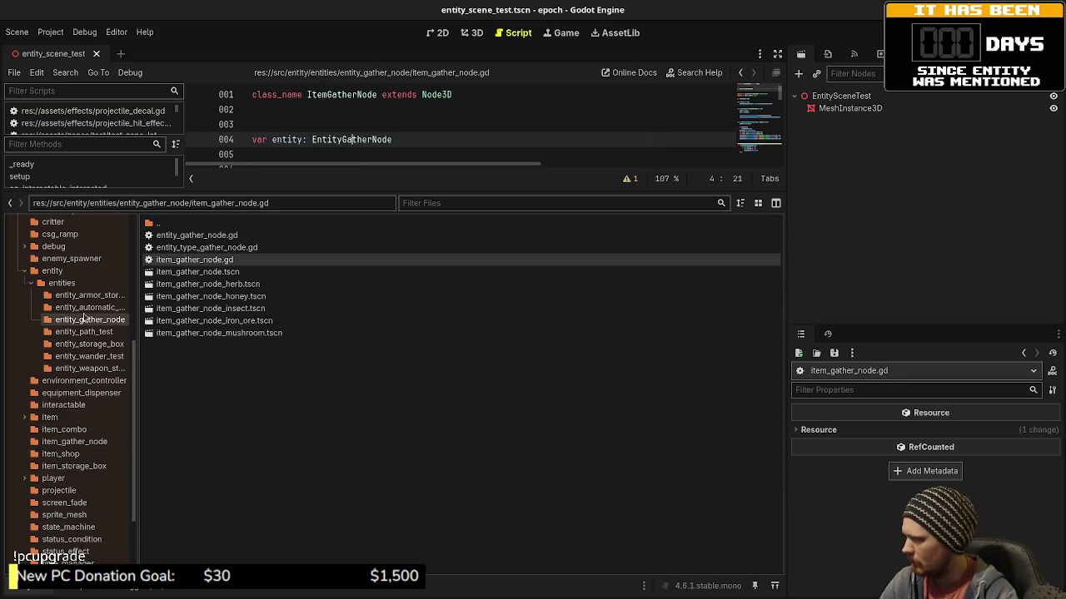
click(74, 283)
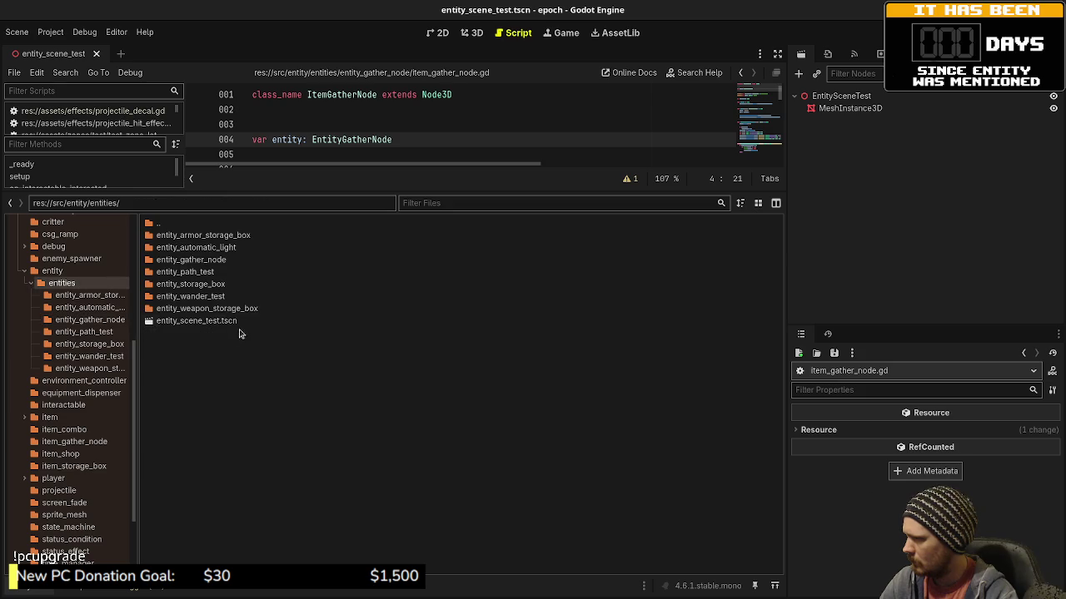
Check the entity_path_test and entity_storage_box folders under entities
double_click(202, 273)
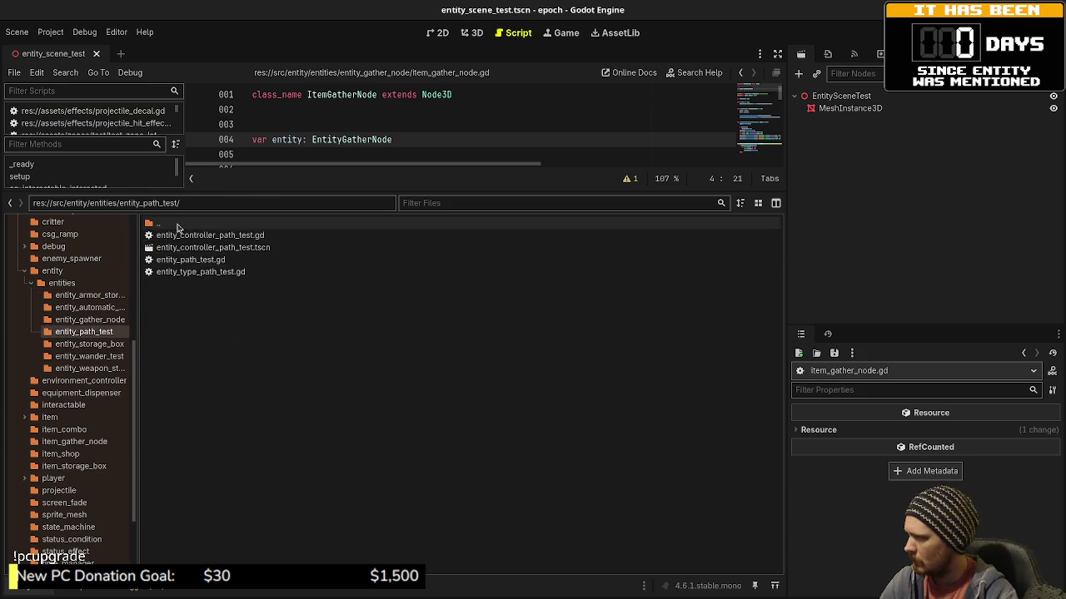
double_click(154, 223)
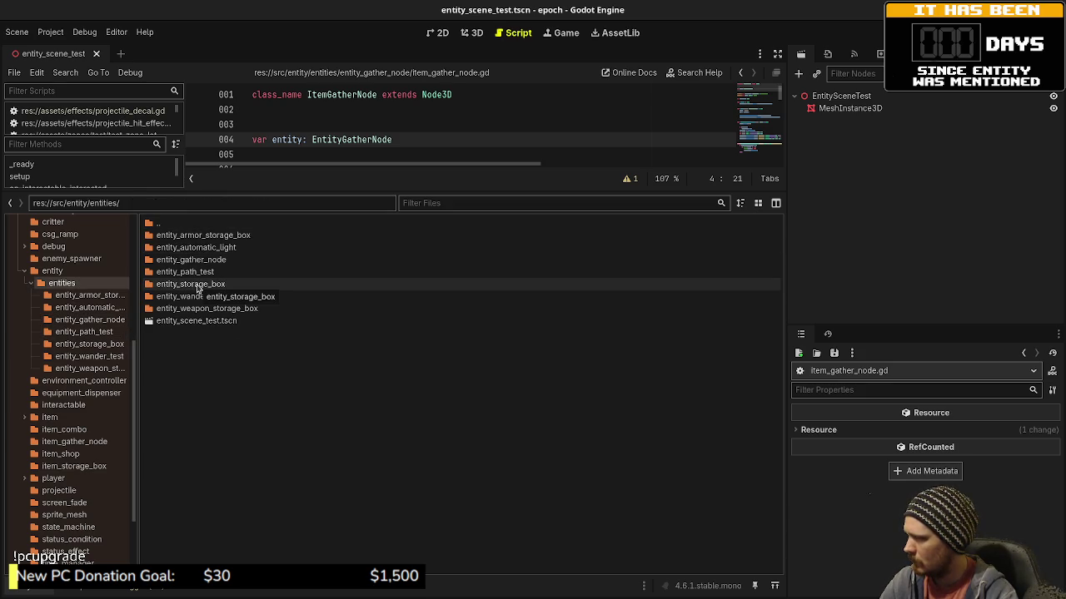
double_click(198, 287)
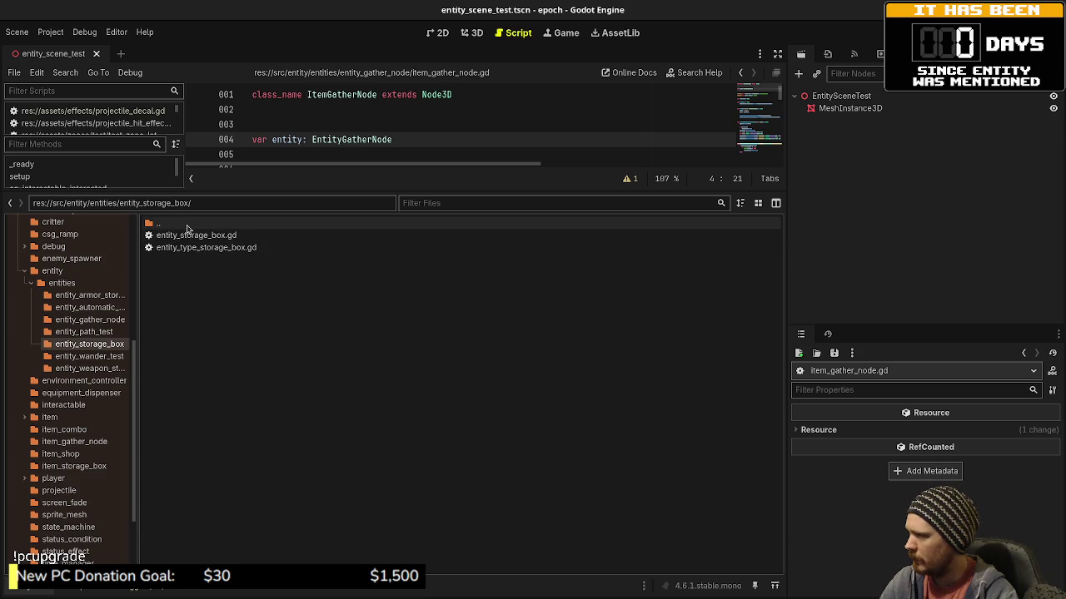
double_click(186, 228)
drag(205, 298, 49, 422)
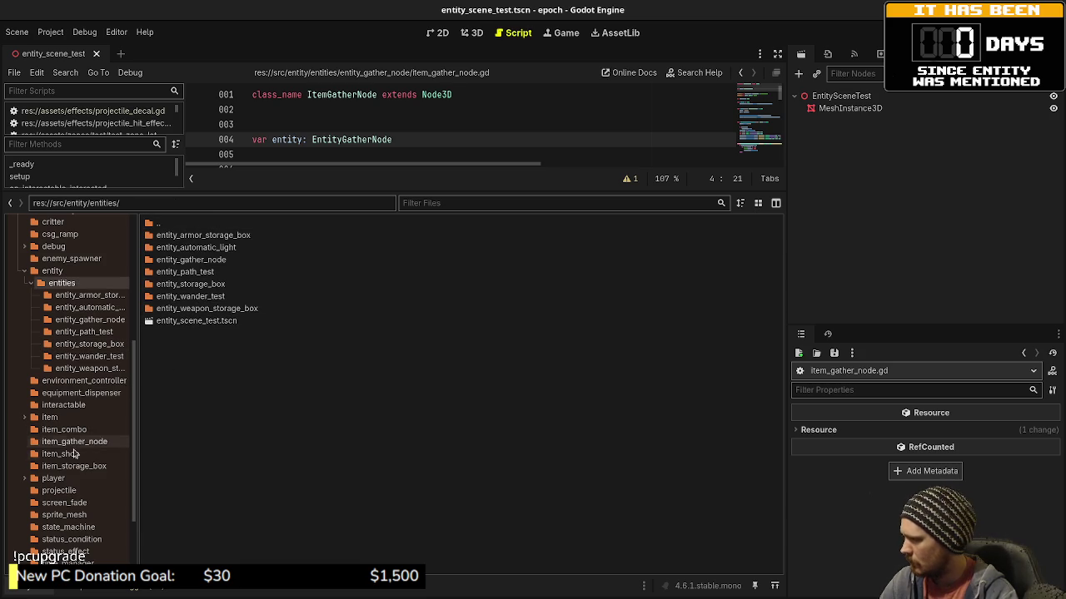
Move item_storage_box.gd and item_storage_box.tscn into entity_storage_box
click(73, 466)
click(190, 247)
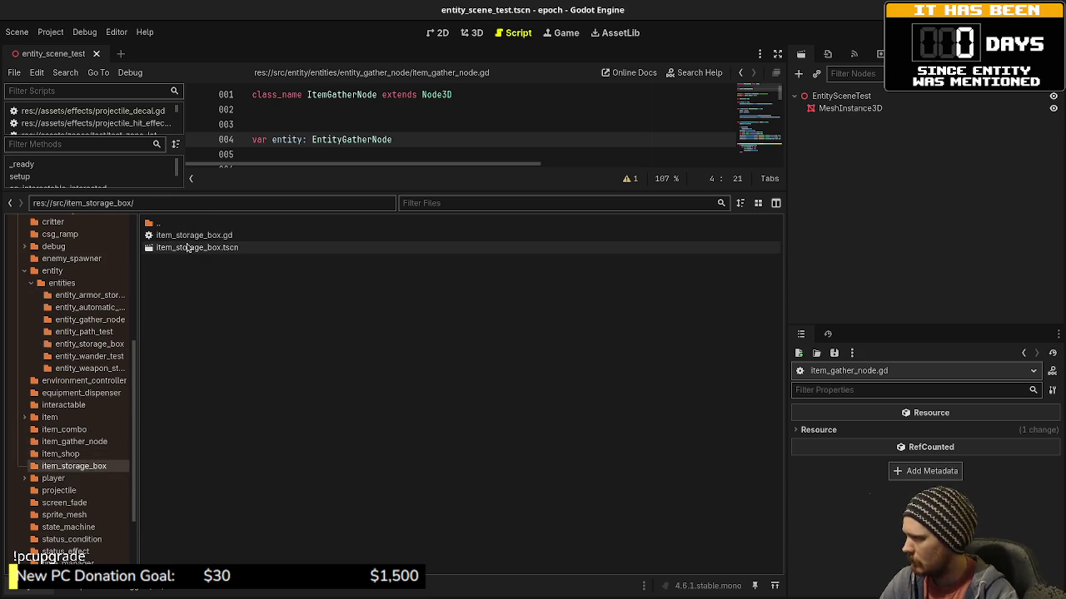
shift+click(190, 236)
right_click(188, 240)
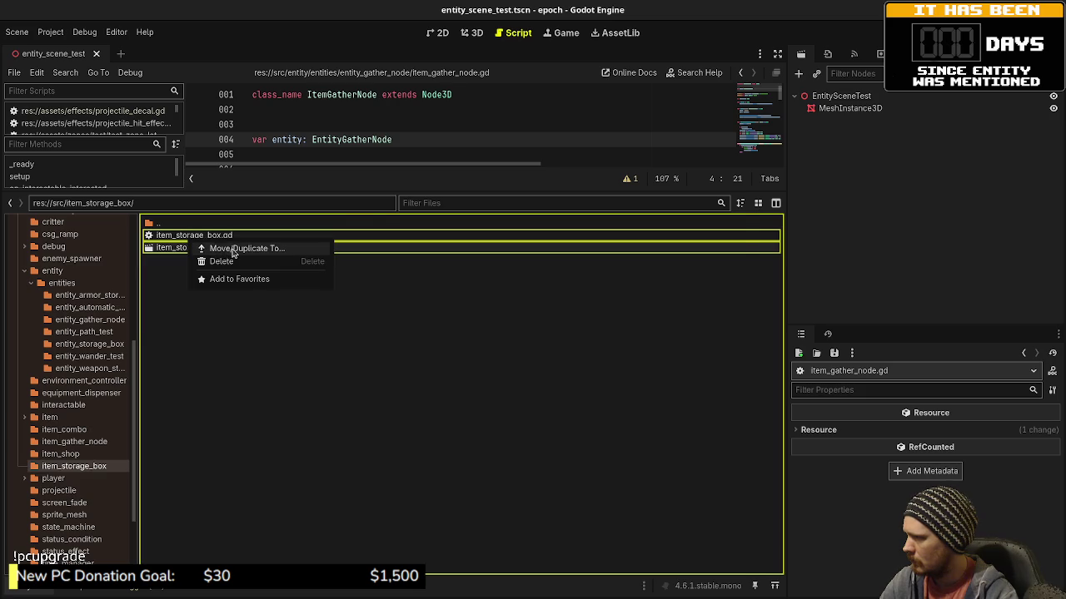
click(235, 249)
click(410, 384)
click(532, 411)
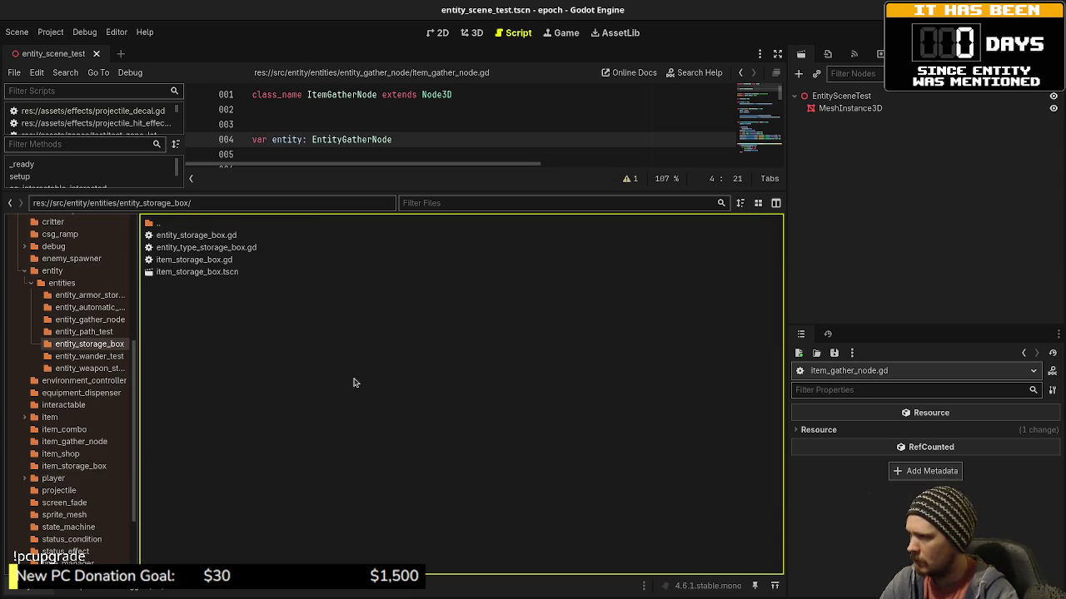
Delete the now-empty src/item_storage_box folder
click(74, 473)
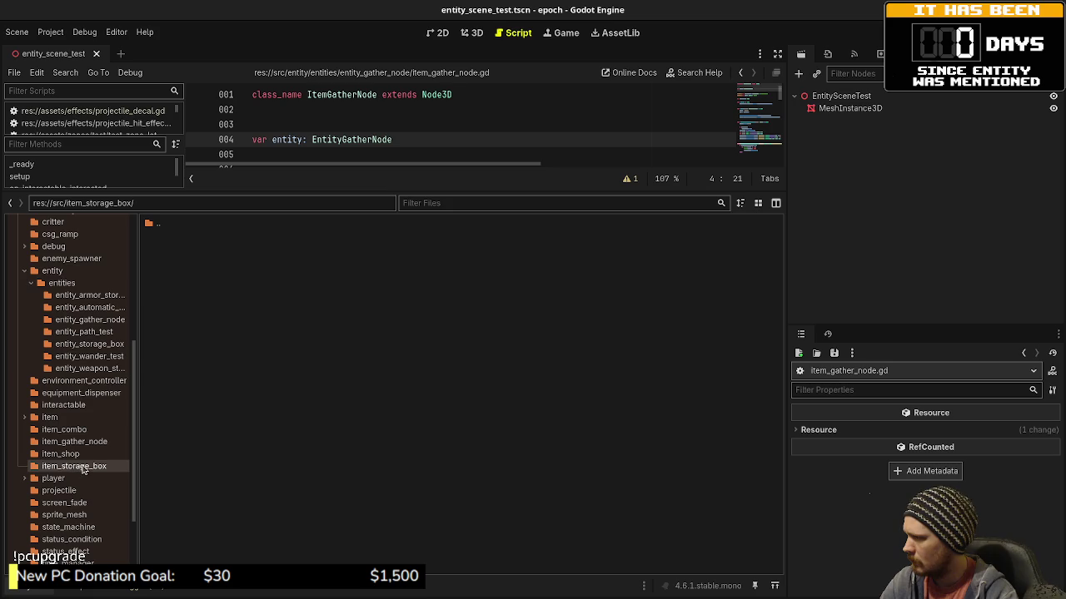
right_click(83, 469)
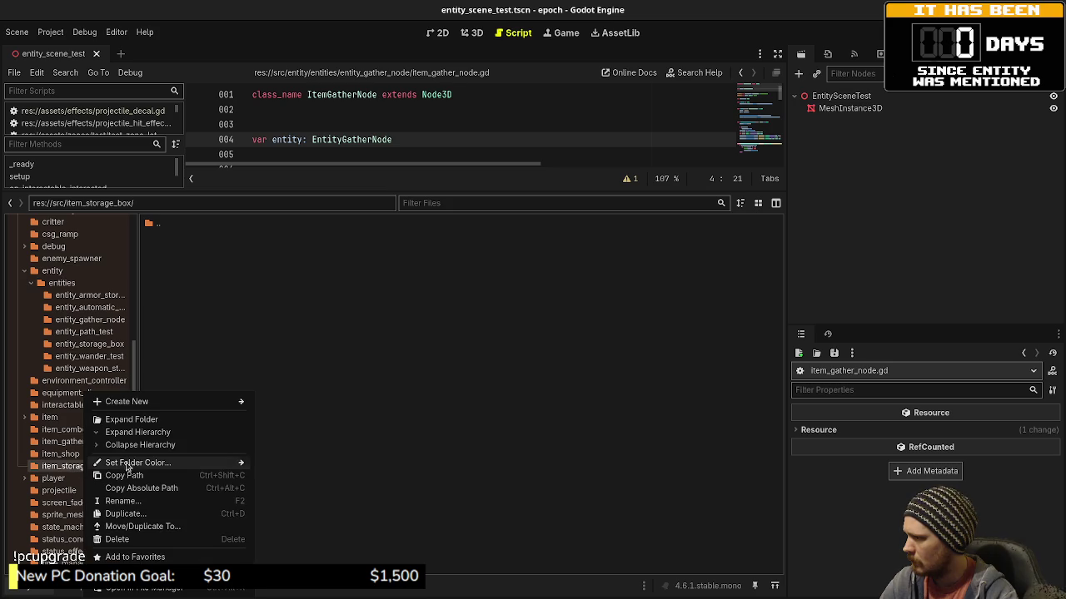
click(113, 539)
click(615, 365)
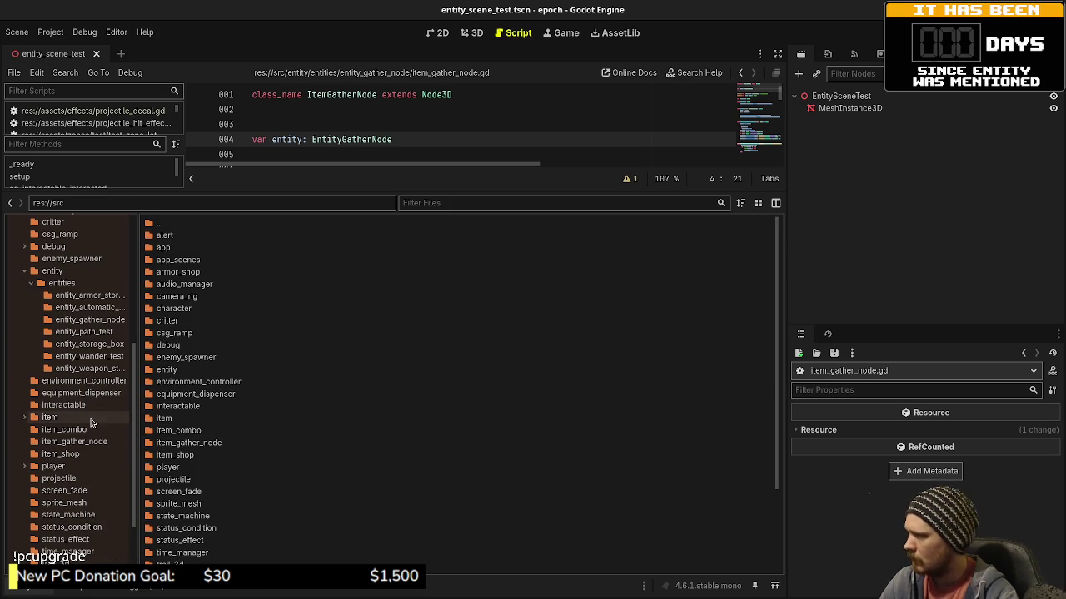
scroll(70, 324, up, 1)
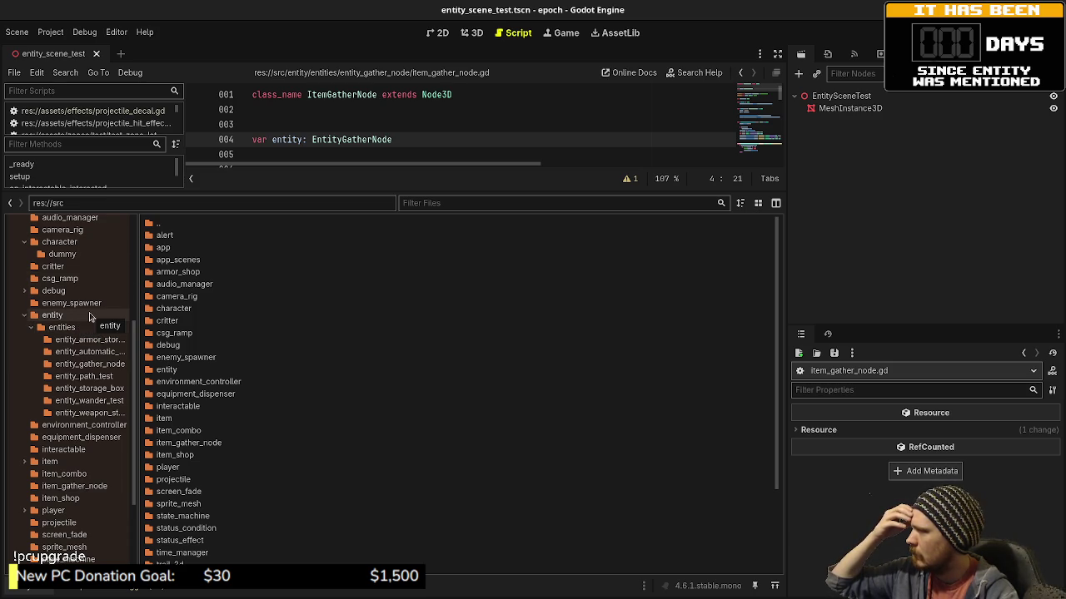
Delete the empty src/item_gather_node folder from the project
click(77, 488)
right_click(77, 488)
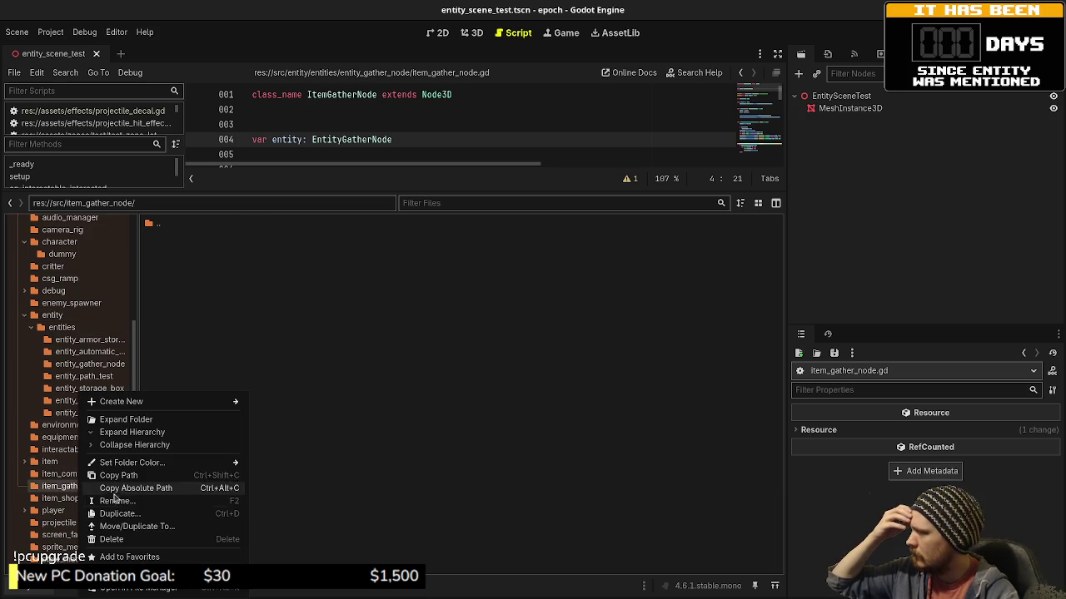
click(141, 544)
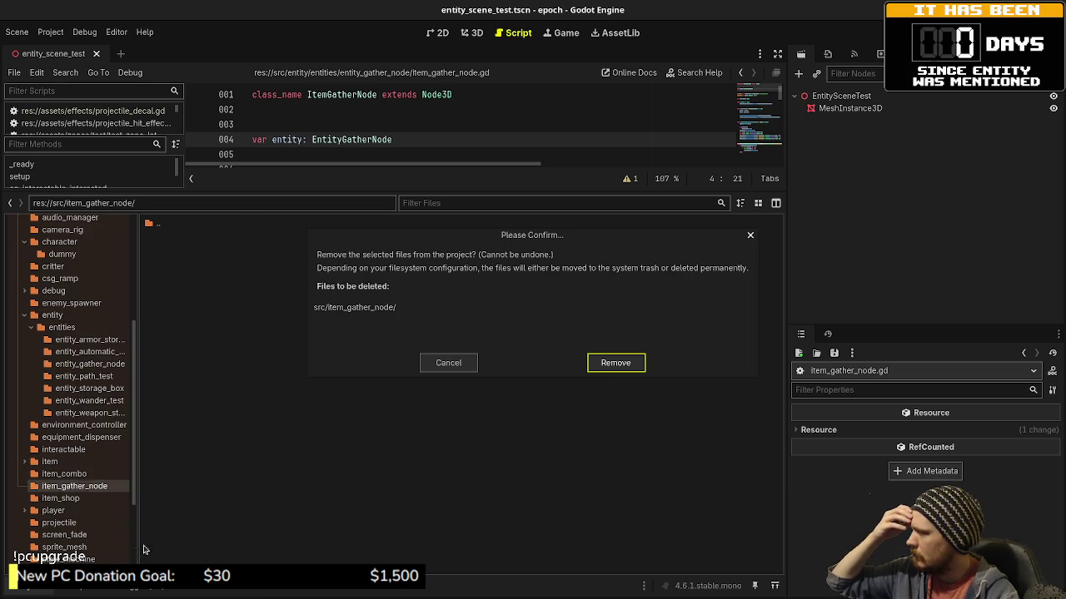
click(613, 364)
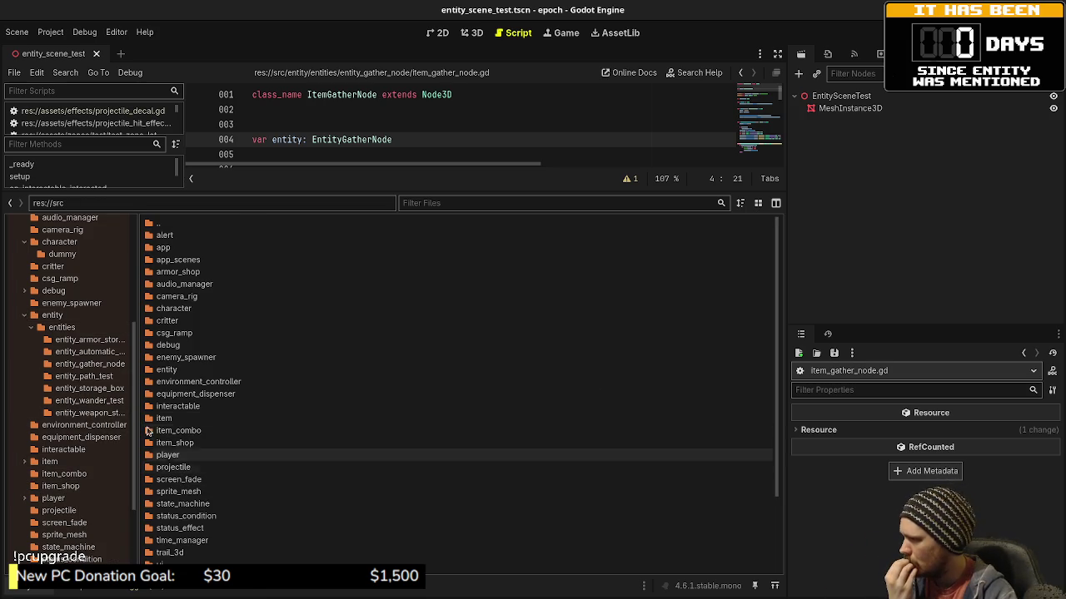
Check entity_storage_box and entity_wander_test, then open the entity_weapon_storage_box folder
click(62, 327)
double_click(199, 285)
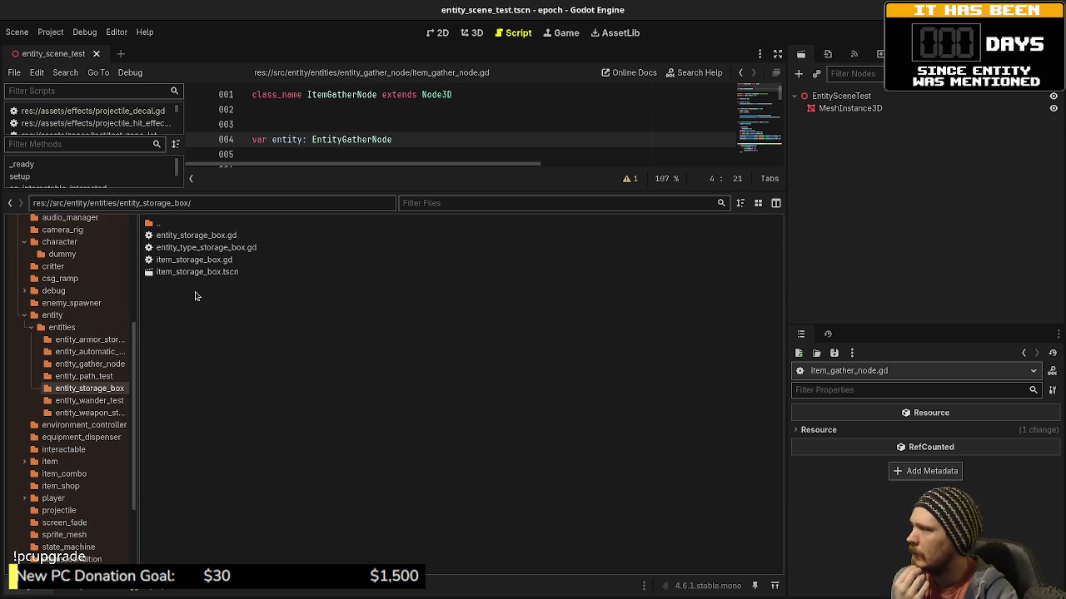
double_click(159, 223)
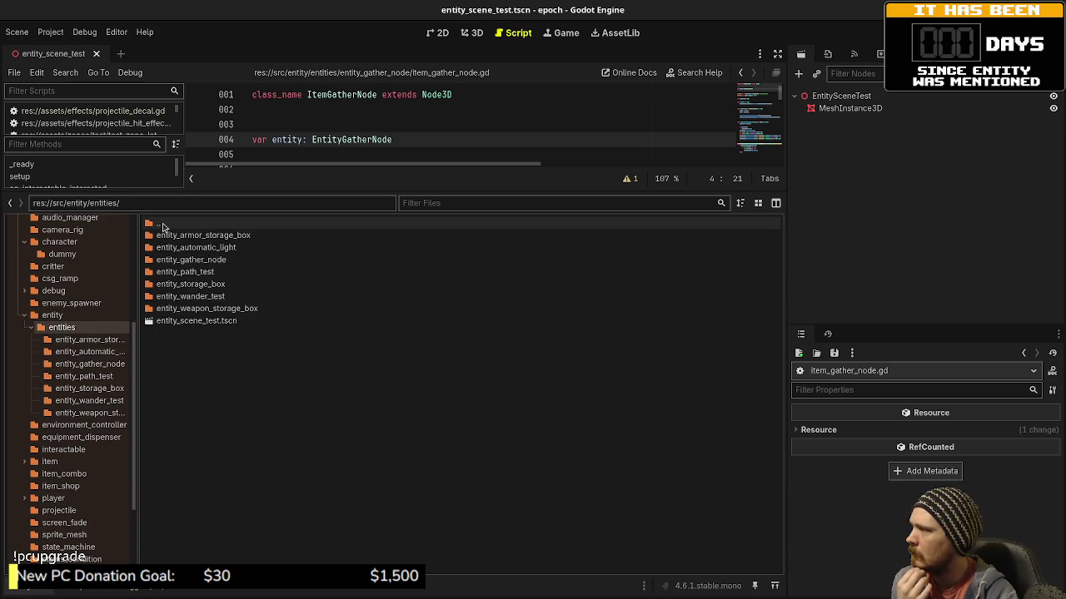
double_click(197, 298)
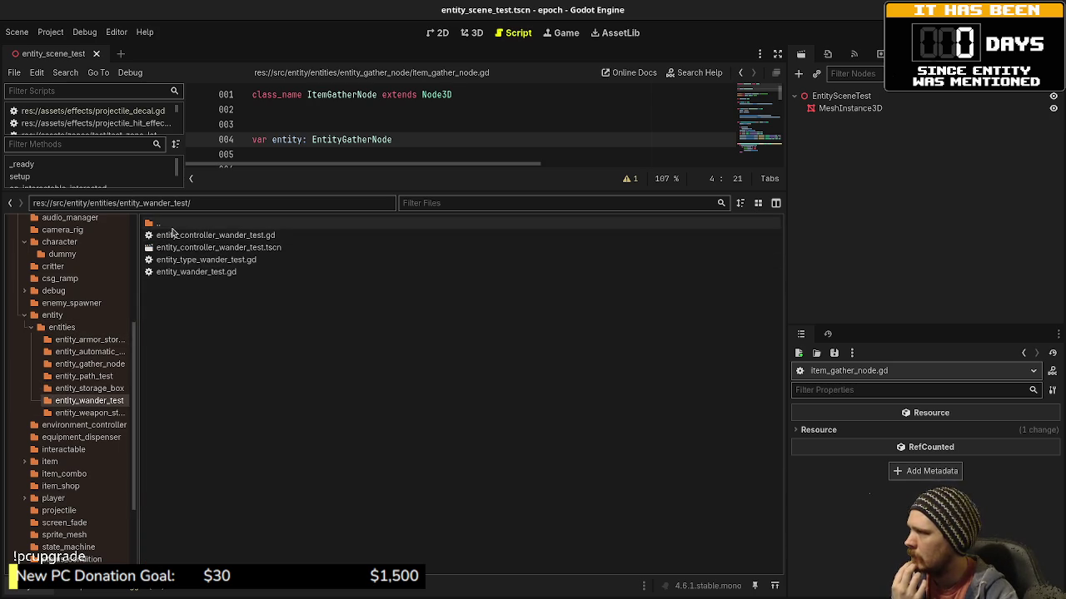
double_click(161, 224)
double_click(197, 310)
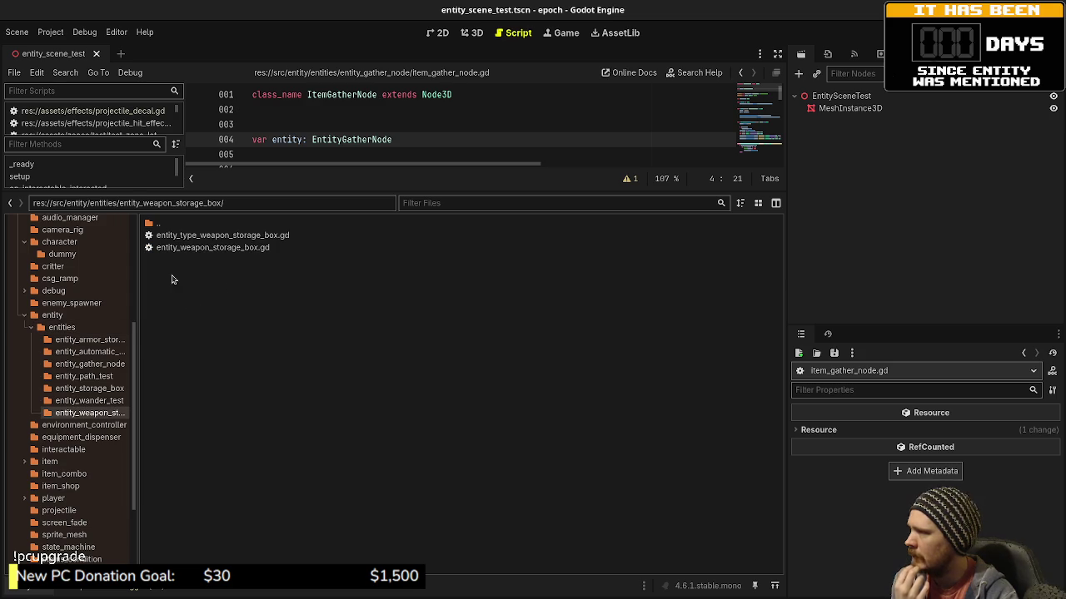
scroll(96, 508, down, 3)
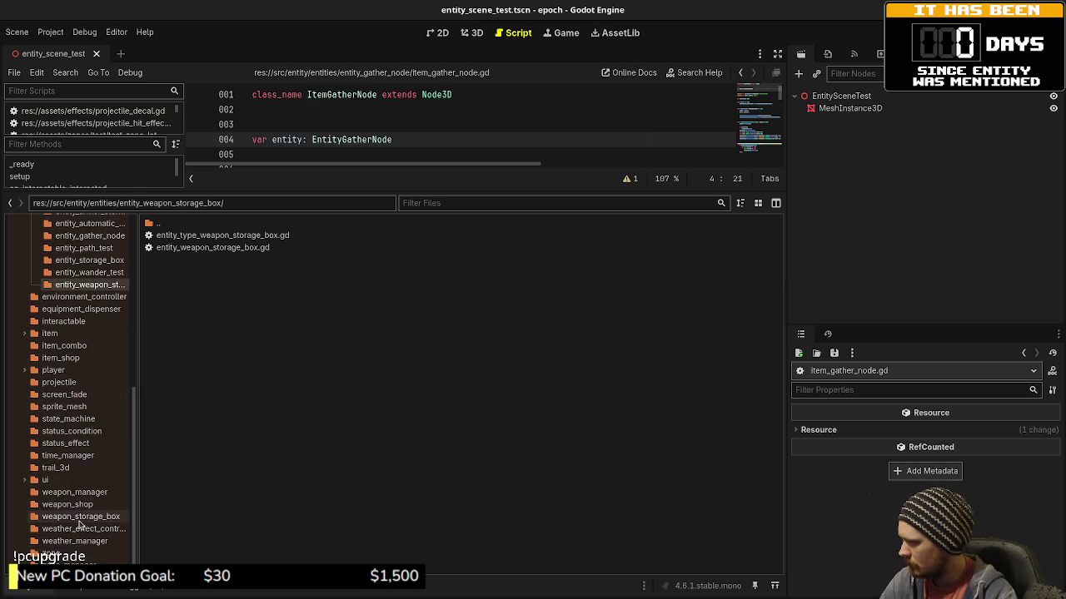
Move weapon_storage_box.gd and weapon_storage_box.tscn into the entity_weapon_storage_box folder
click(81, 518)
click(178, 247)
shift+click(178, 236)
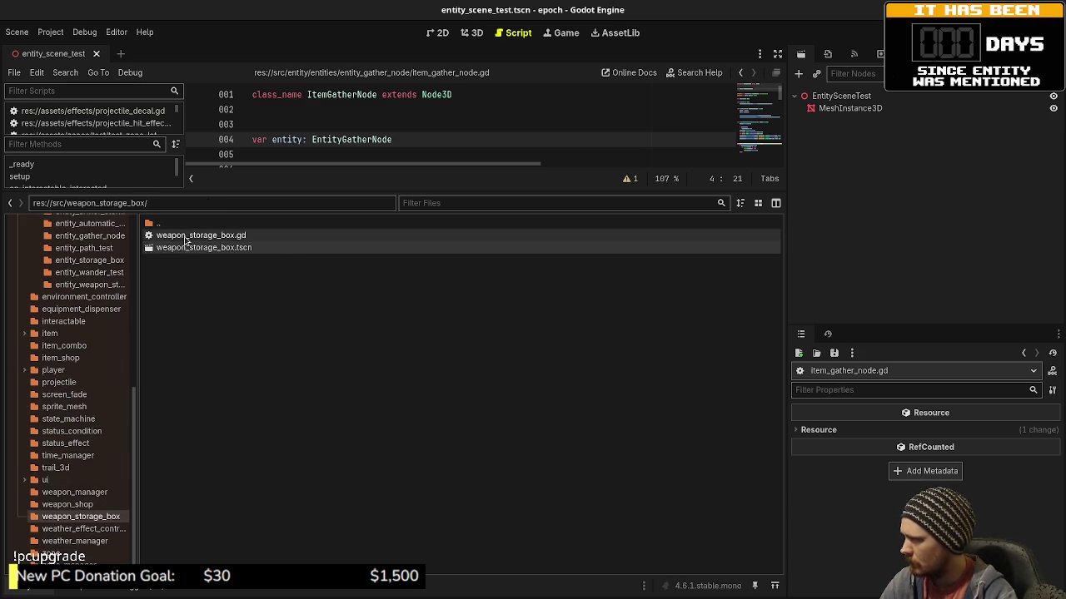
right_click(189, 242)
click(231, 250)
scroll(418, 345, down, 3)
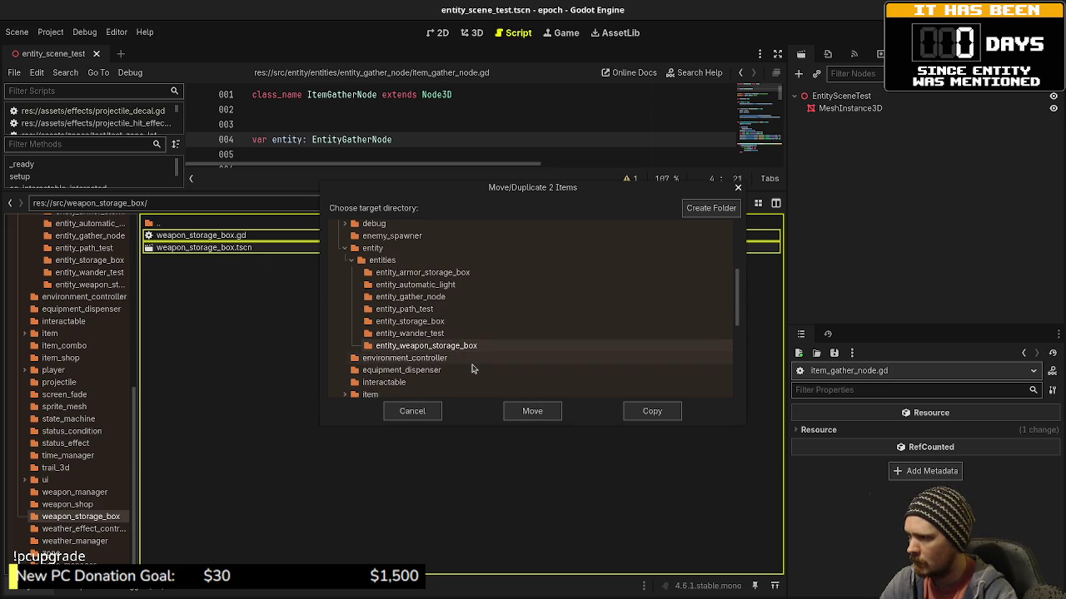
click(542, 408)
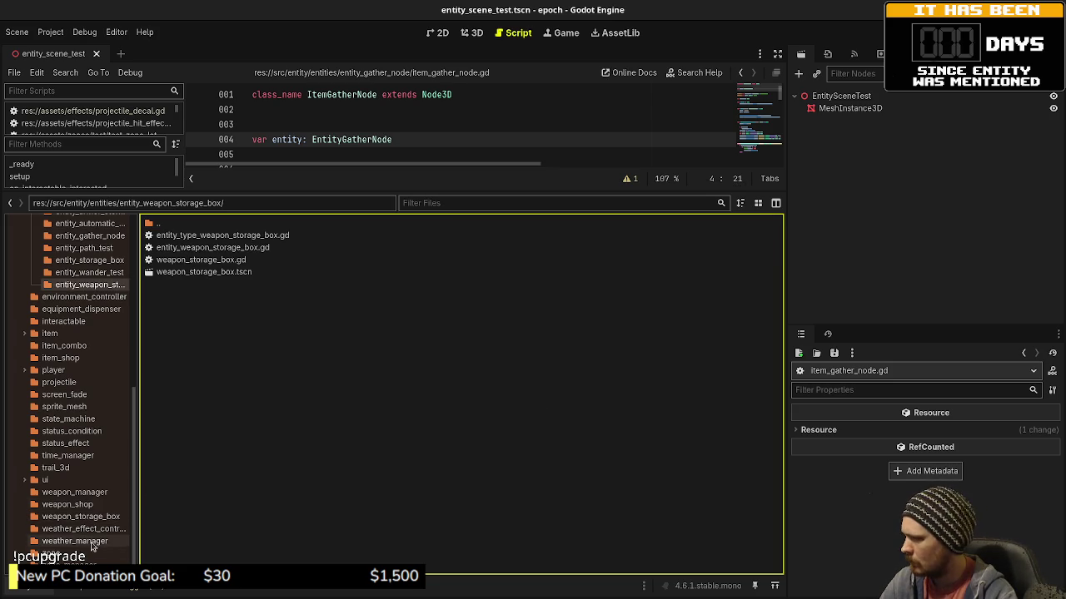
Delete the emptied src/weapon_storage_box folder
click(82, 517)
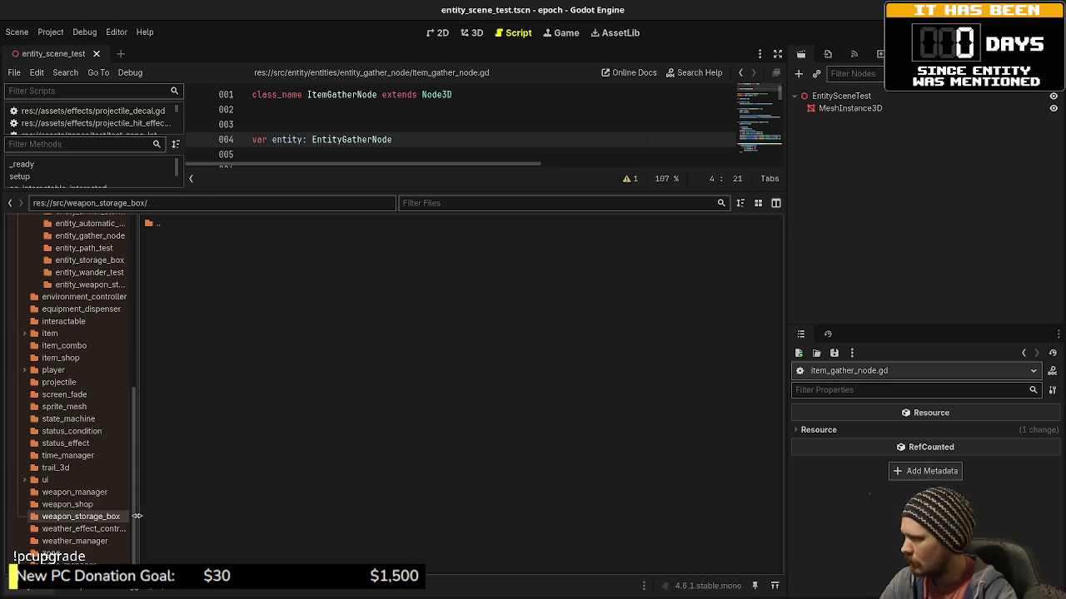
right_click(98, 517)
click(131, 540)
click(611, 364)
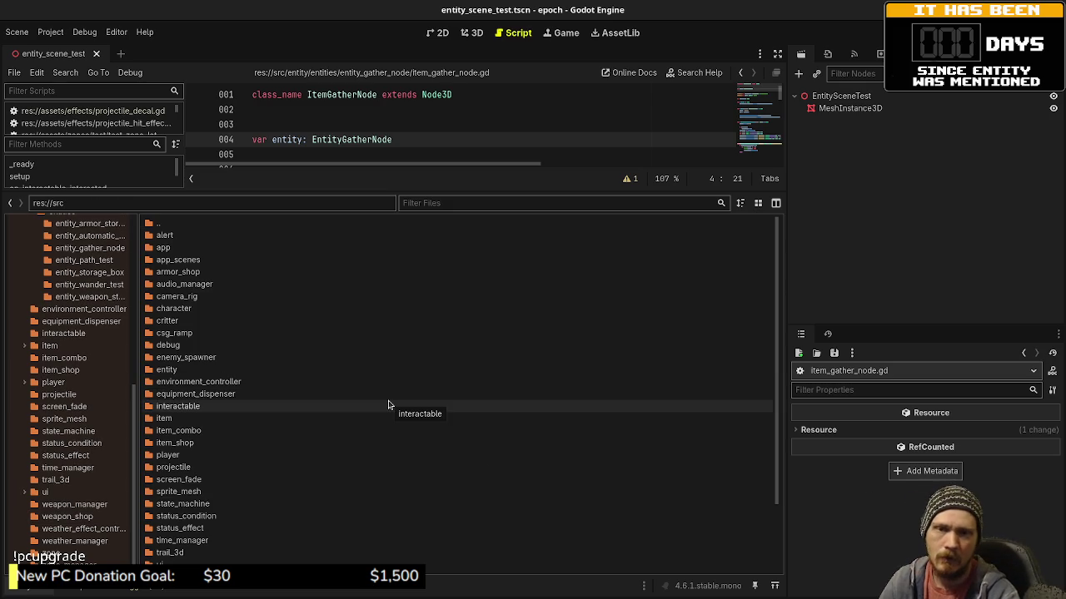
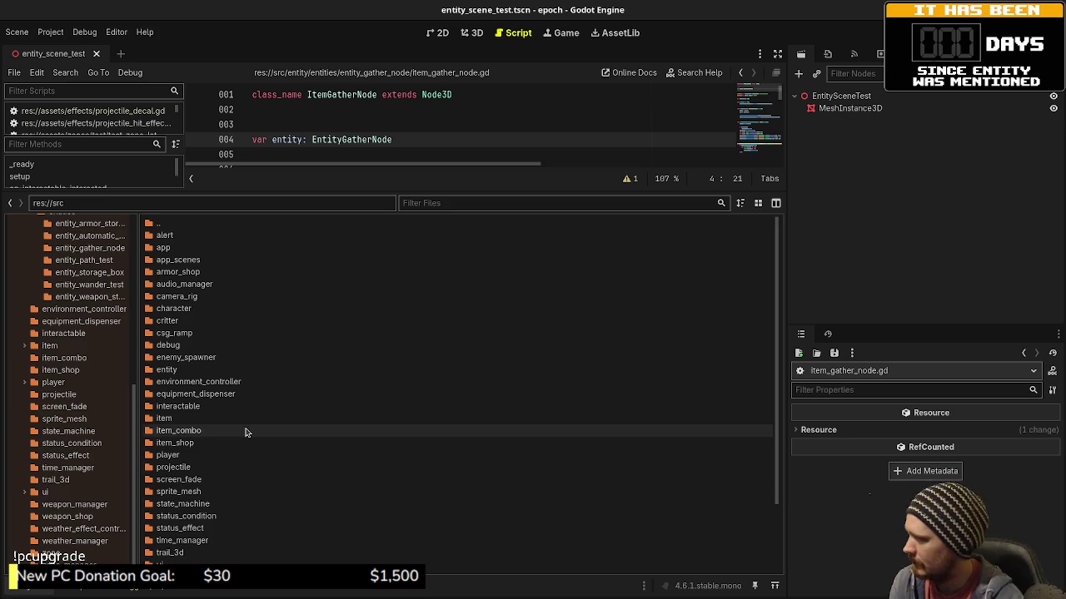
Open src/entity/entities, look inside entity_weapon_storage_box, then return to entities
scroll(100, 430, up, 4)
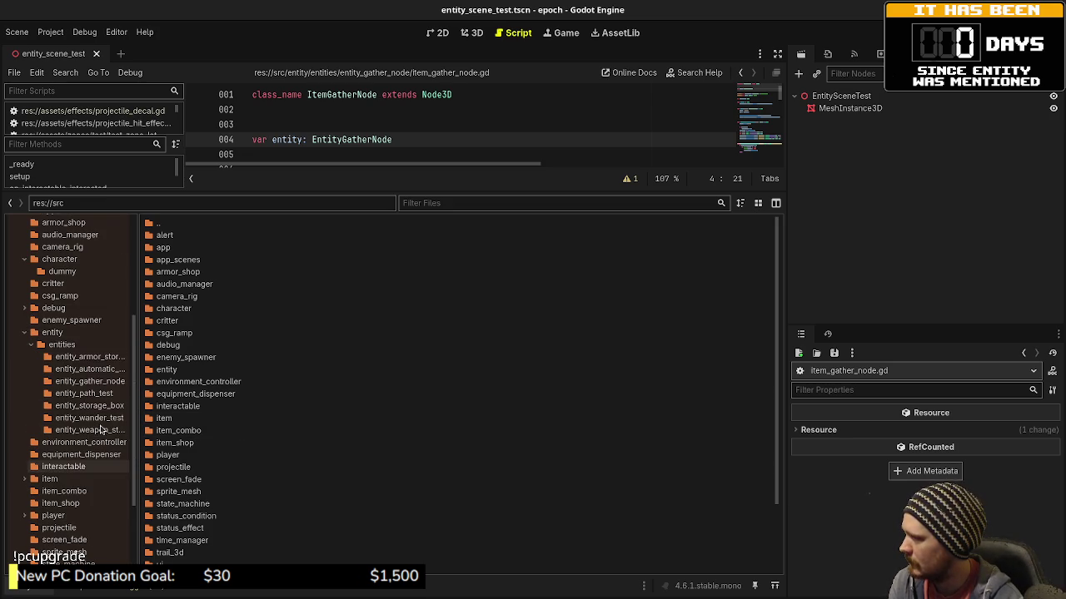
click(77, 335)
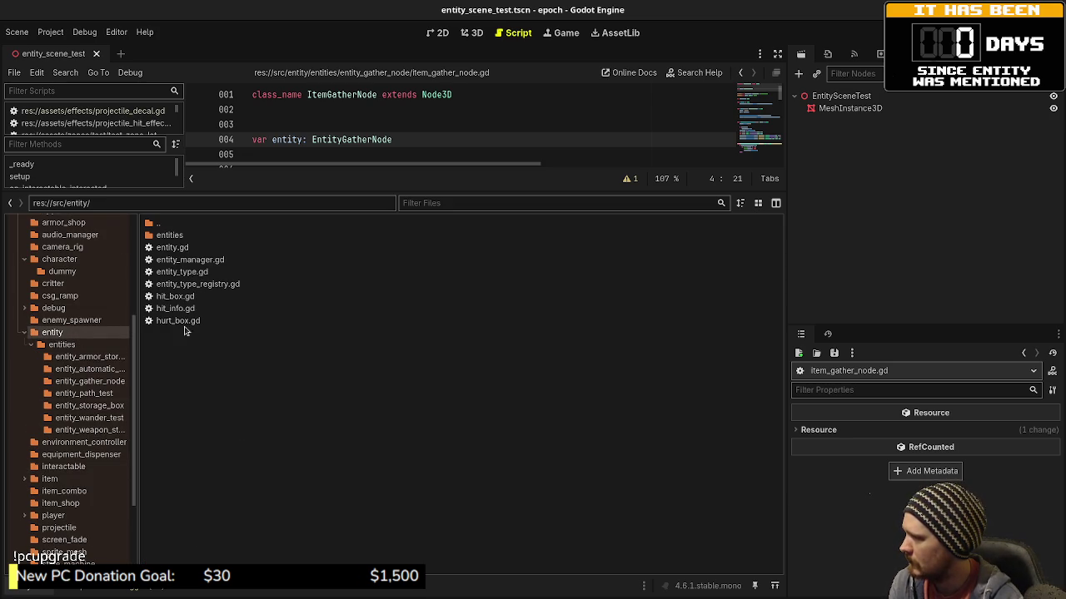
click(67, 345)
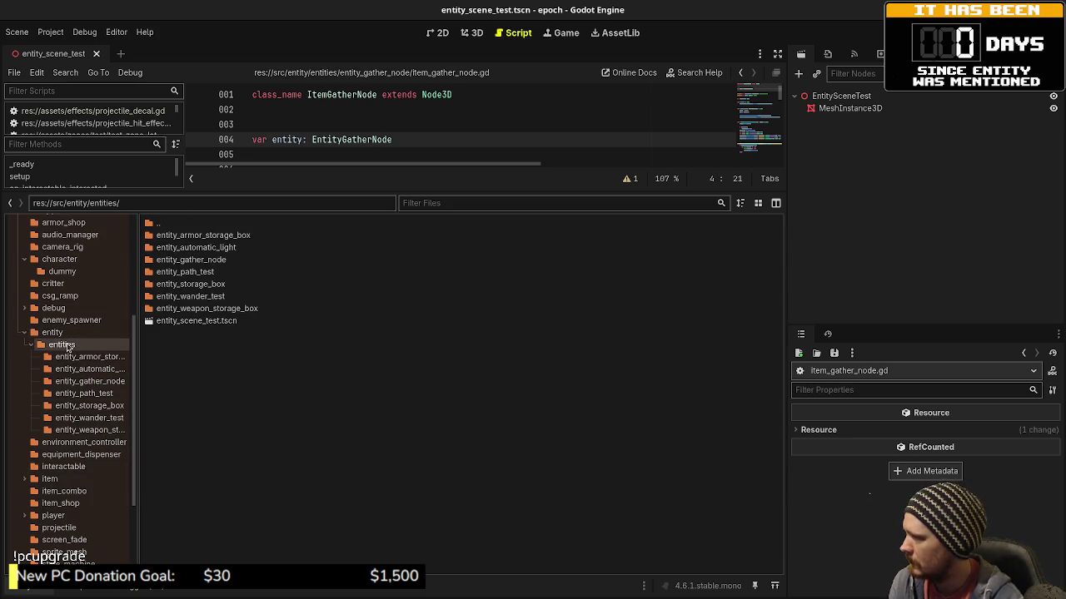
double_click(204, 308)
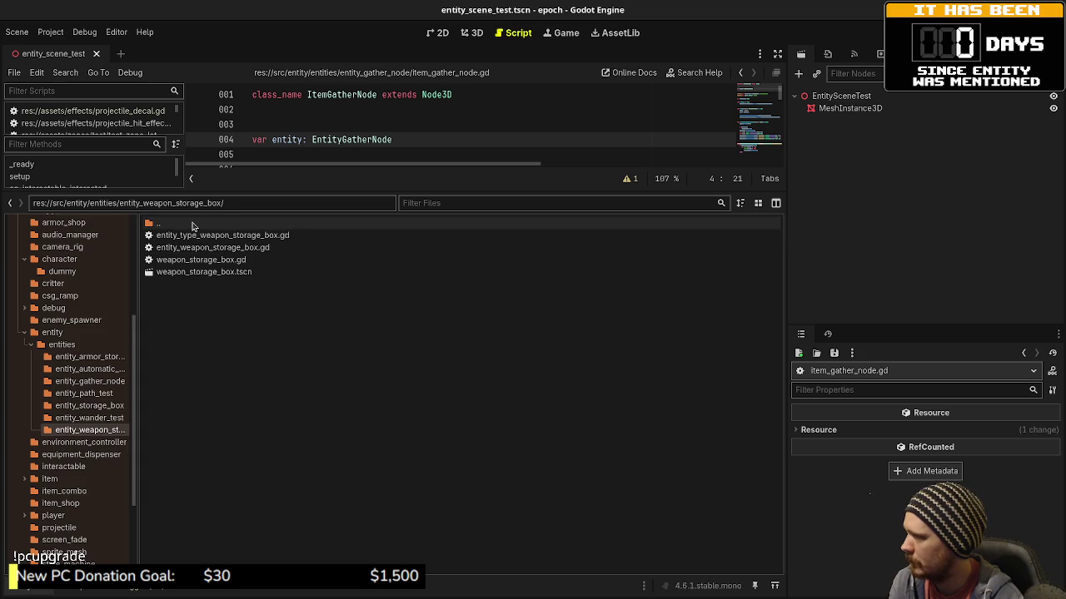
double_click(160, 225)
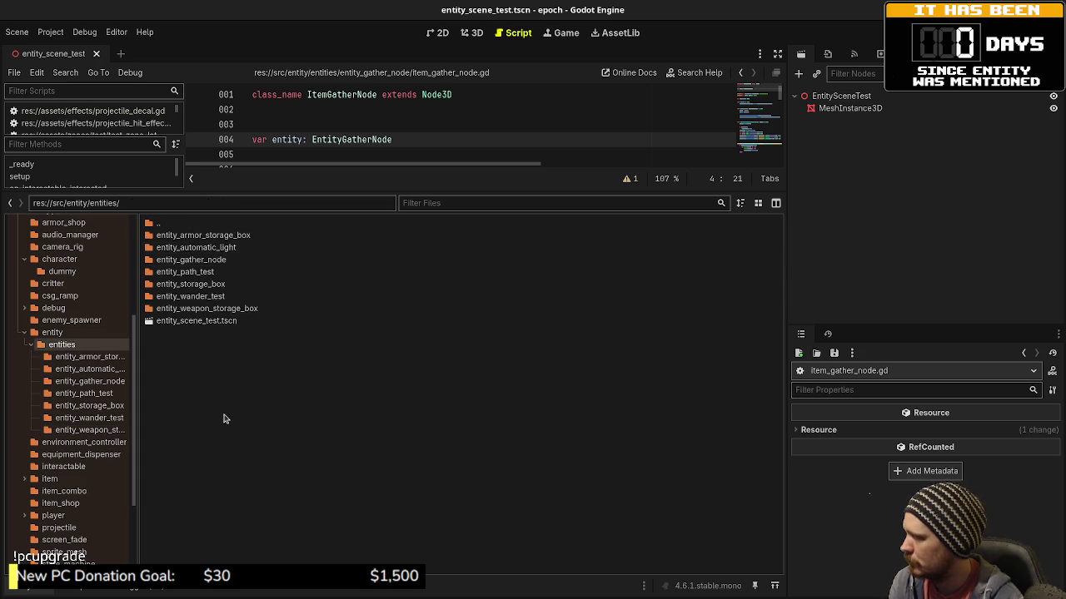
scroll(84, 470, down, 3)
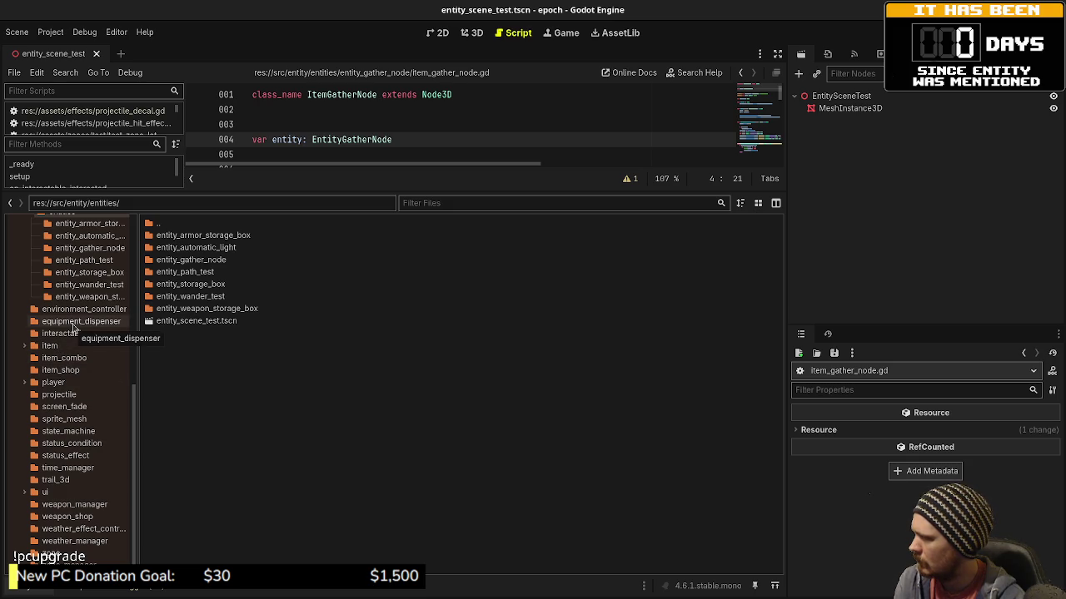
Run the current scene with F6 to test the game
scroll(73, 328, up, 5)
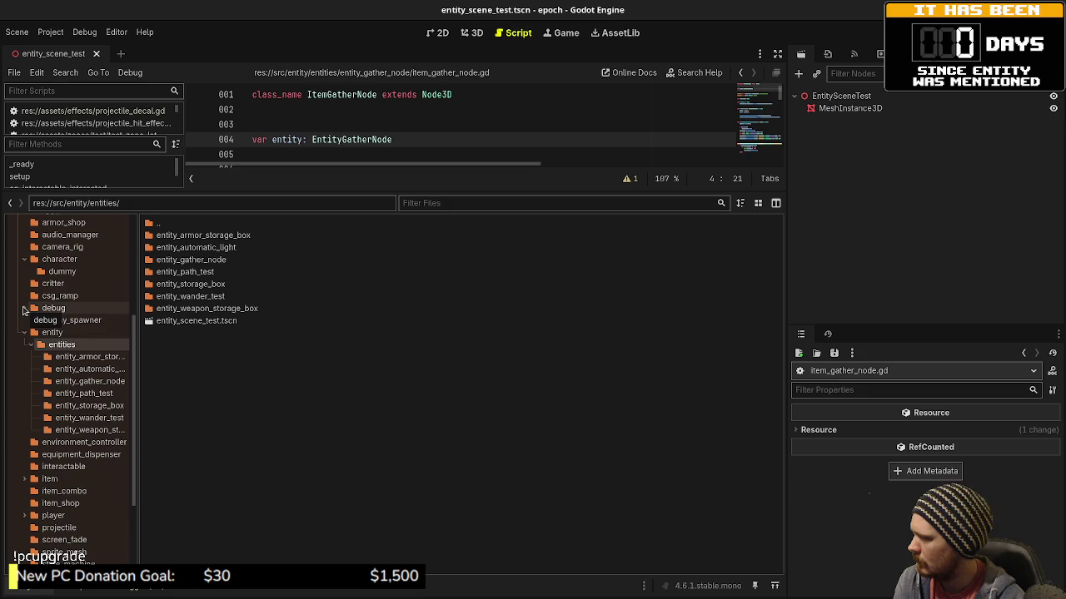
scroll(64, 287, up, 2)
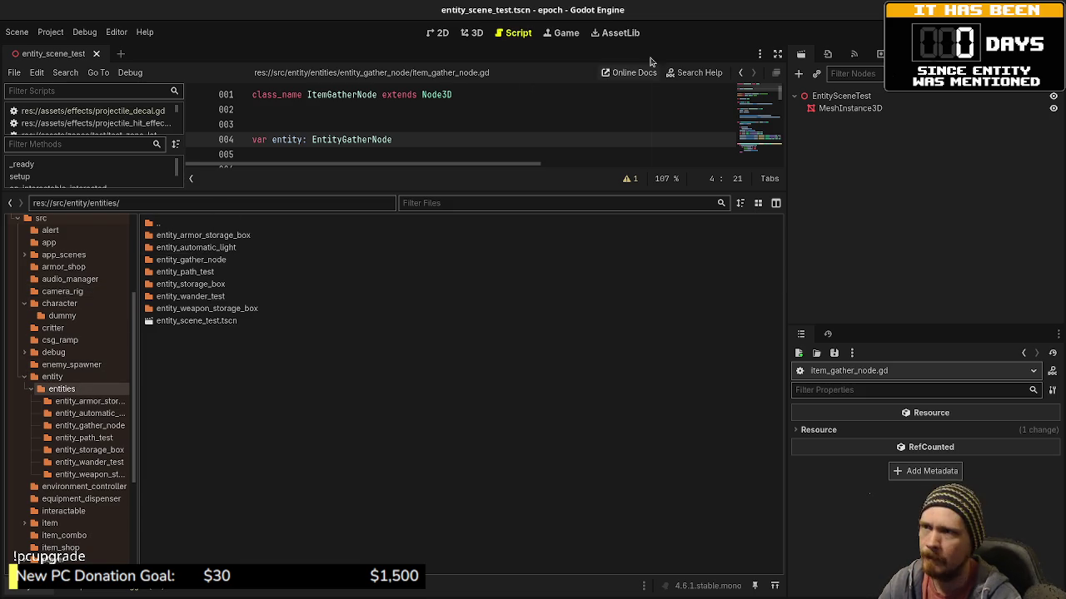
key(F6)
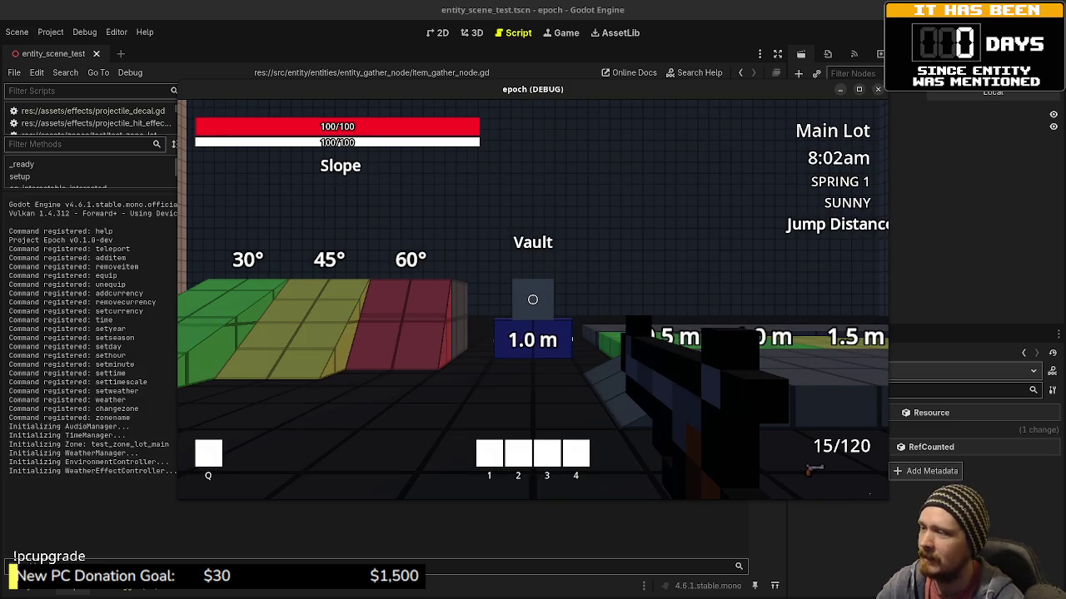
mouse_move(533, 300)
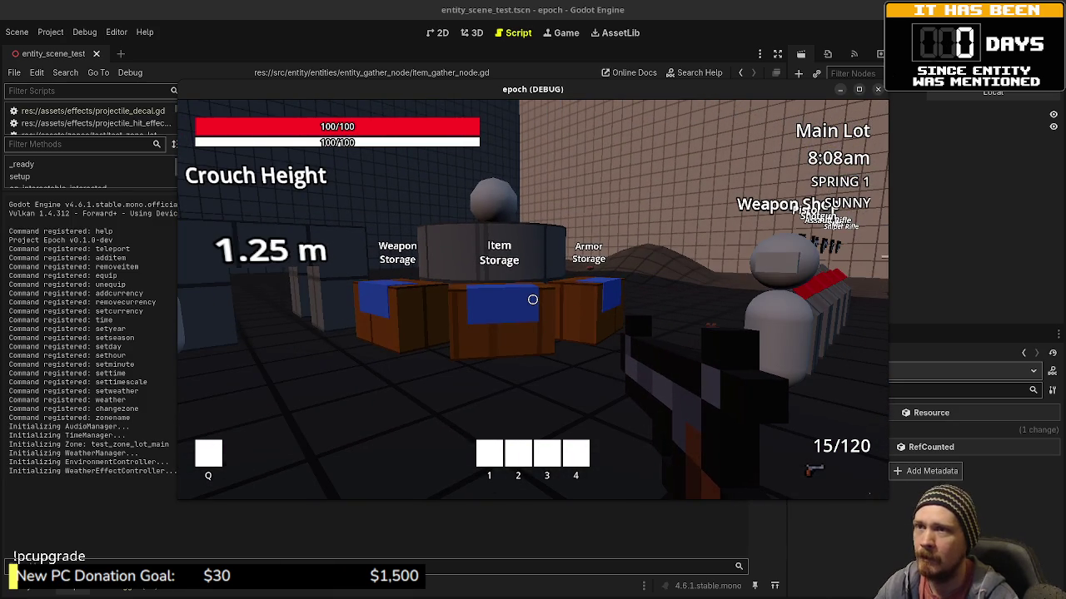
key(F8)
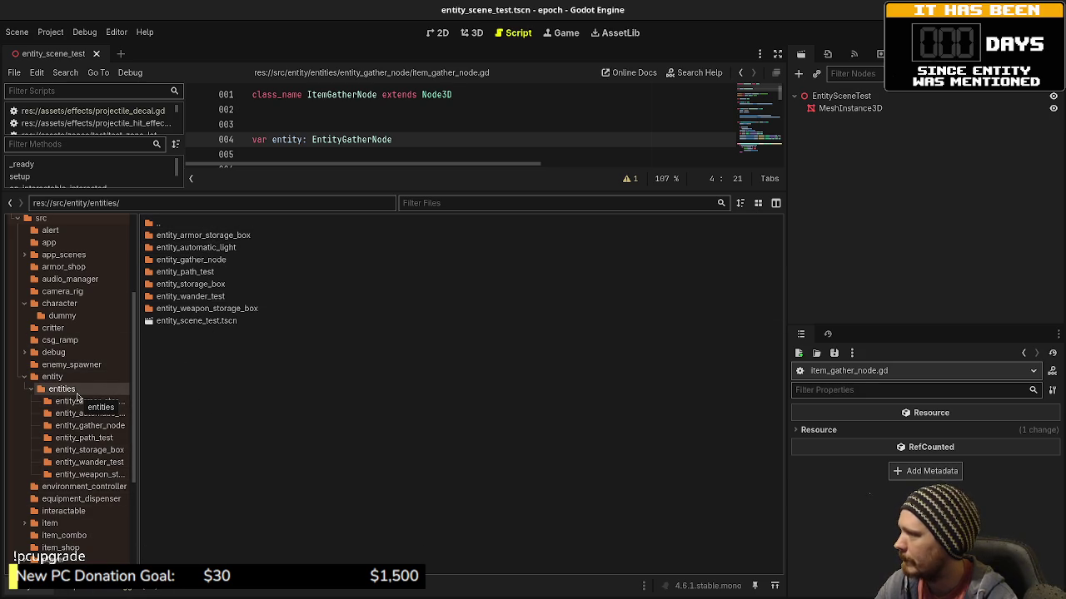
double_click(227, 236)
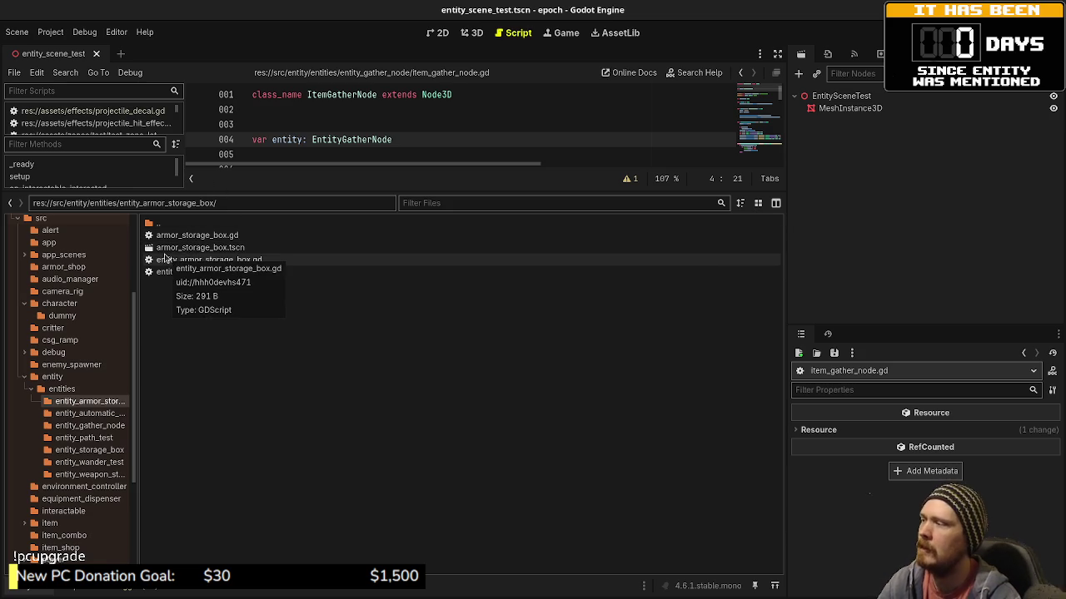
Rename armor_storage_box.tscn's root node to EntityControllerArmorStorageBox, save, and open armor_storage_box.gd
click(235, 239)
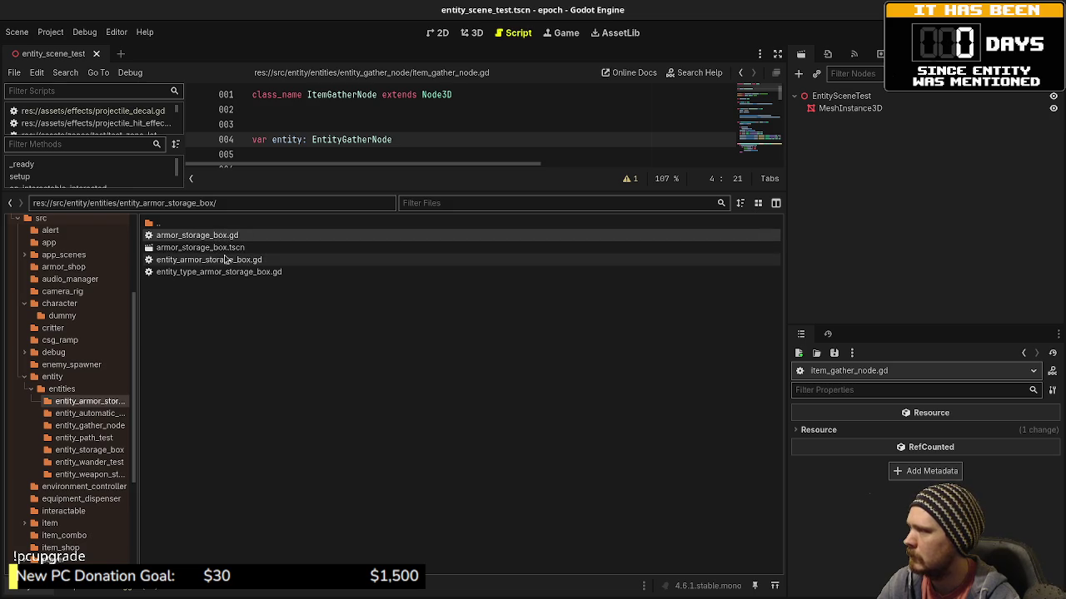
double_click(204, 247)
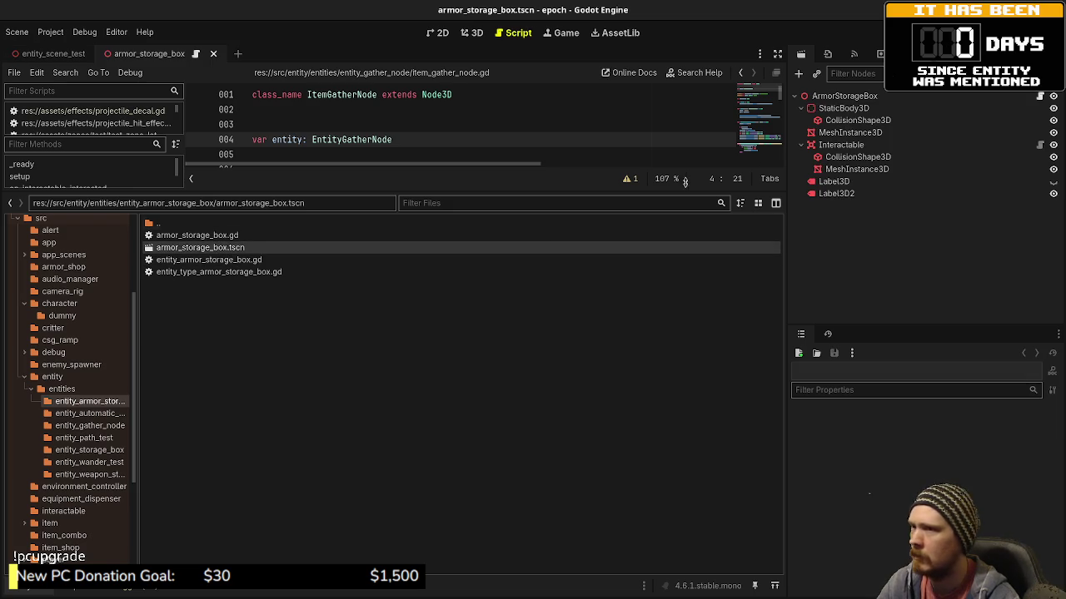
click(832, 100)
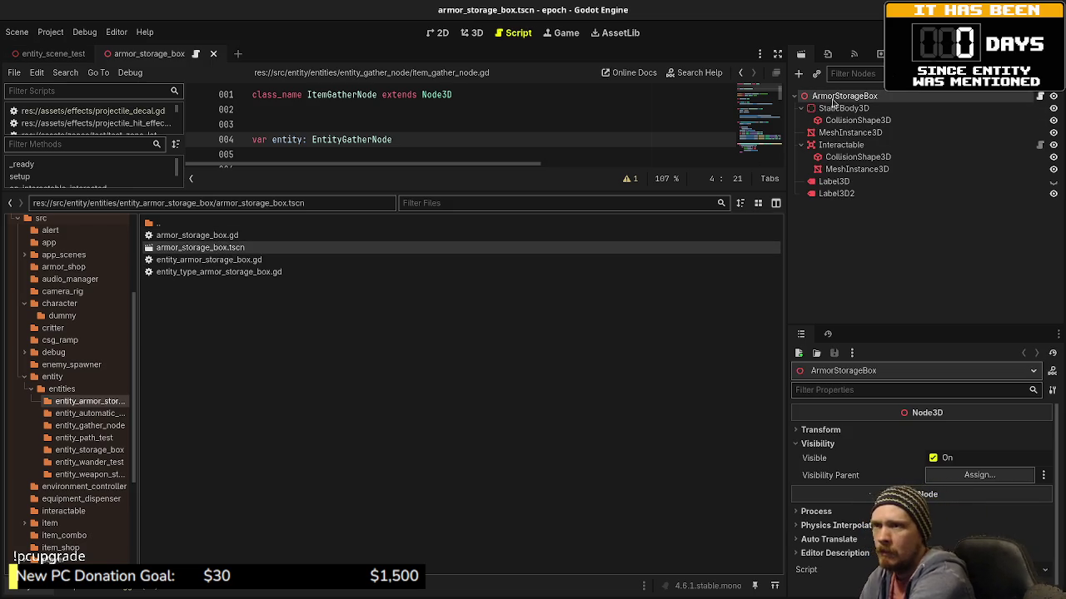
double_click(832, 100)
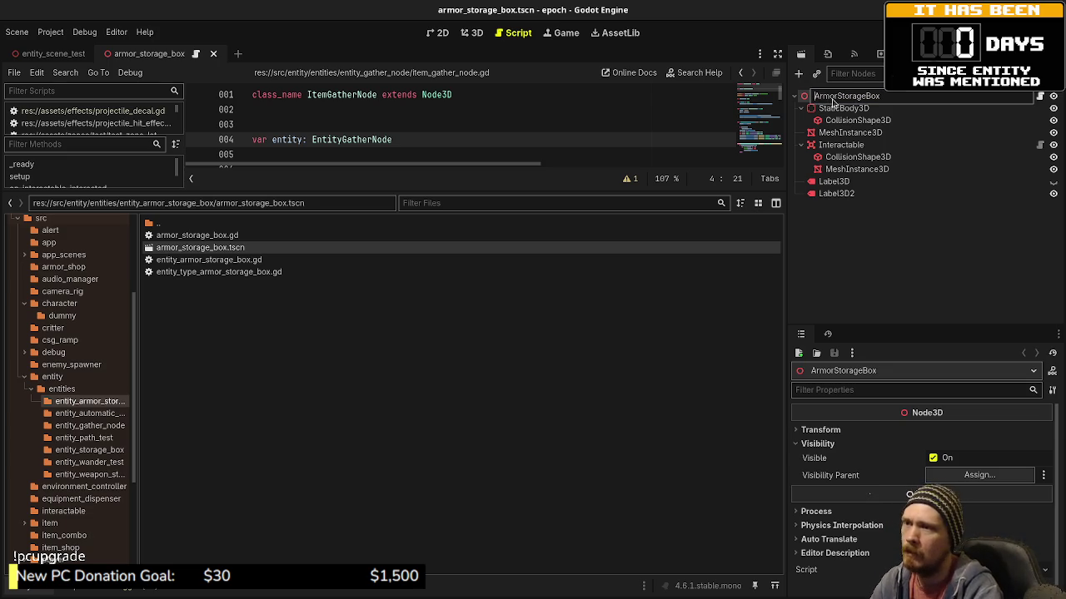
text(EnityController)
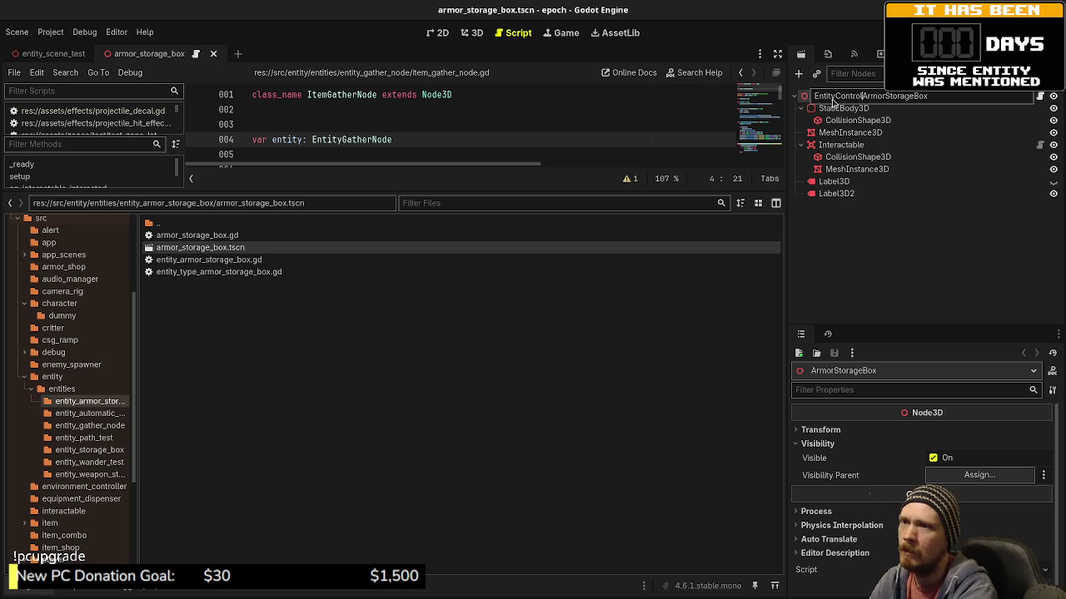
key(Return)
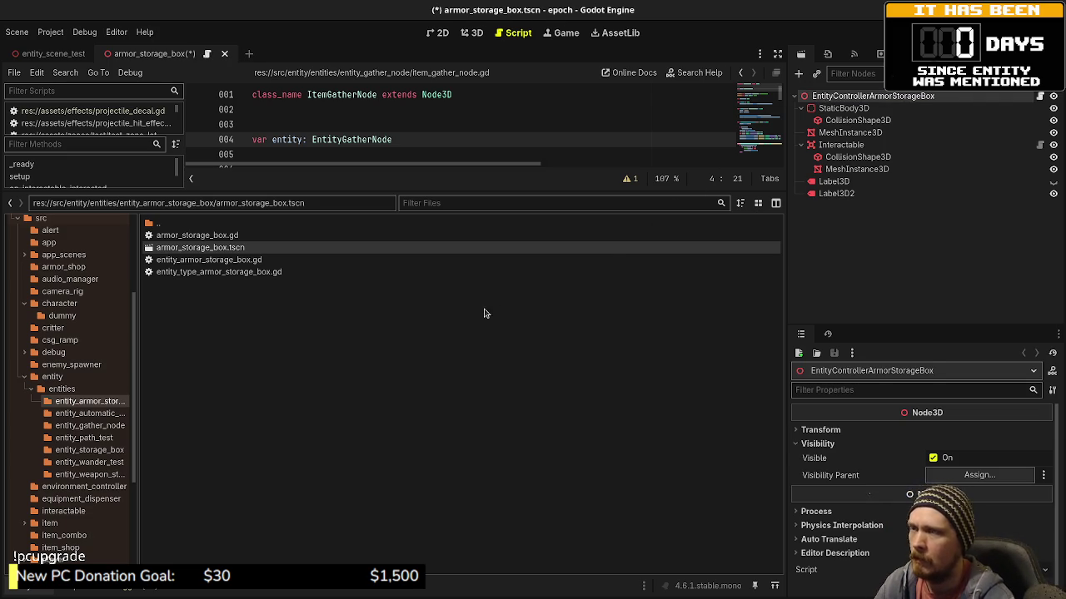
key(ctrl+s)
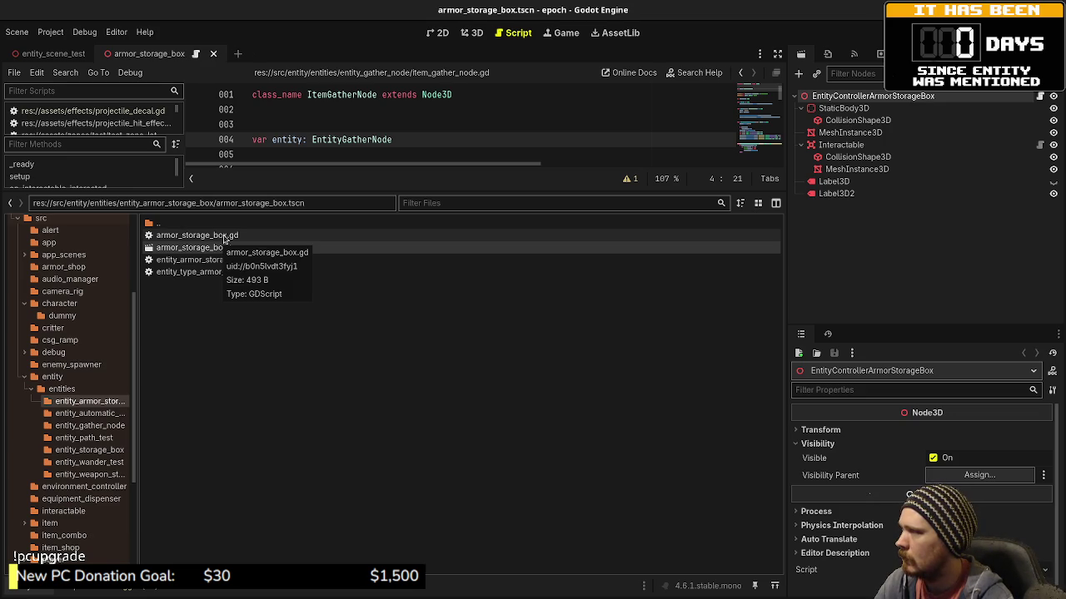
double_click(222, 236)
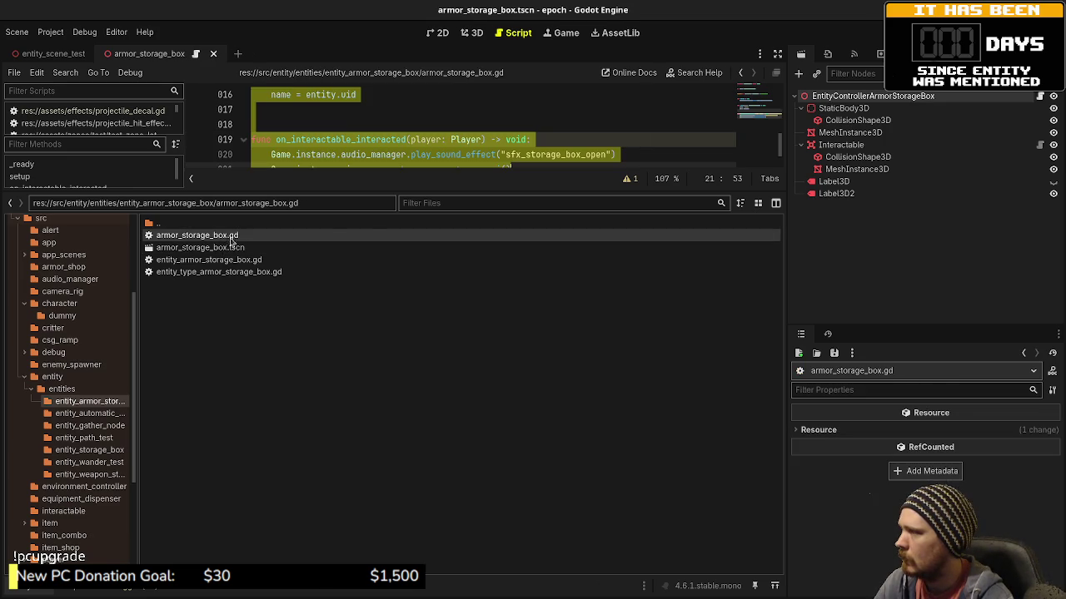
Search all project files for uses of the ArmorStorageBox class name
scroll(361, 128, up, 5)
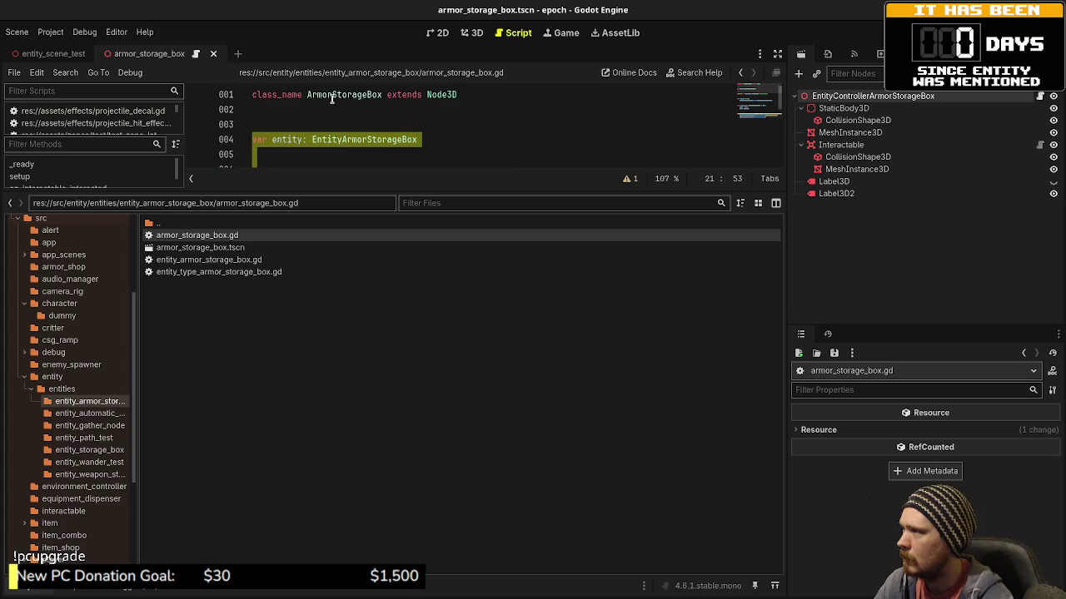
click(306, 94)
double_click(343, 94)
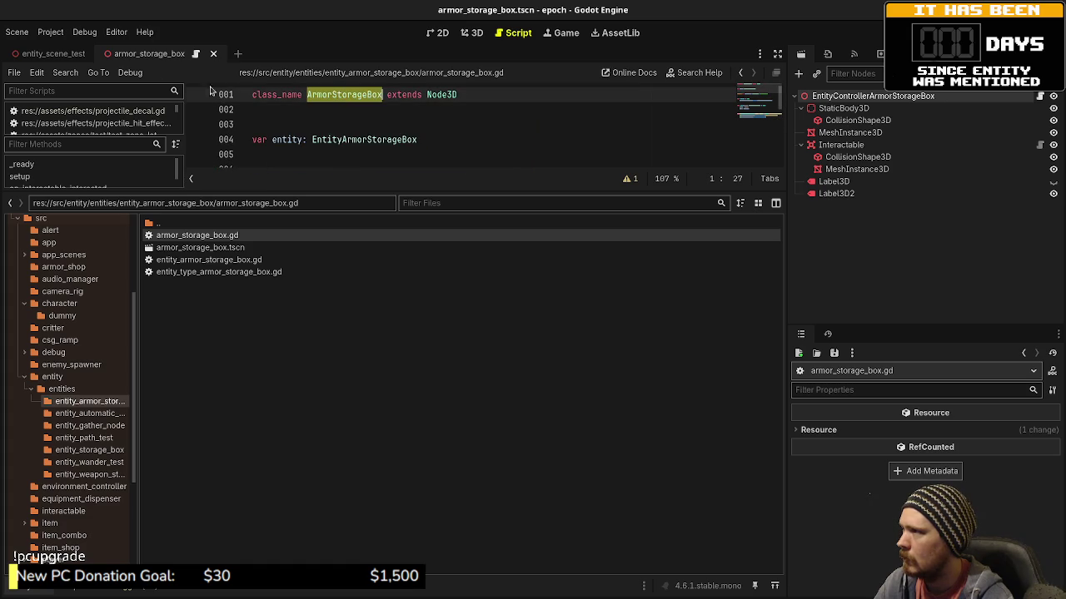
click(65, 72)
click(75, 148)
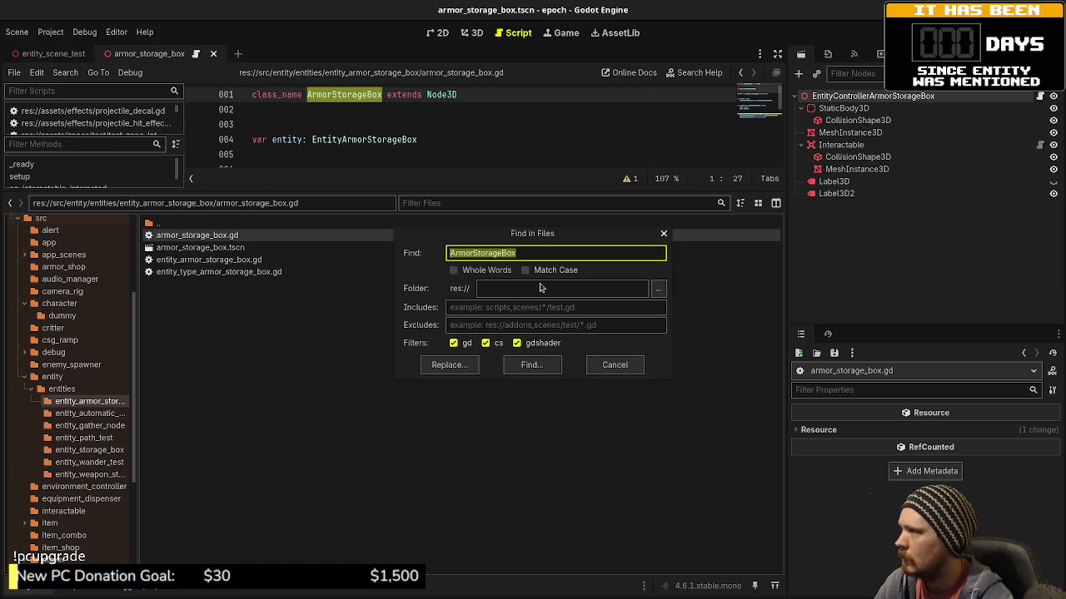
click(531, 365)
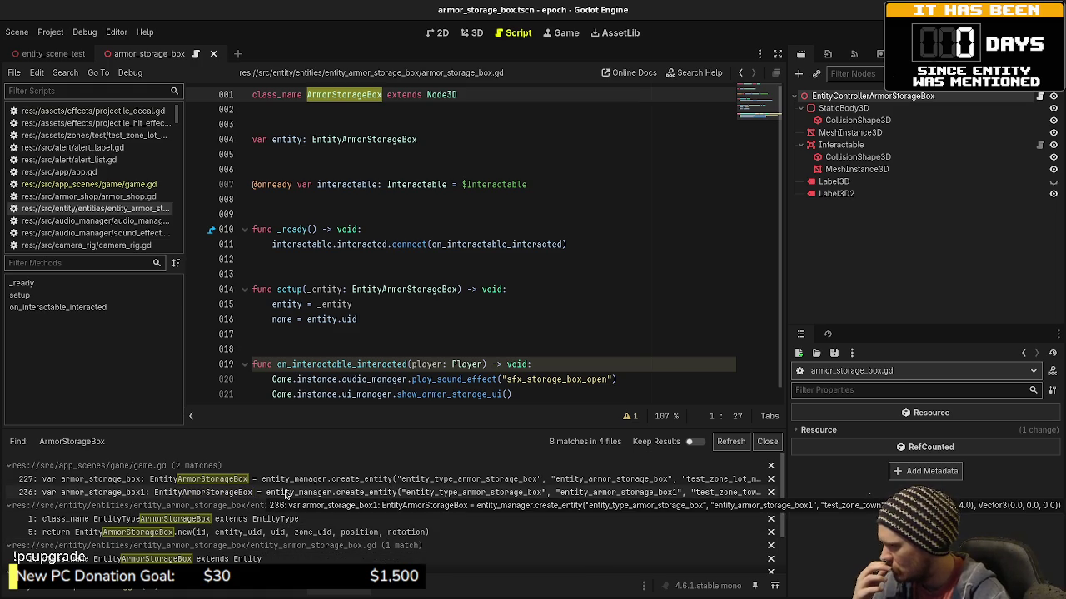
scroll(288, 497, down, 3)
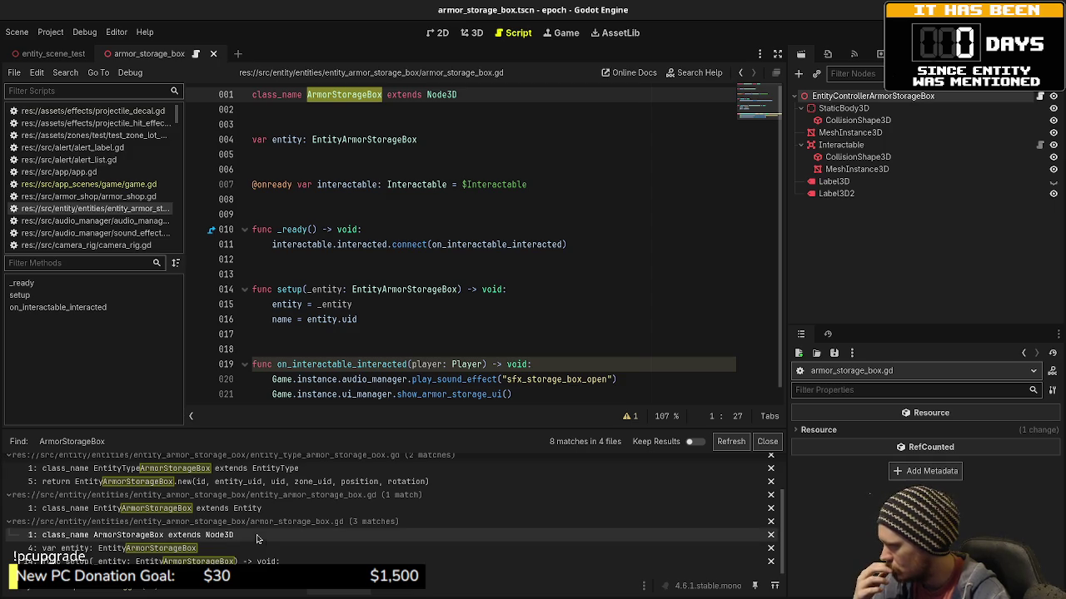
Change class_name to EntityControllerArmorStorageBox, save the script, and run the game with F5
key(Left)
text(EntityController)
click(363, 109)
key(ctrl+s)
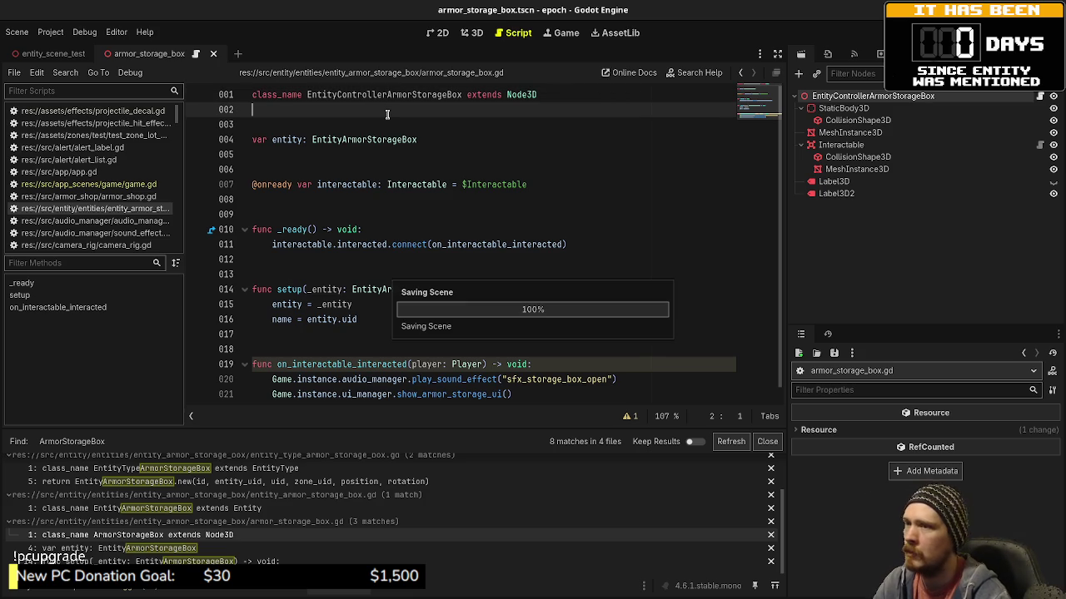
key(alt+f)
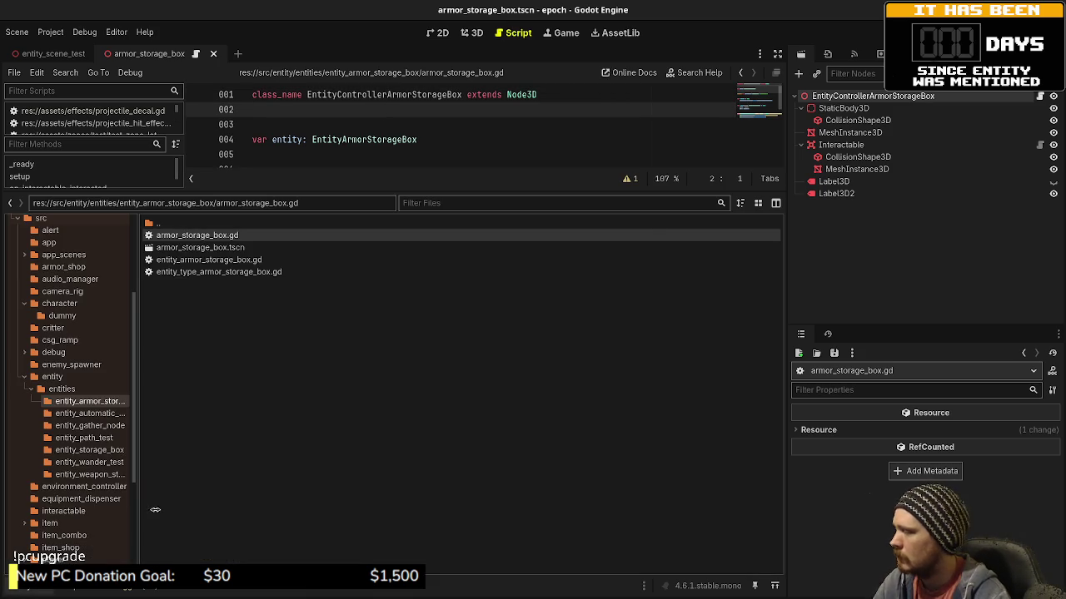
key(F5)
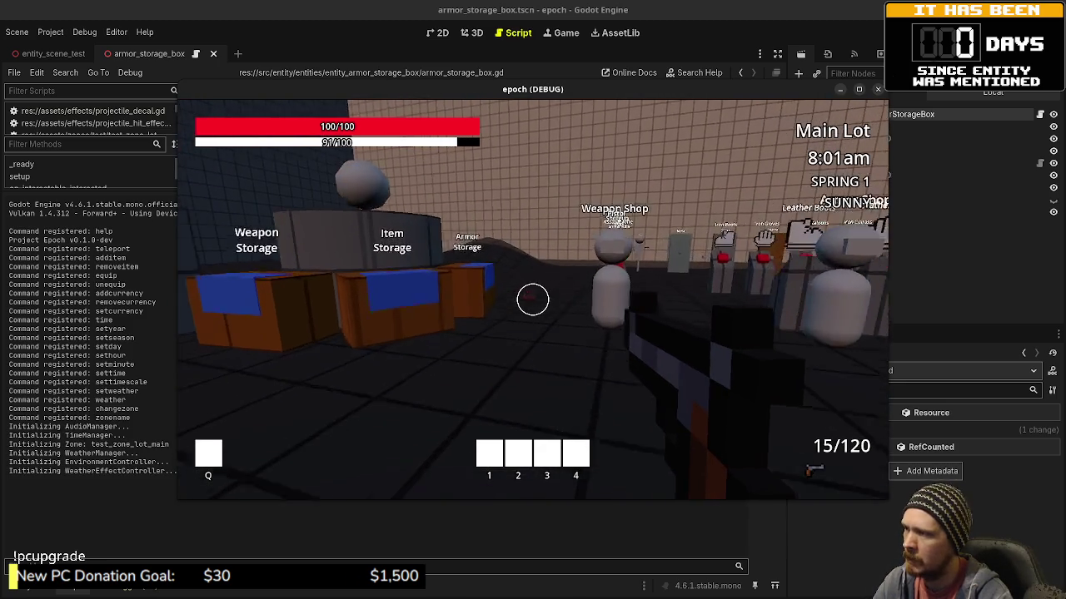
In the test run, equip the Leather Cap from Armor Storage, then stop the game with F8
key(w)
key(e)
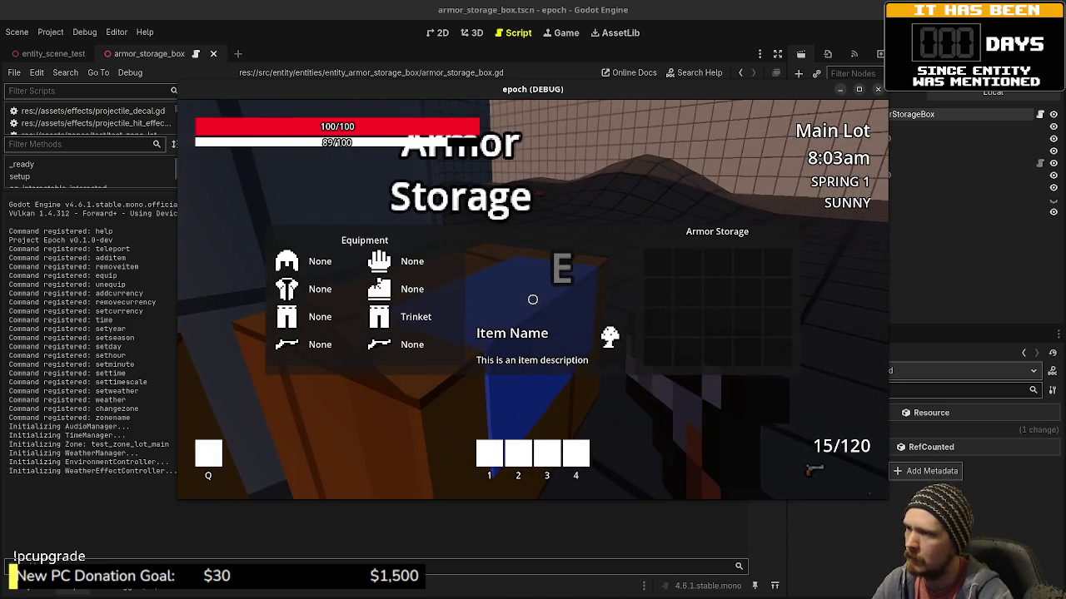
key(e)
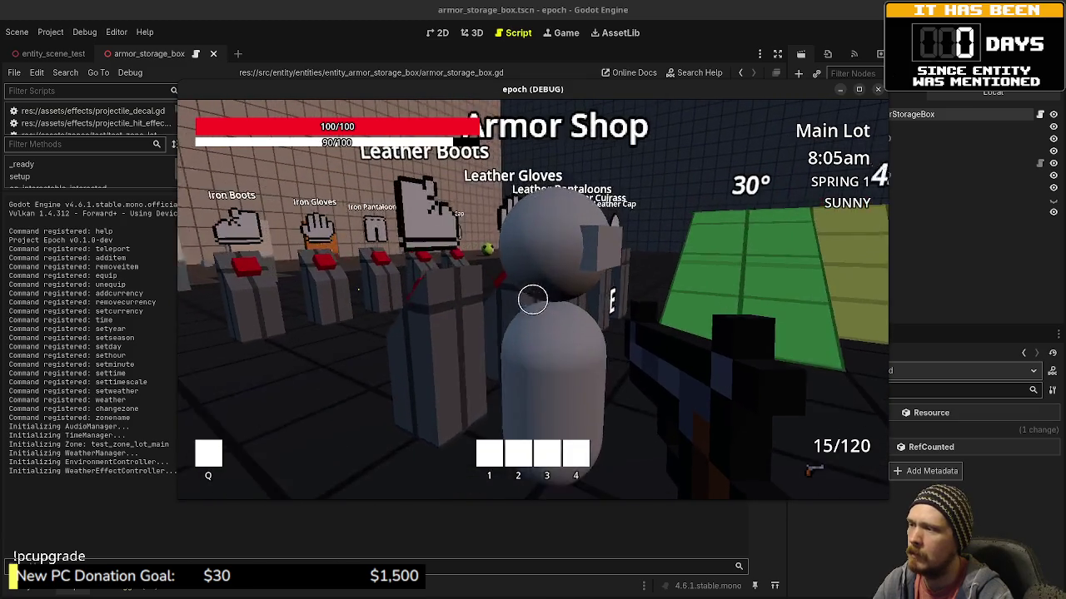
key(e)
key(e)
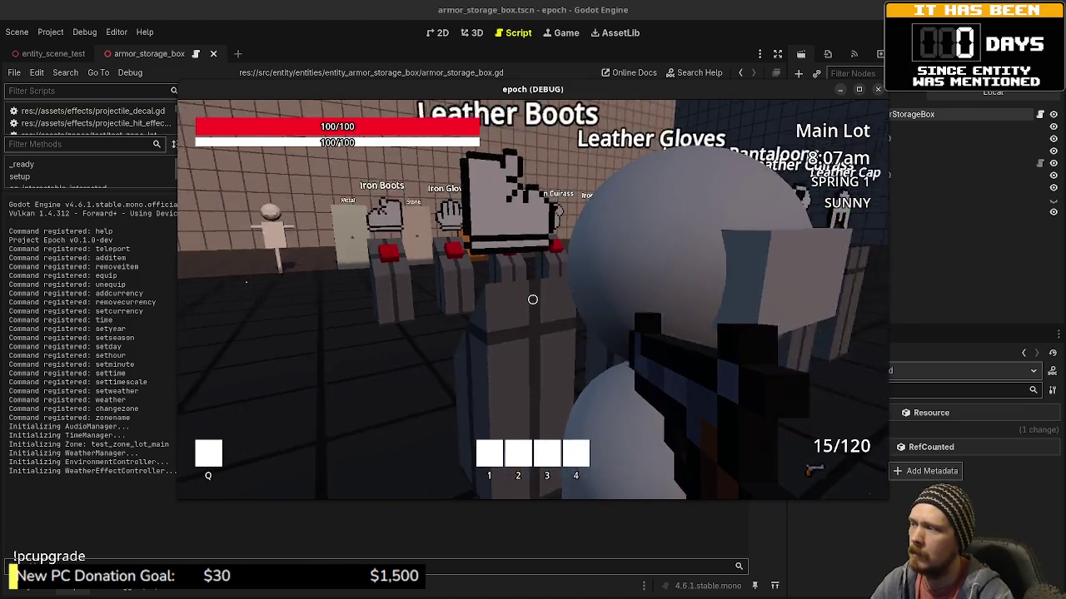
key(w)
key(e)
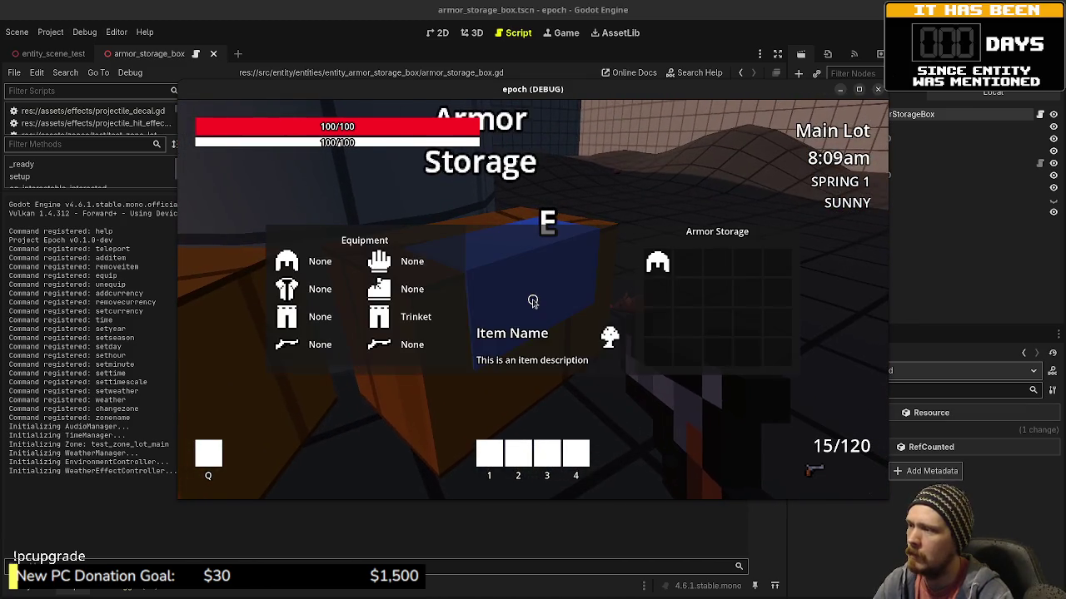
click(658, 263)
key(e)
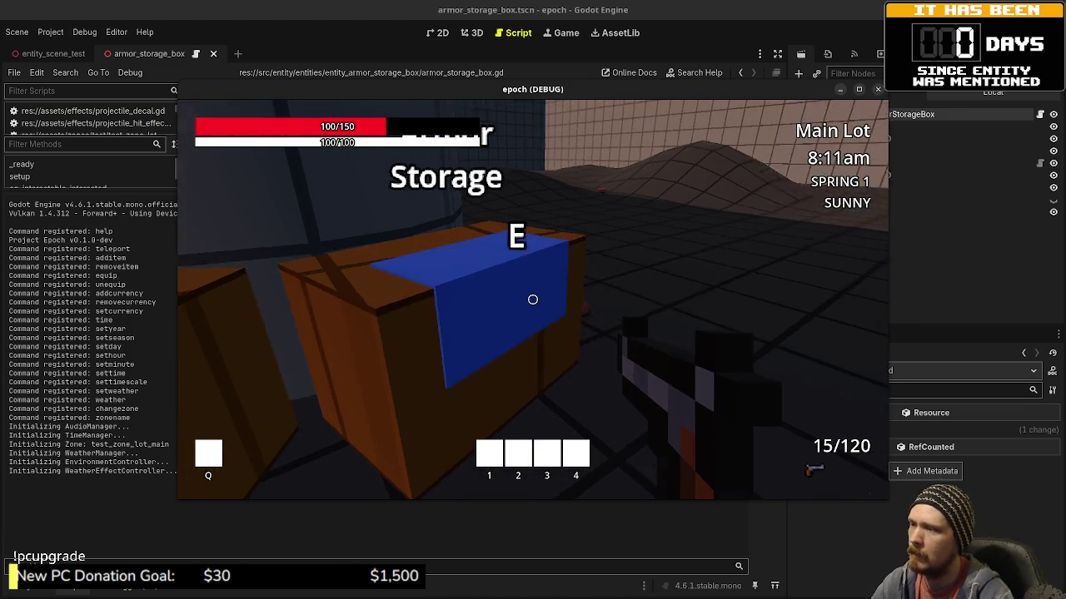
key(F8)
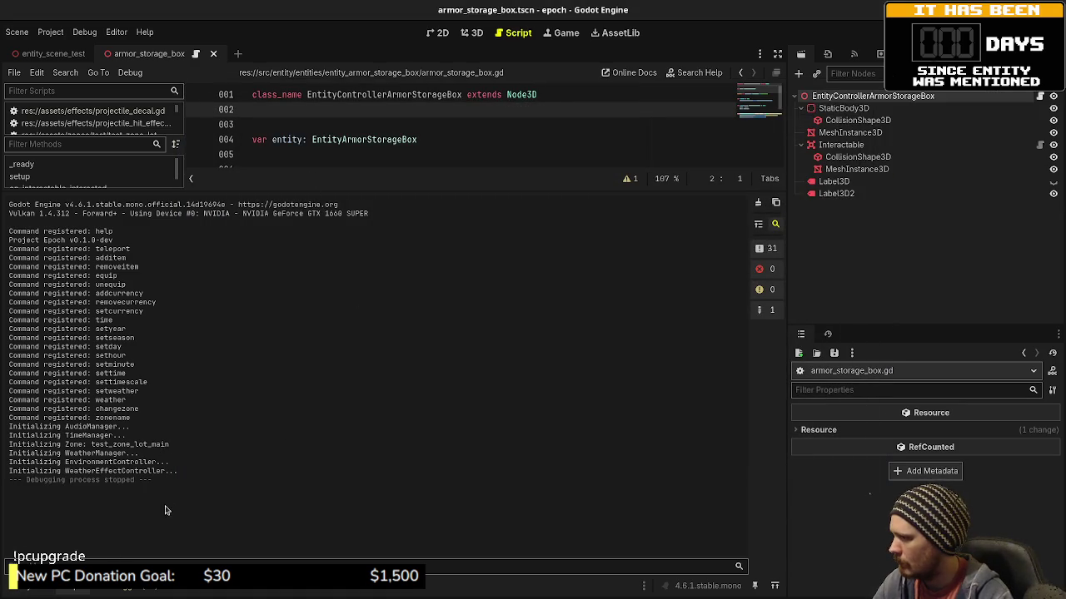
key(alt+f)
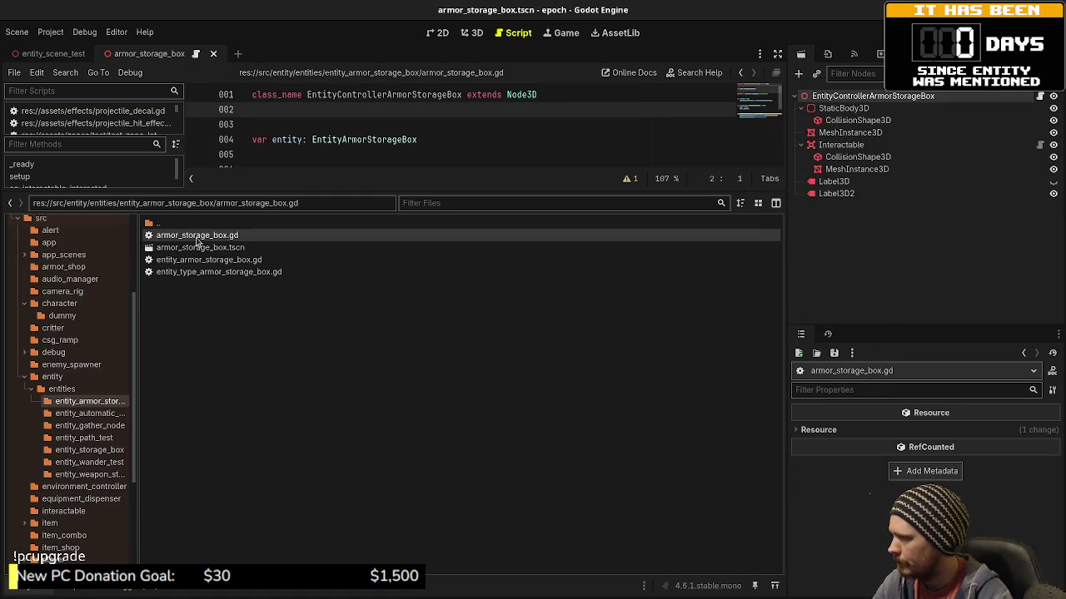
Rename armor_storage_box.gd to entity_controller_armor_storage_box.gd
double_click(200, 238)
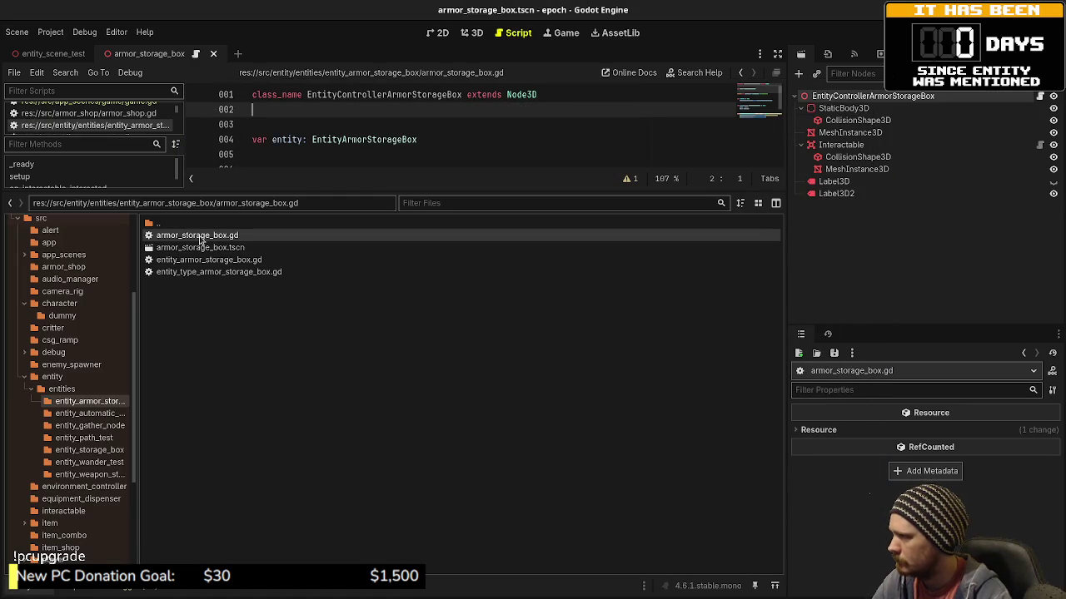
right_click(200, 238)
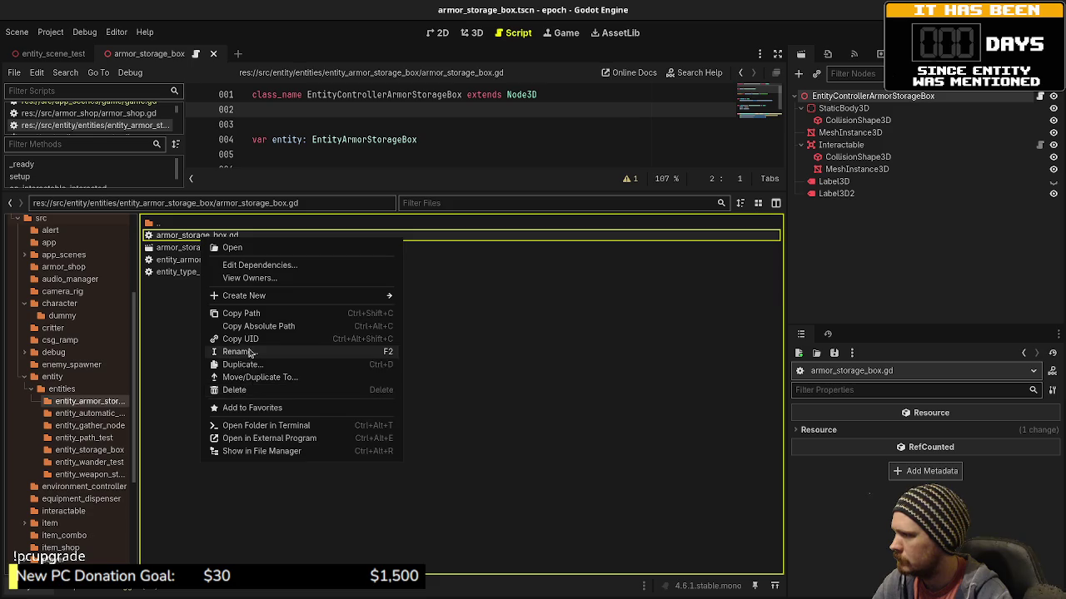
click(248, 353)
key(Home)
text(entity_co)
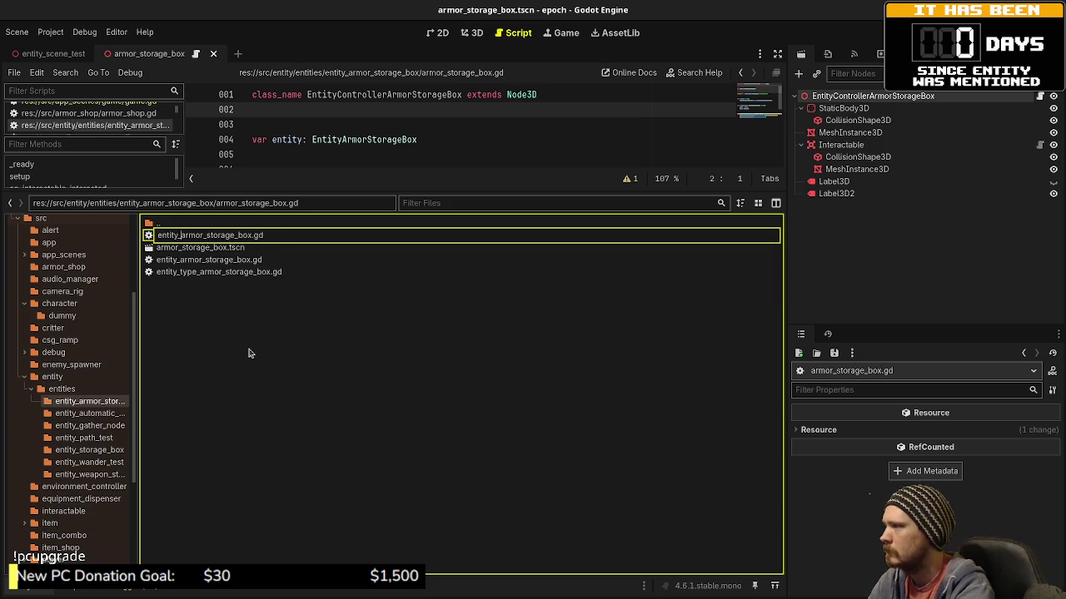
text(ntroller_)
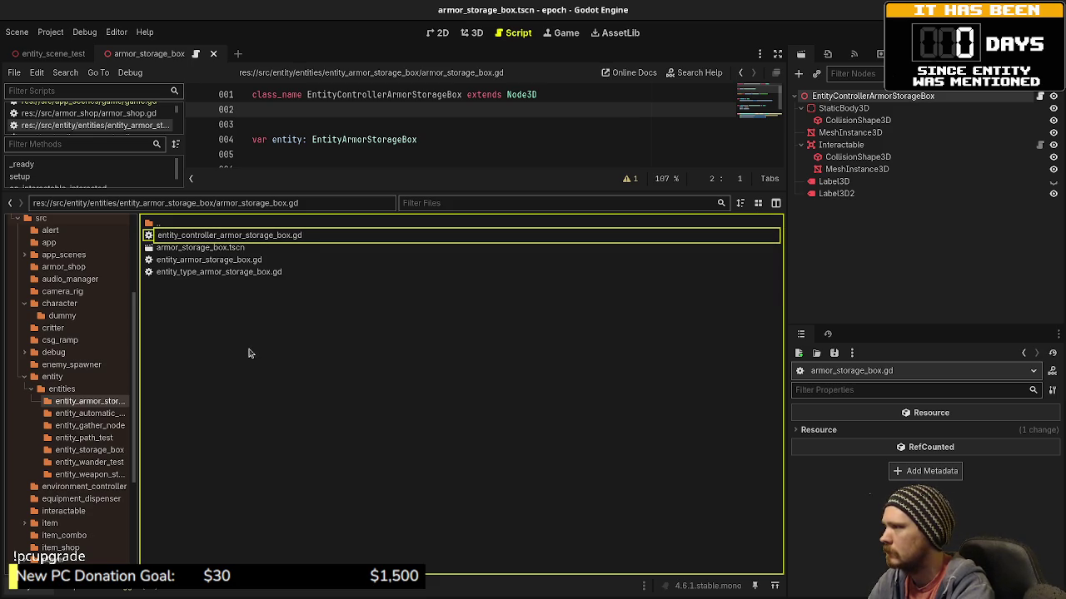
key(Return)
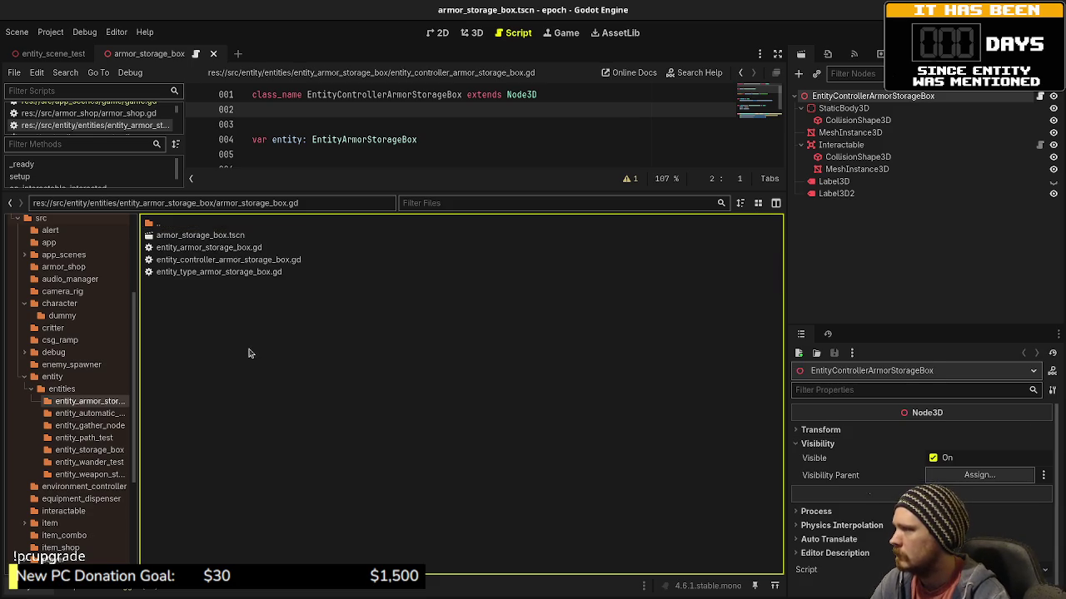
Rename armor_storage_box.tscn to entity_controller_armor_storage_box.tscn and save
key(F2)
key(Home)
text(entity_c)
text(ontroller_)
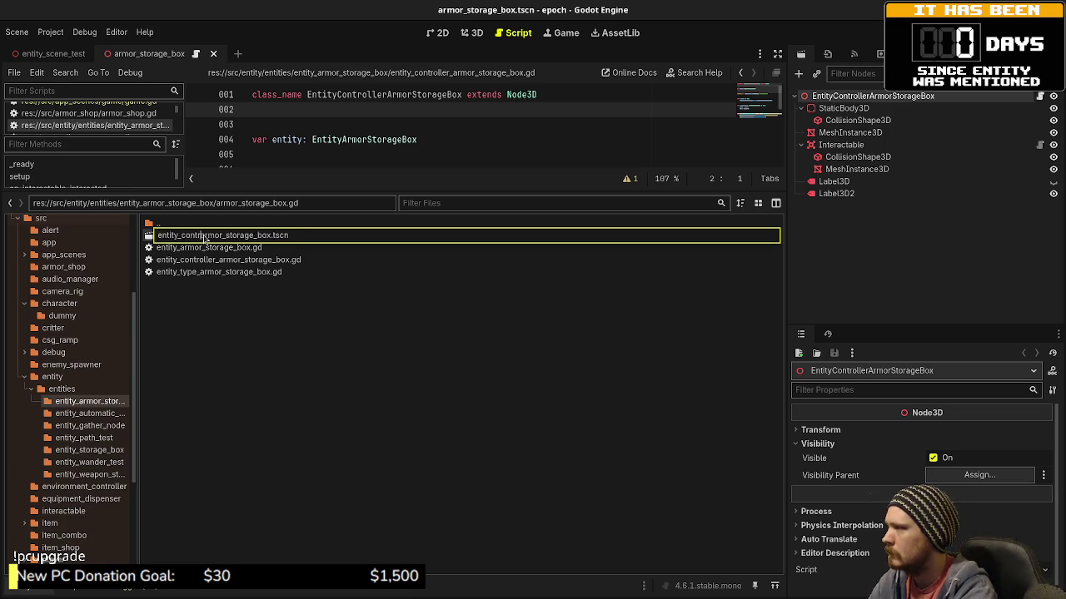
key(Return)
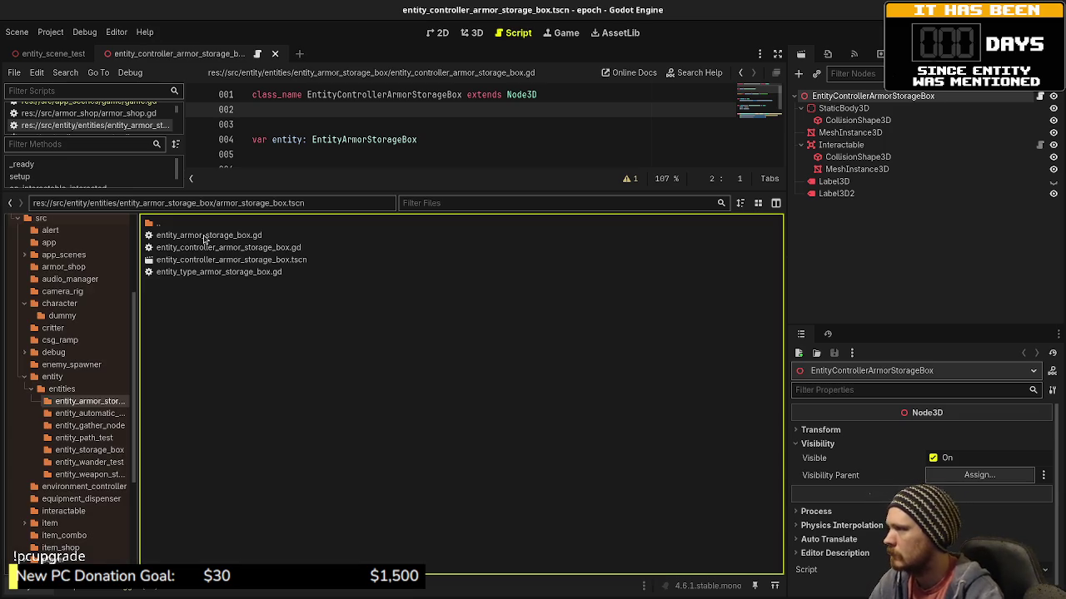
key(ctrl+s)
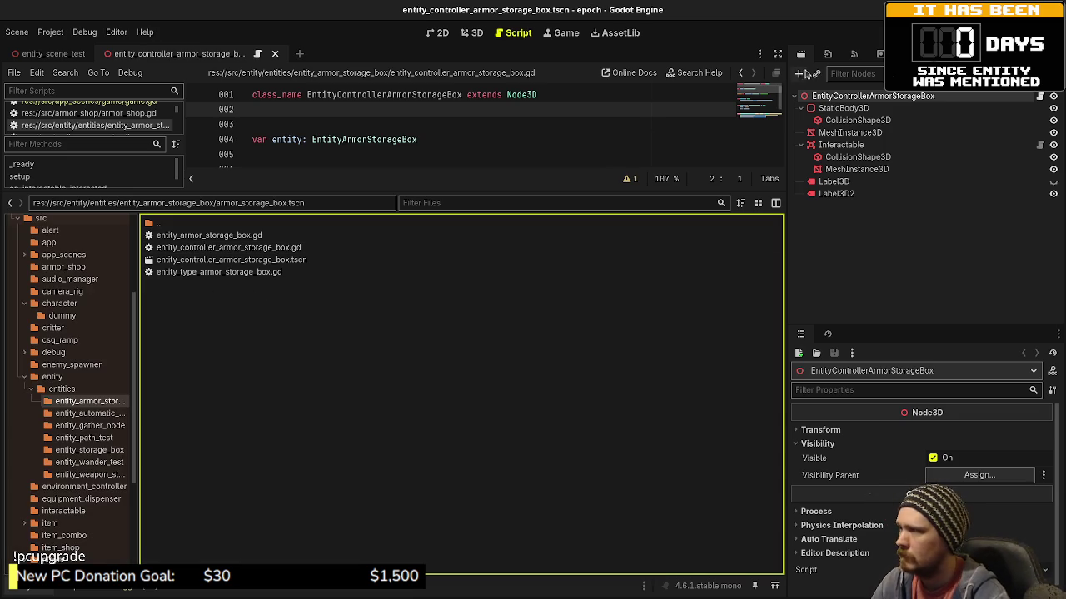
key(F5)
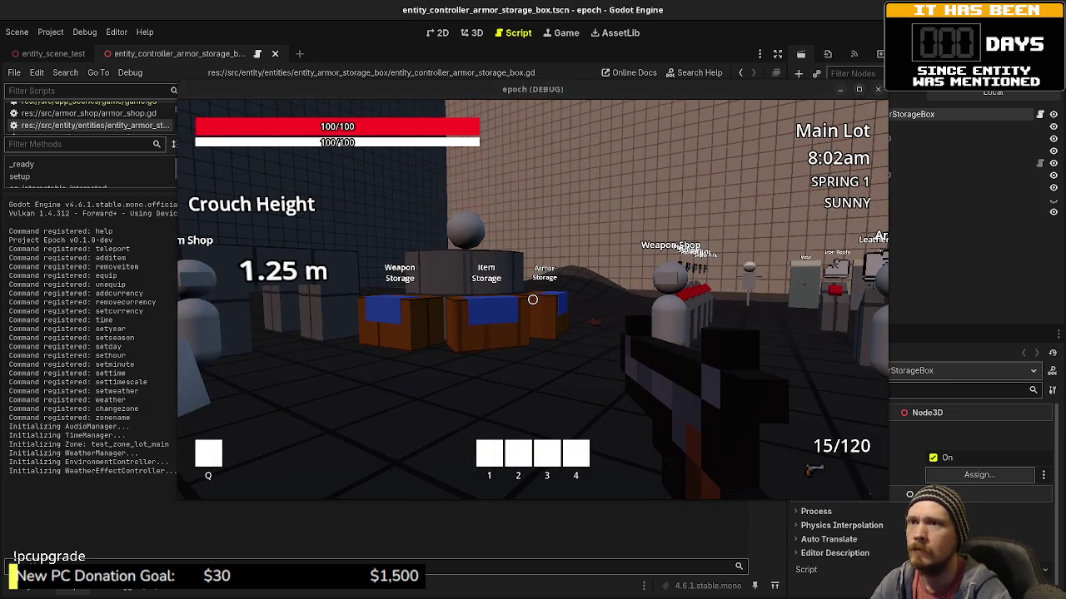
key(F8)
click(29, 591)
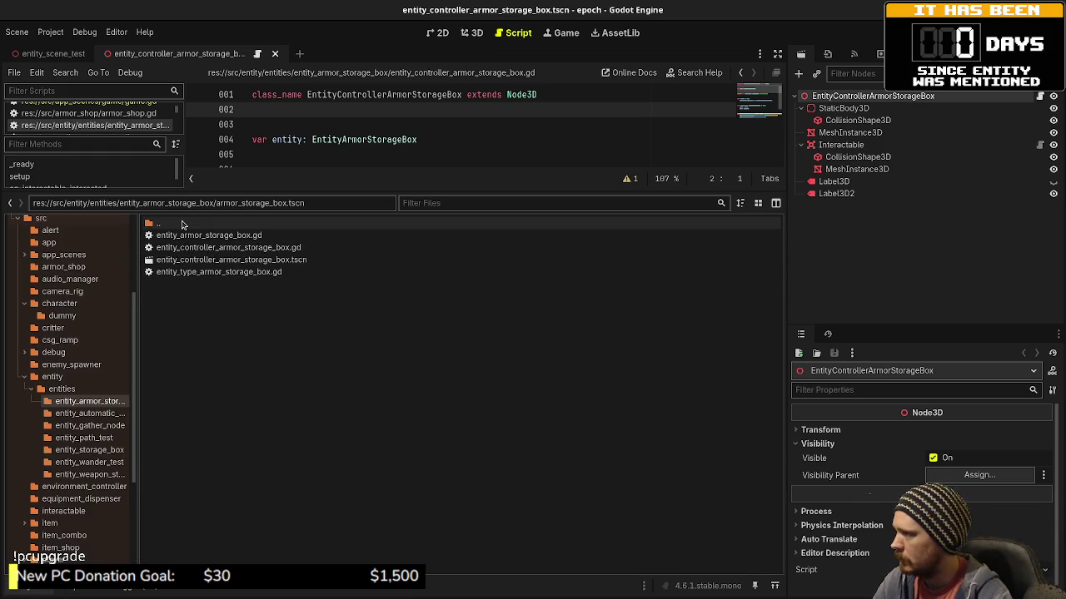
Look through entity_automatic_light, entity_gather_node and entity_path_test, then open entity_storage_box's entity_type_storage_box.gd
double_click(182, 225)
double_click(208, 247)
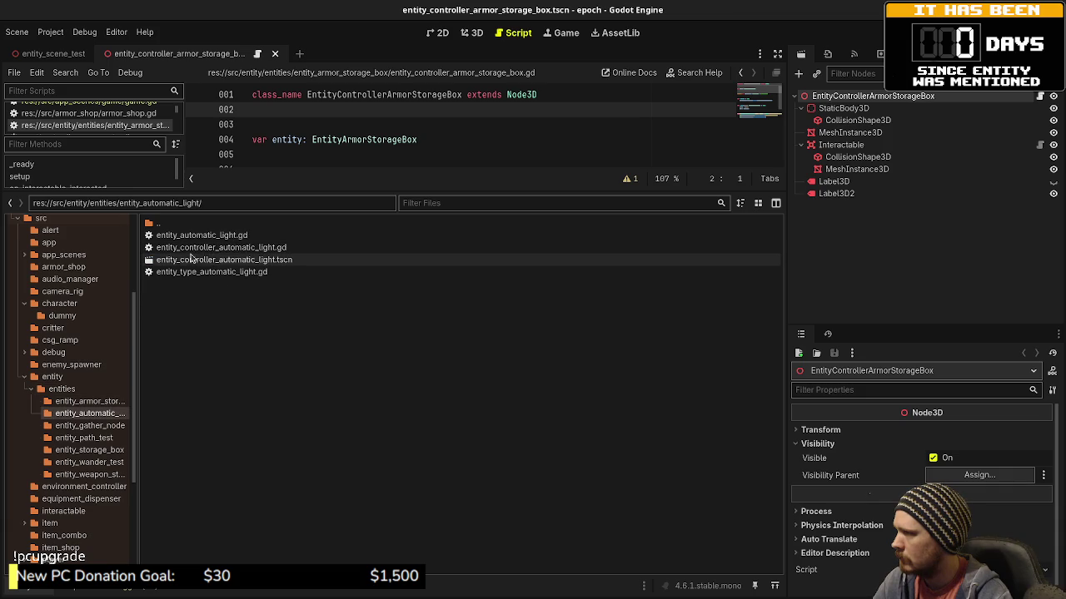
double_click(168, 225)
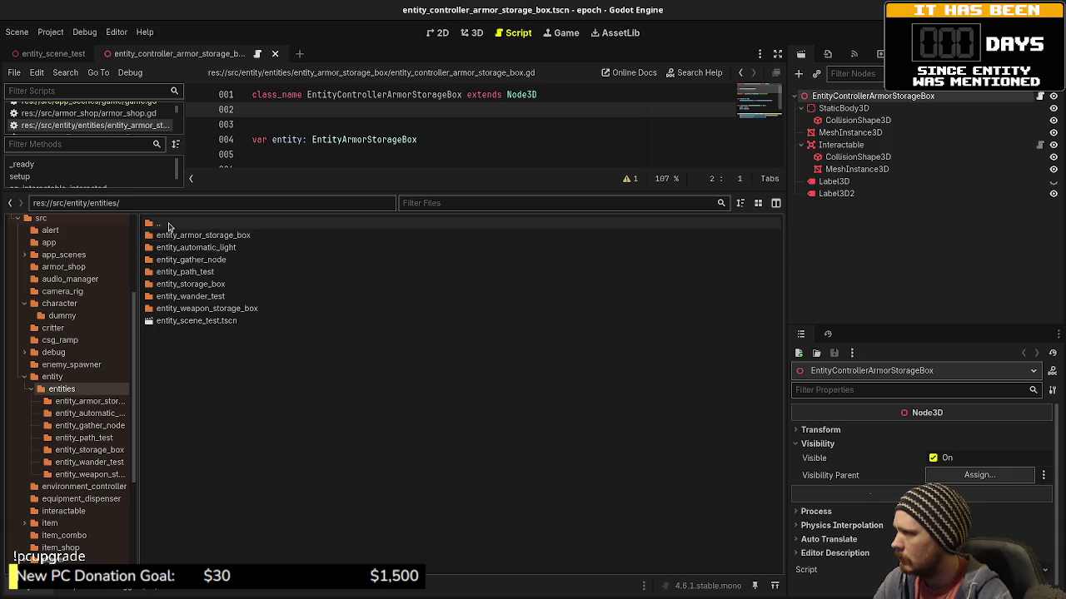
double_click(182, 259)
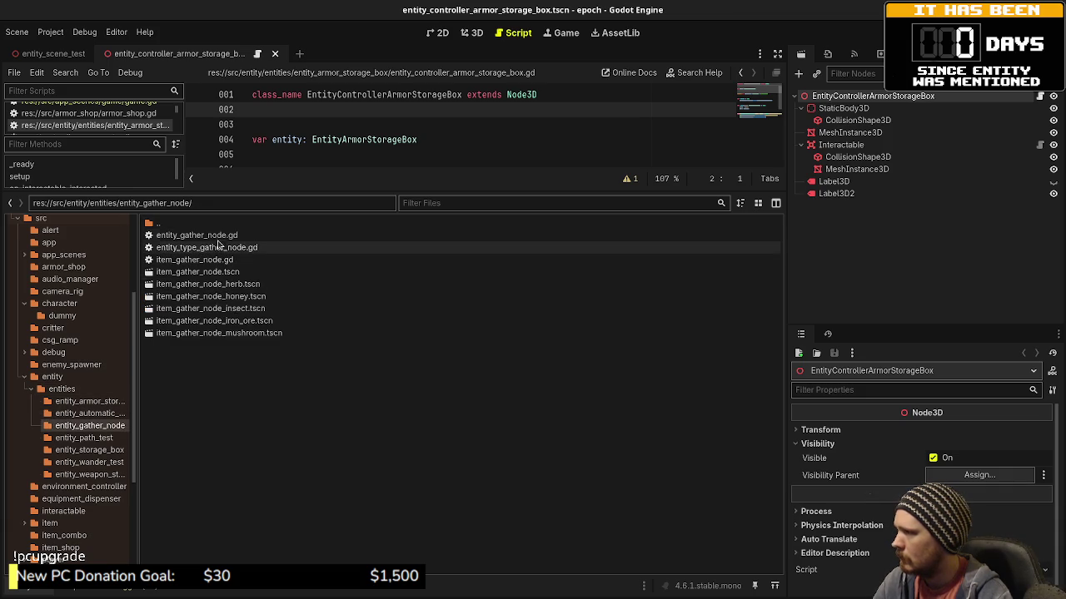
double_click(166, 223)
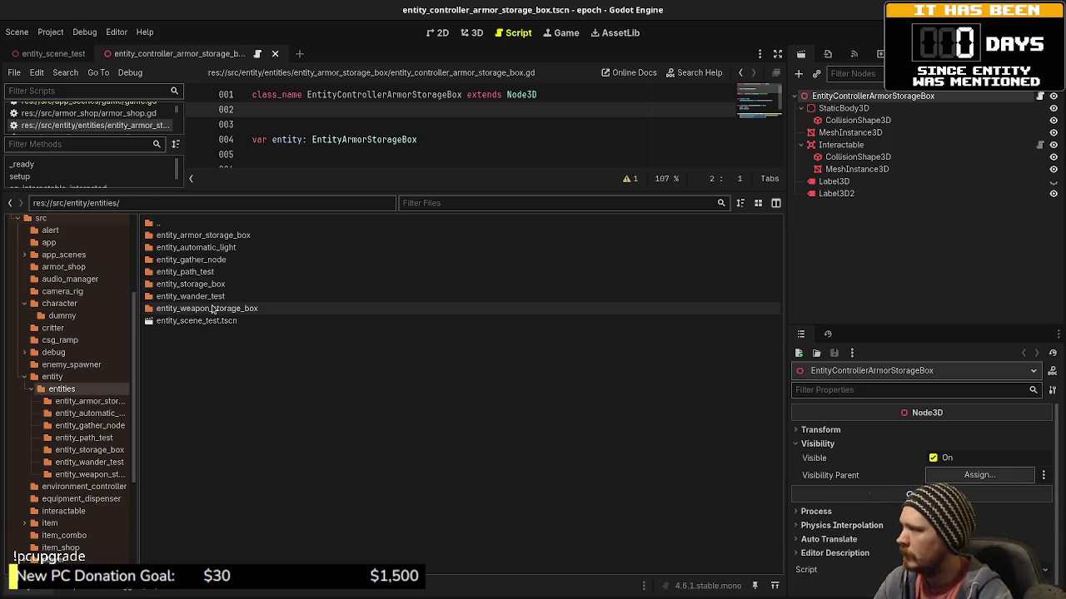
double_click(201, 272)
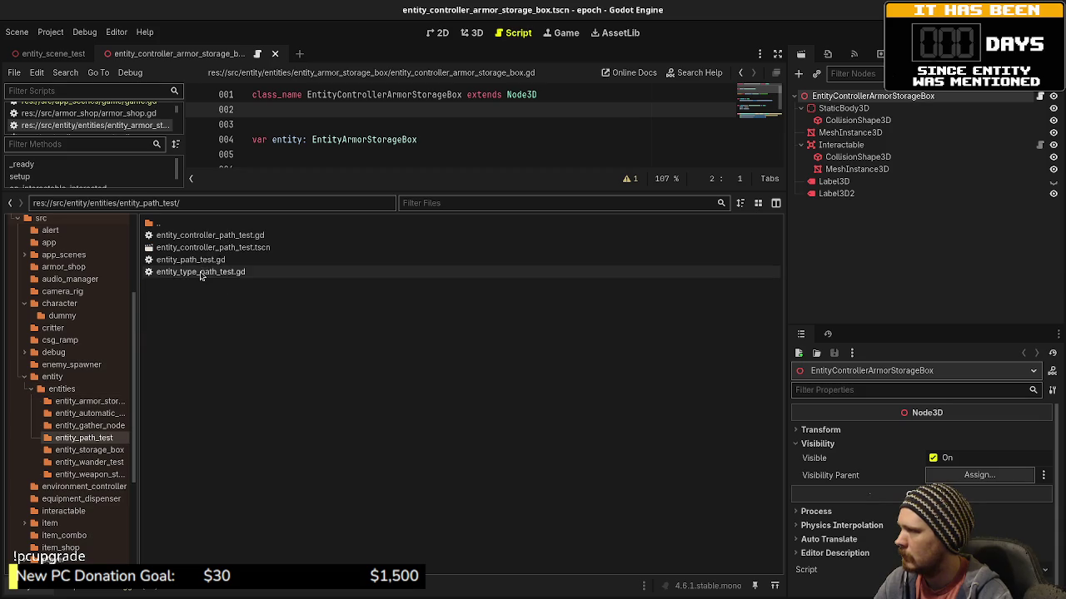
double_click(173, 226)
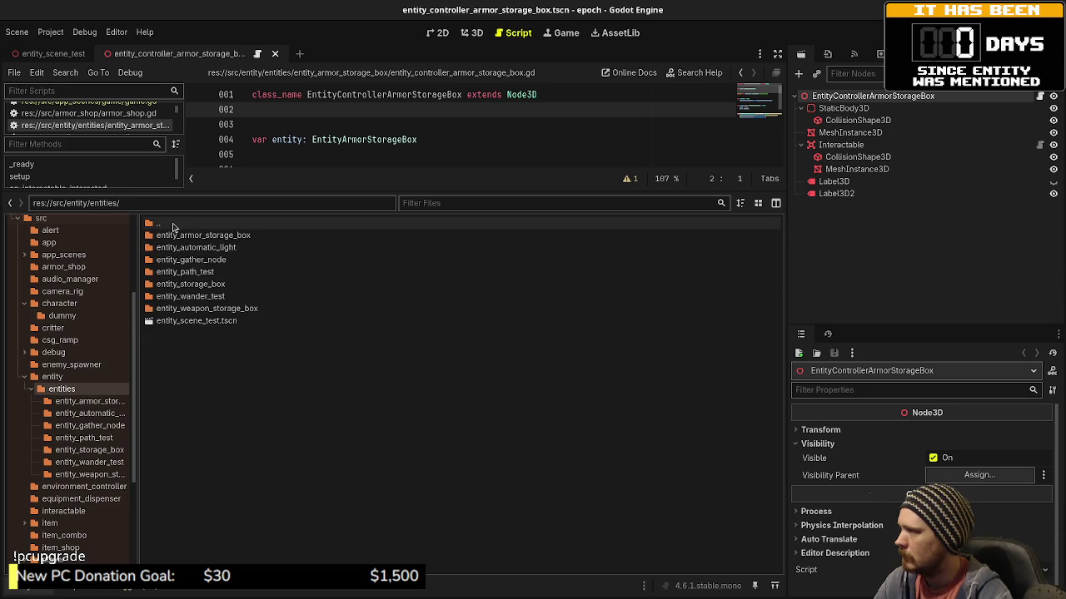
double_click(191, 284)
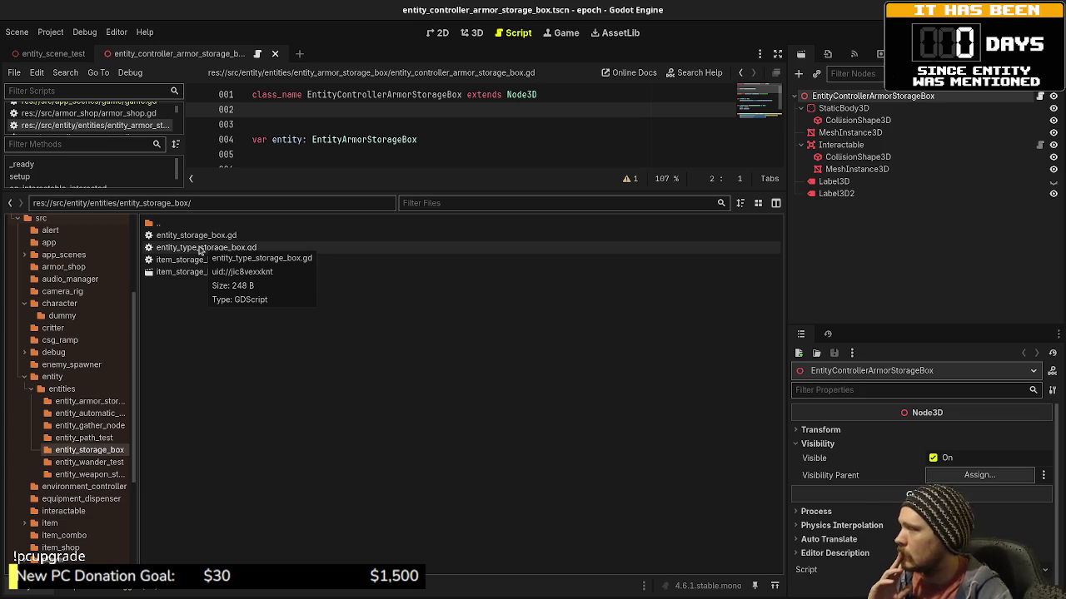
double_click(200, 250)
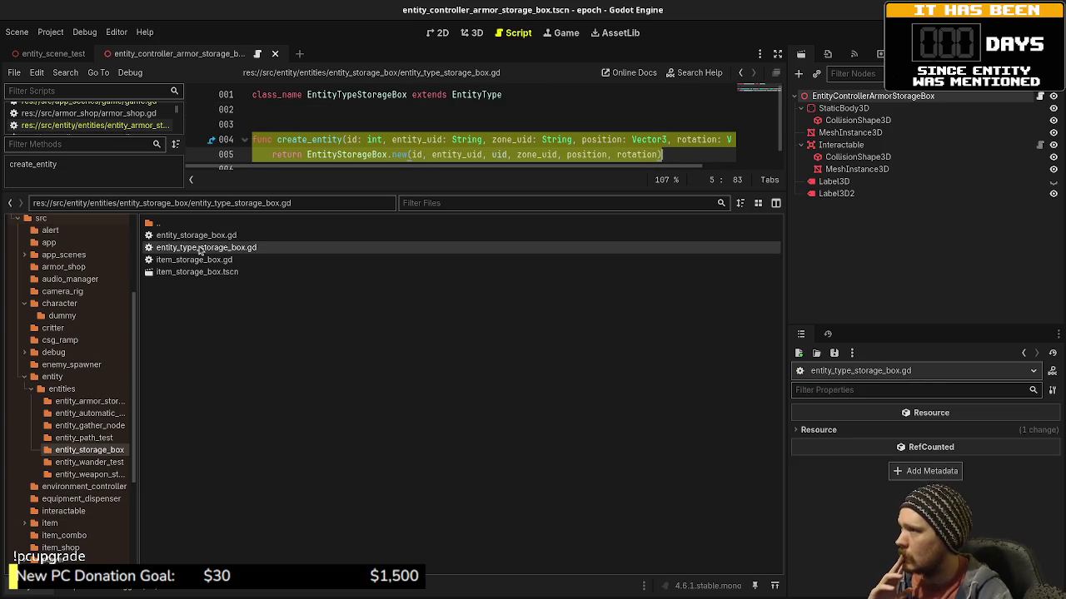
Search all project files for the EntityTypeStorageBox class name
double_click(337, 94)
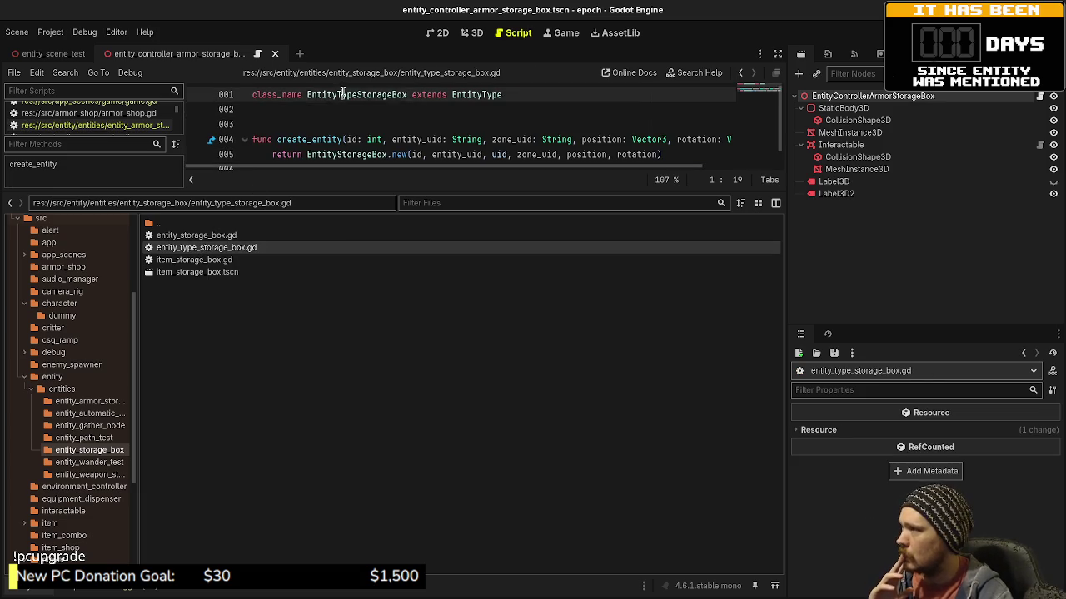
click(65, 73)
click(84, 147)
click(551, 369)
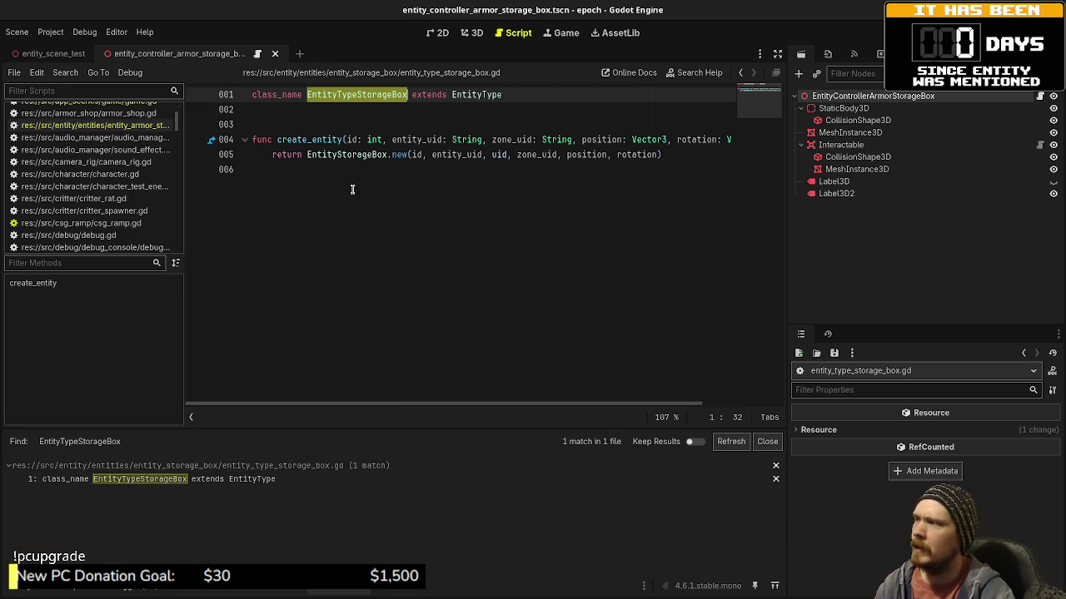
Inspect the entity_type_storage_box.tres resource in the entity_types data folder
click(20, 591)
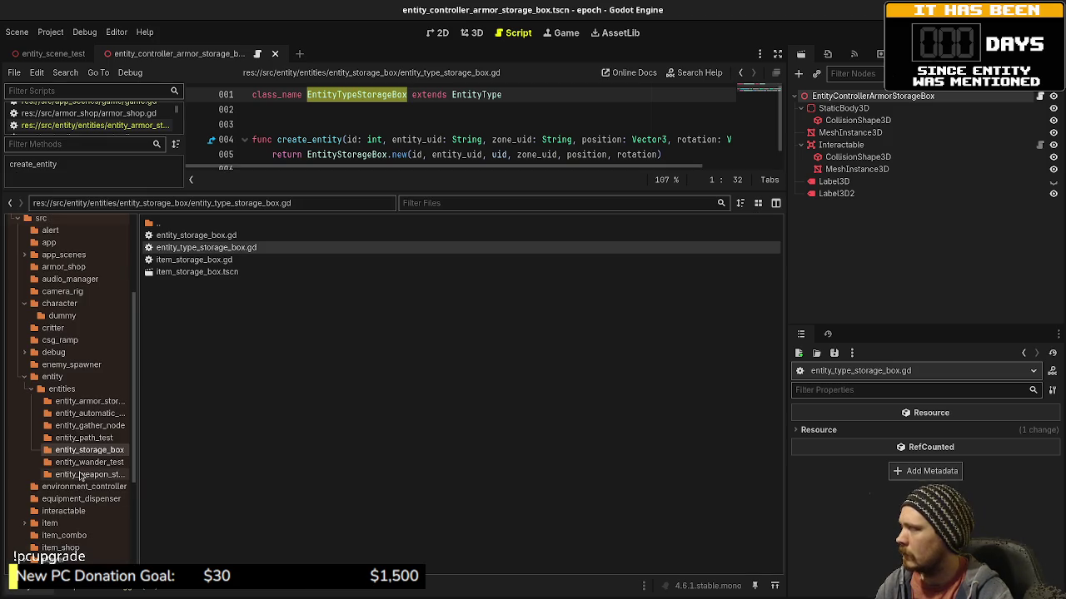
scroll(70, 283, up, 3)
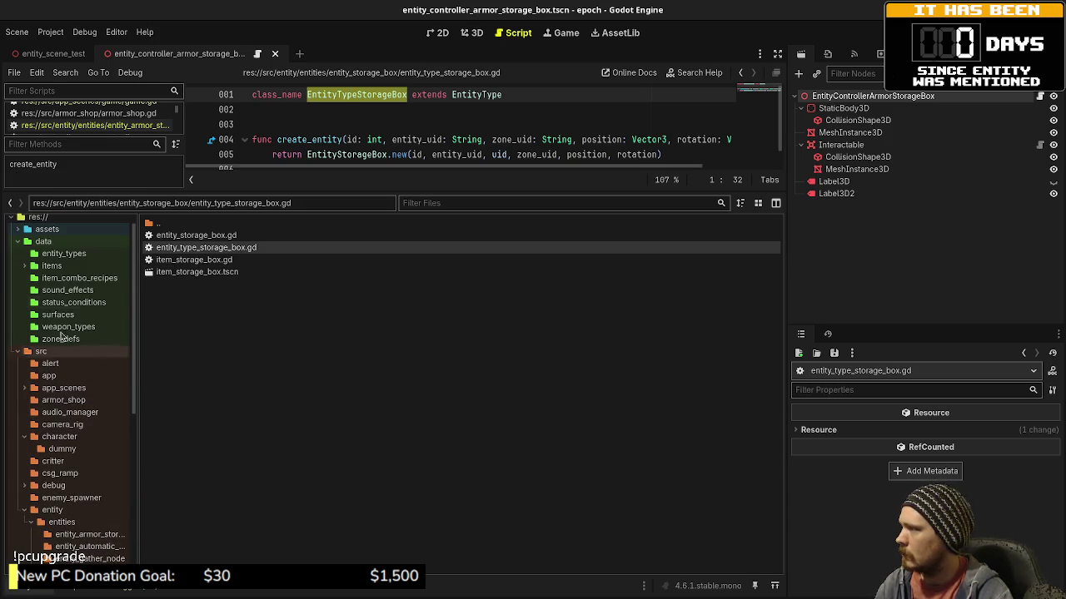
click(65, 254)
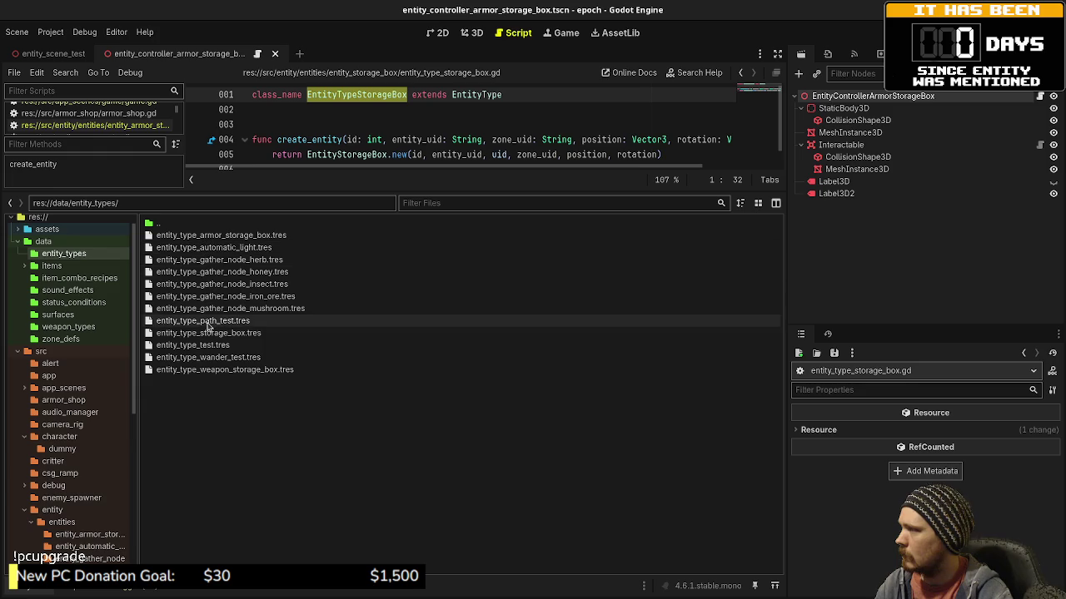
mouse_move(202, 337)
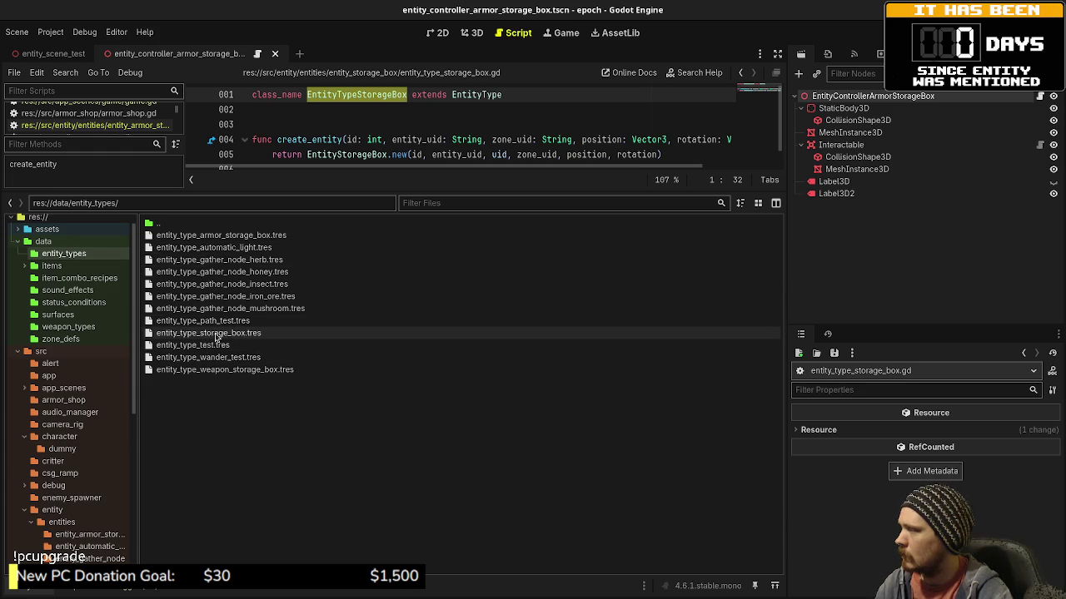
click(215, 336)
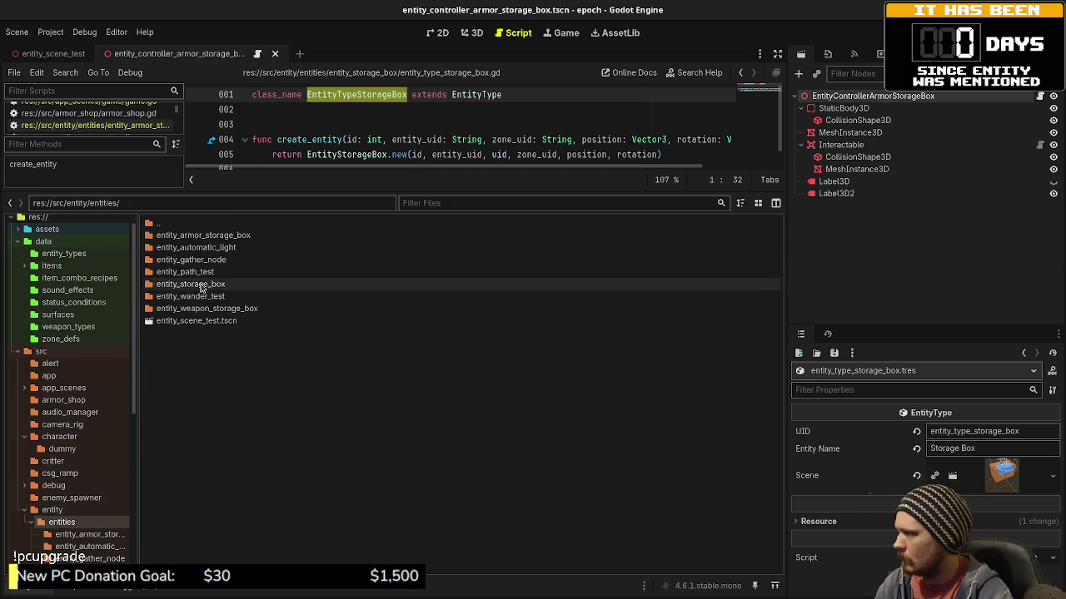
Reveal entity_type_storage_box.gd in the file browser and place the caret in its class name
key(alt+Left)
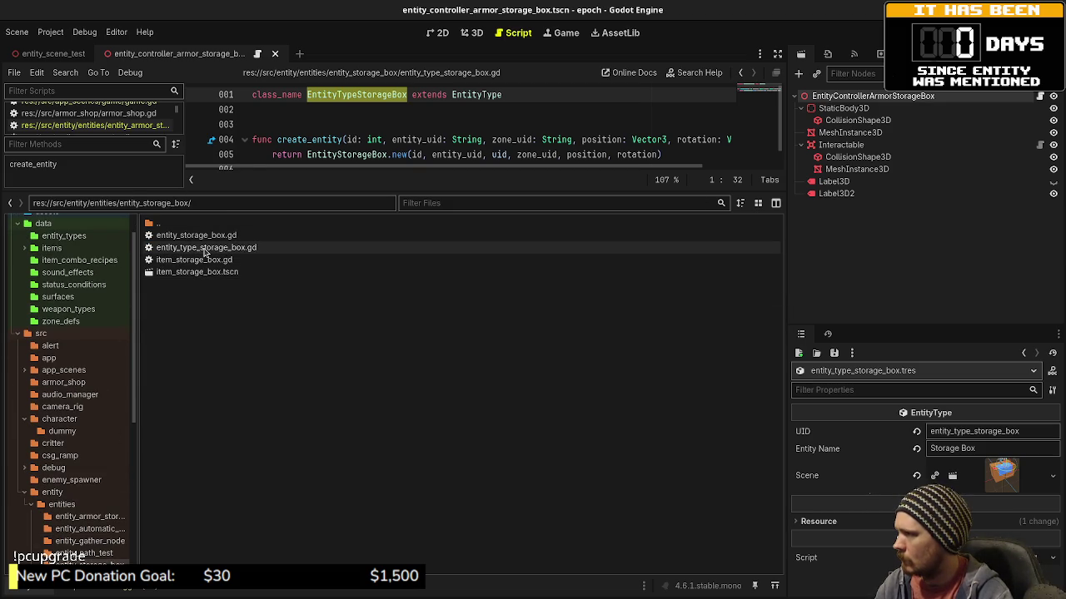
click(199, 252)
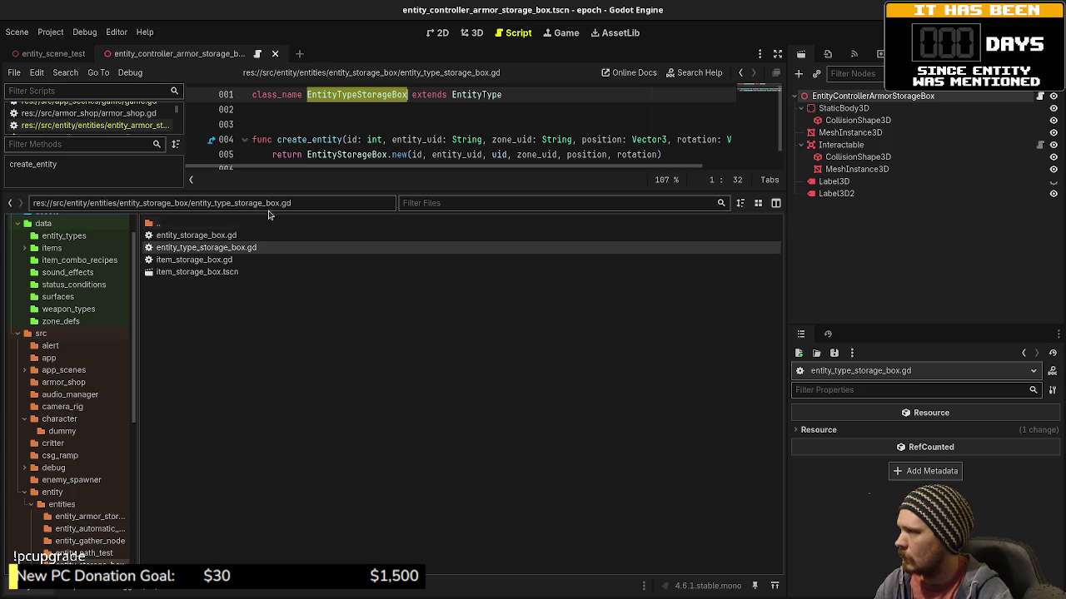
click(338, 95)
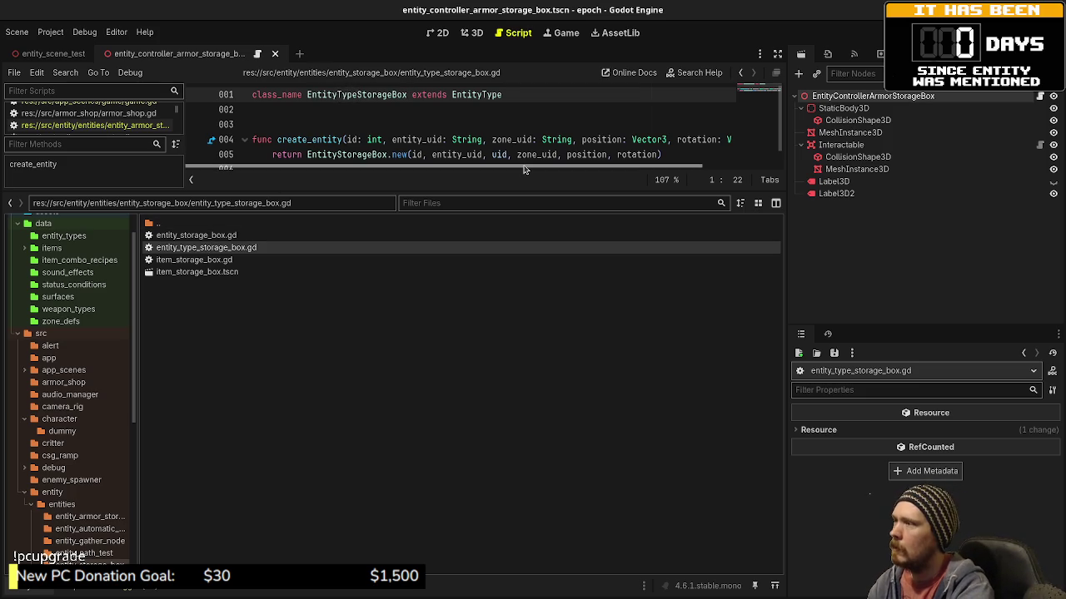
Rename the classes to EntityTypeItemStorageBox and EntityItemStorageBox by inserting Item
text(Item)
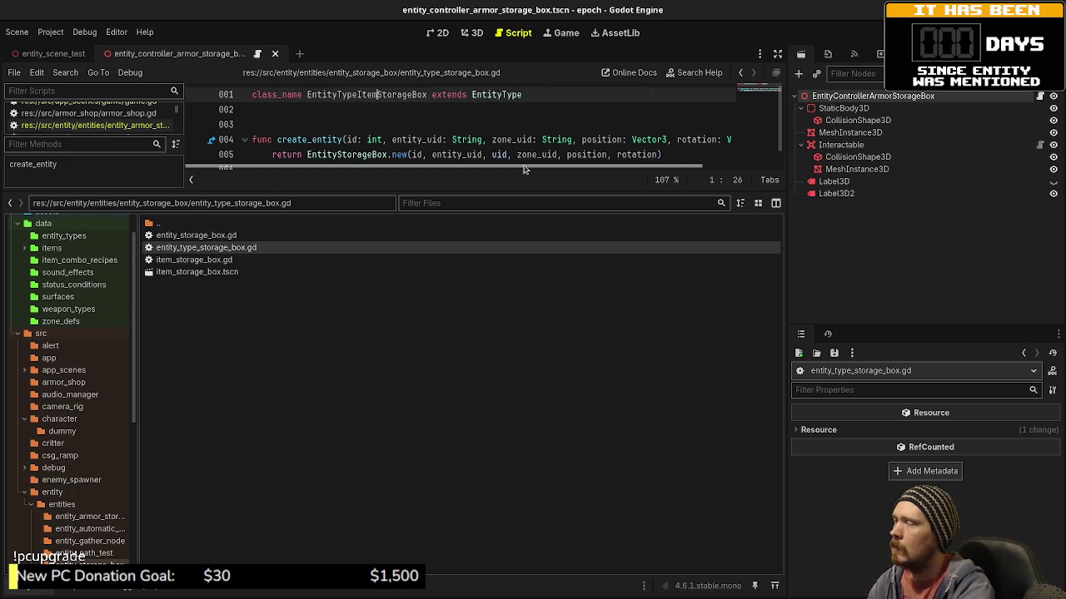
key(ctrl+s)
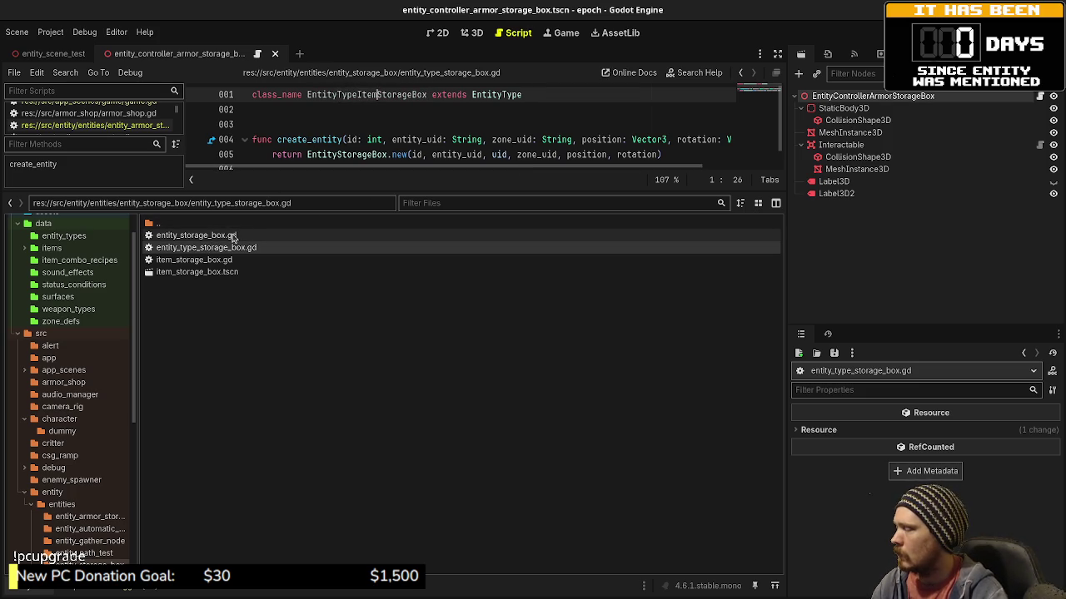
double_click(197, 236)
scroll(333, 125, up, 3)
click(335, 94)
text(ItemStorageBox extends Entity)
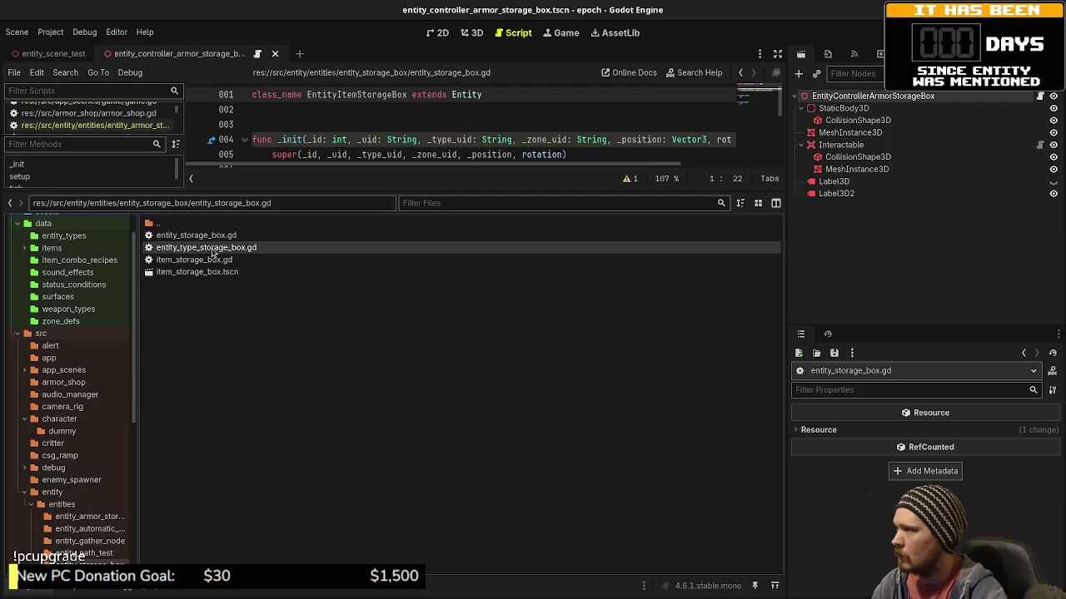
Add item_ to the entity_type_storage_box.gd and entity_storage_box.gd file names
click(213, 248)
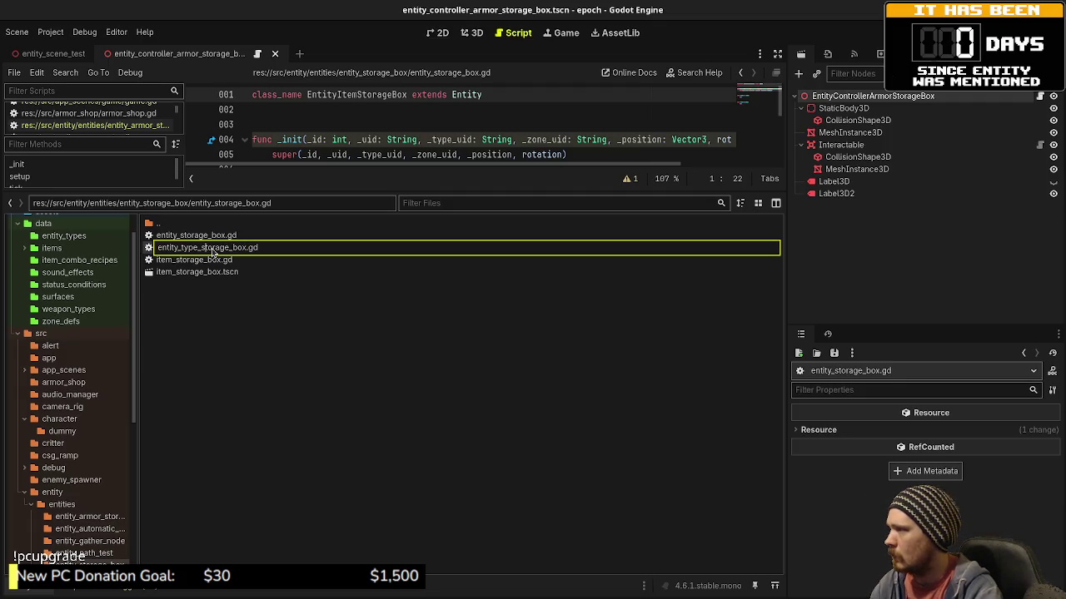
text(item_)
key(Return)
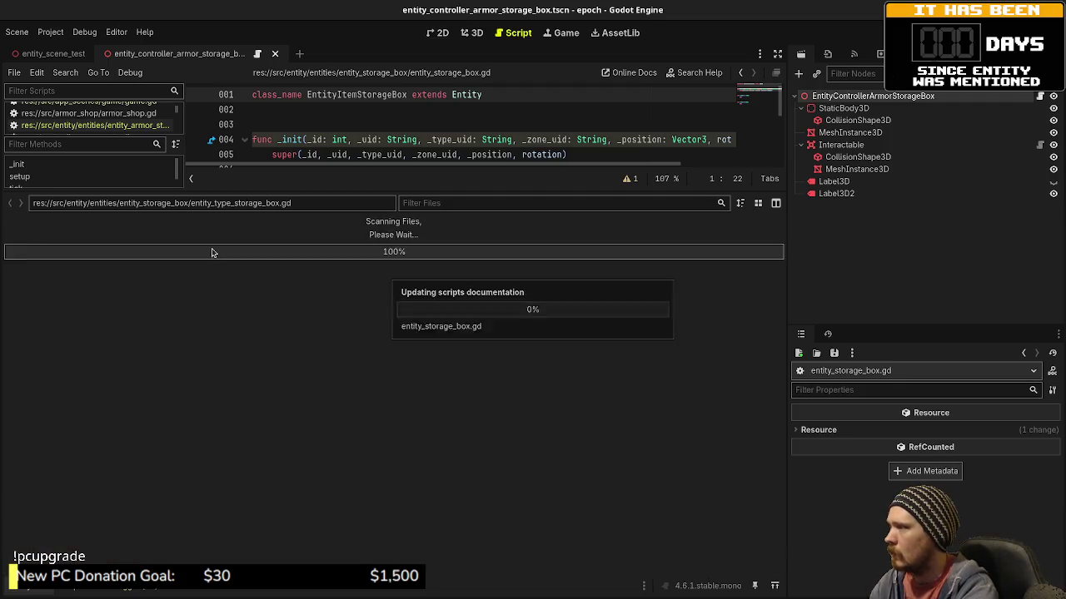
click(200, 235)
key(F2)
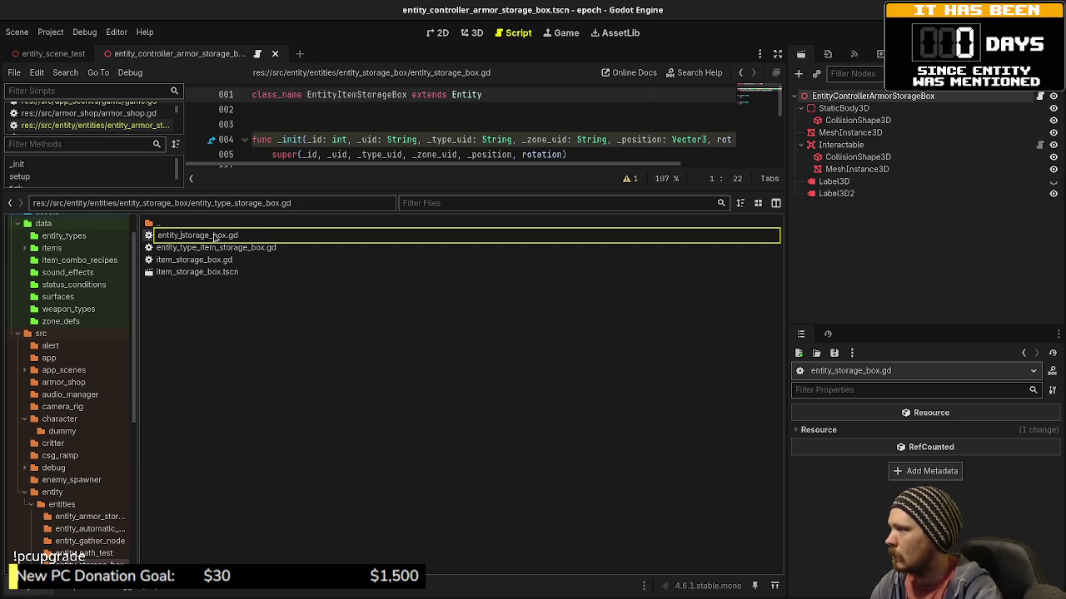
text(item_)
key(Return)
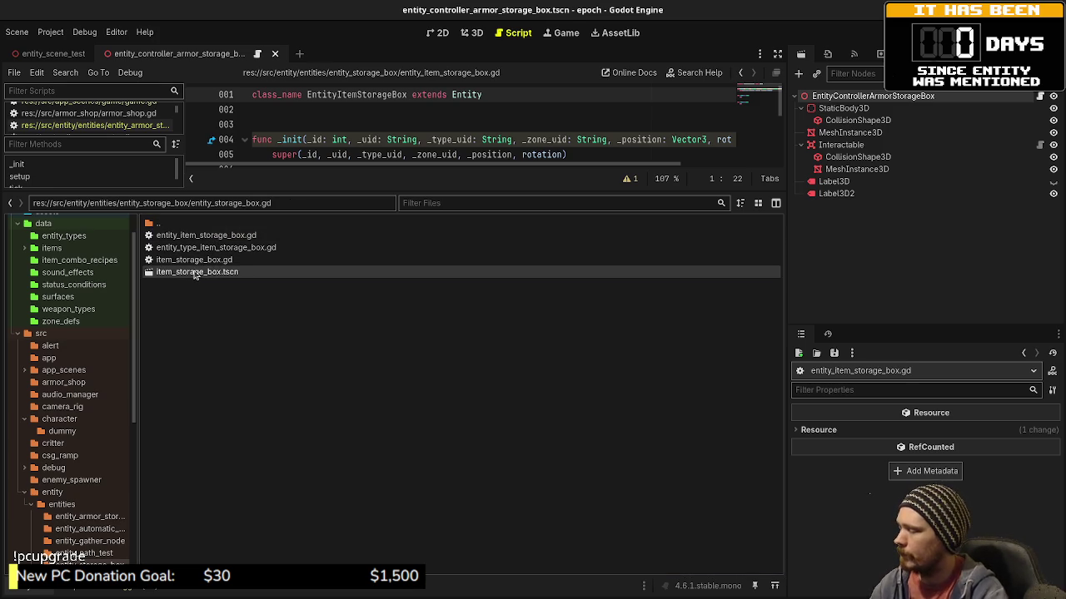
Prefix item_storage_box.tscn and item_storage_box.gd with entity_controller_, then open the renamed scene
click(195, 272)
key(F2)
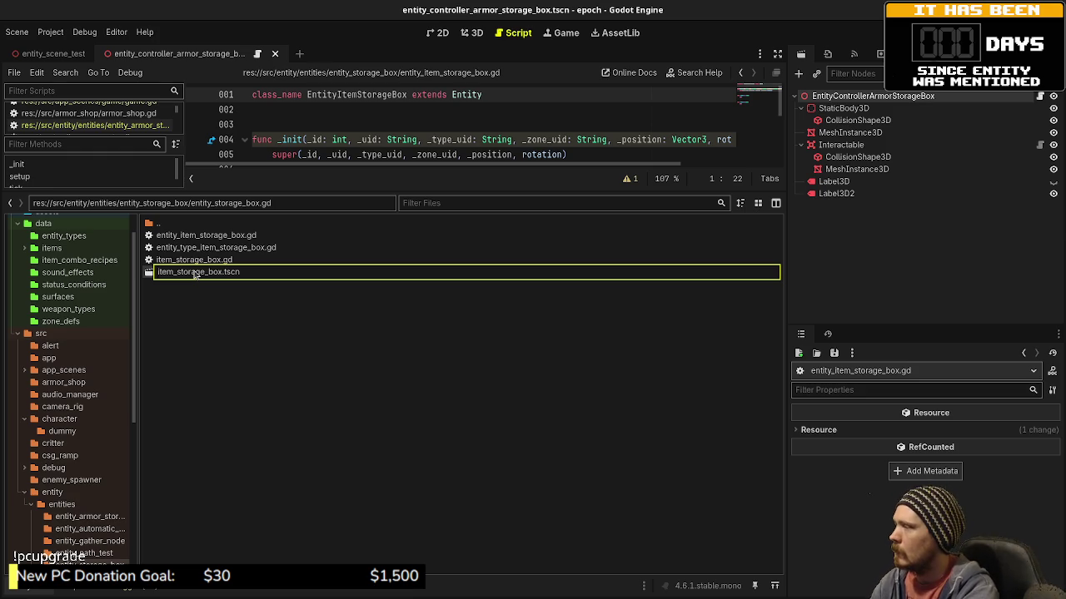
text(entity_control)
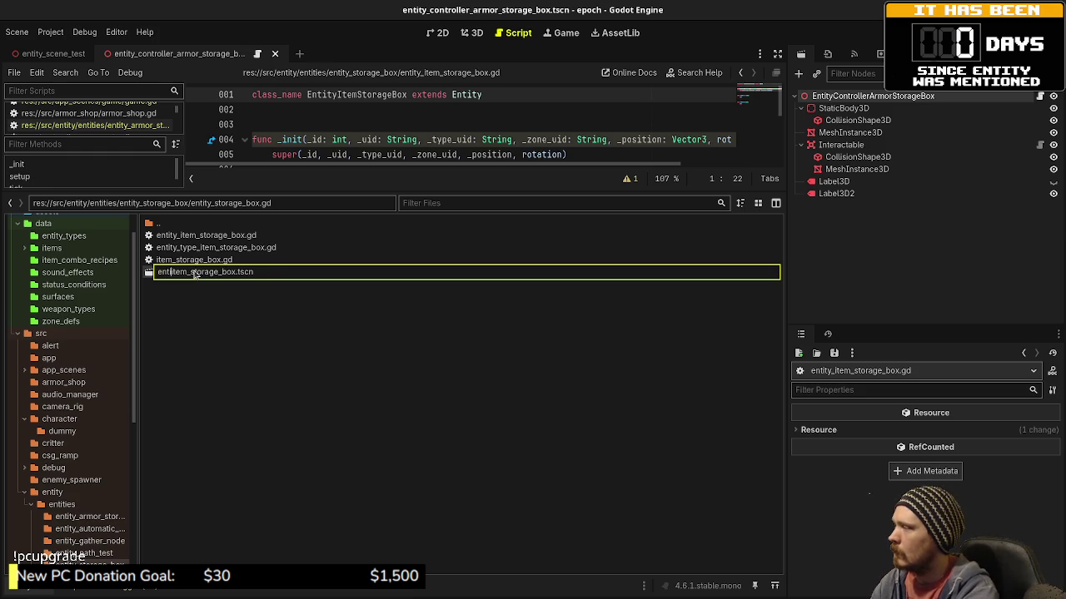
text(ler_)
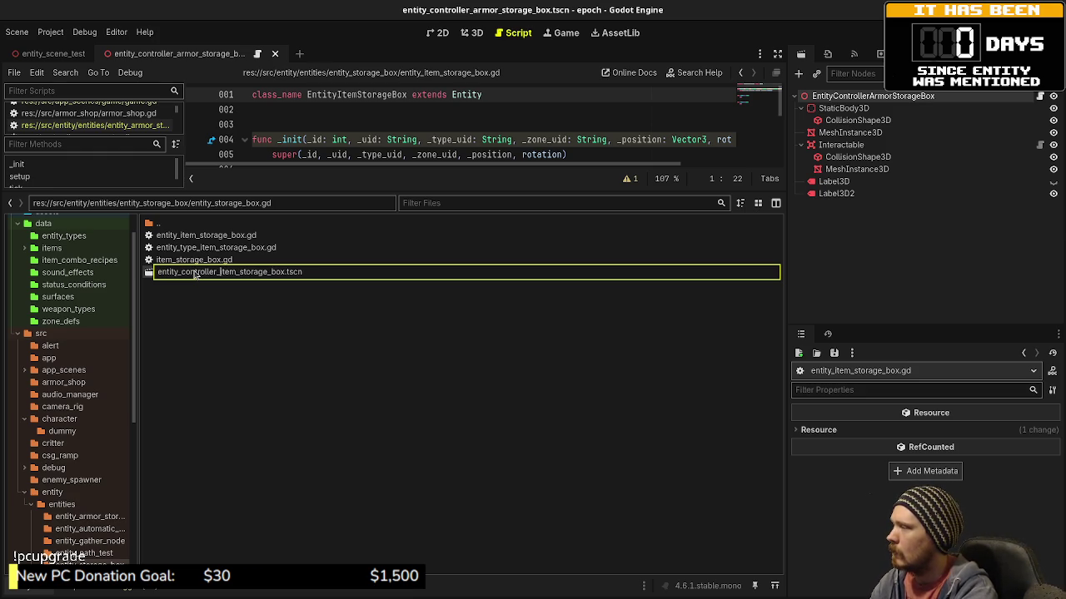
key(Return)
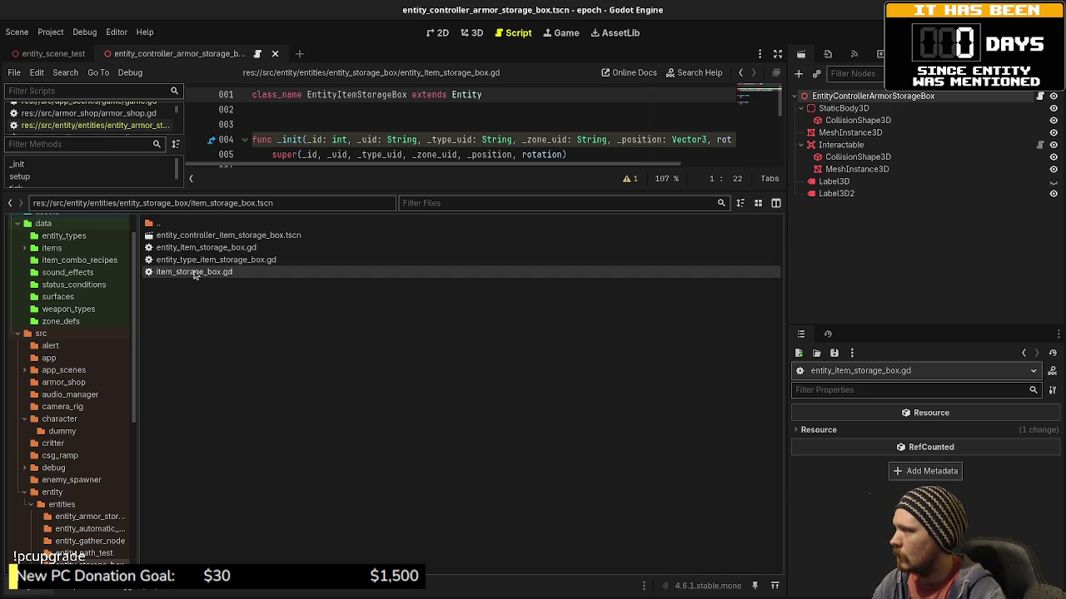
key(F2)
key(Home)
text(entity_control)
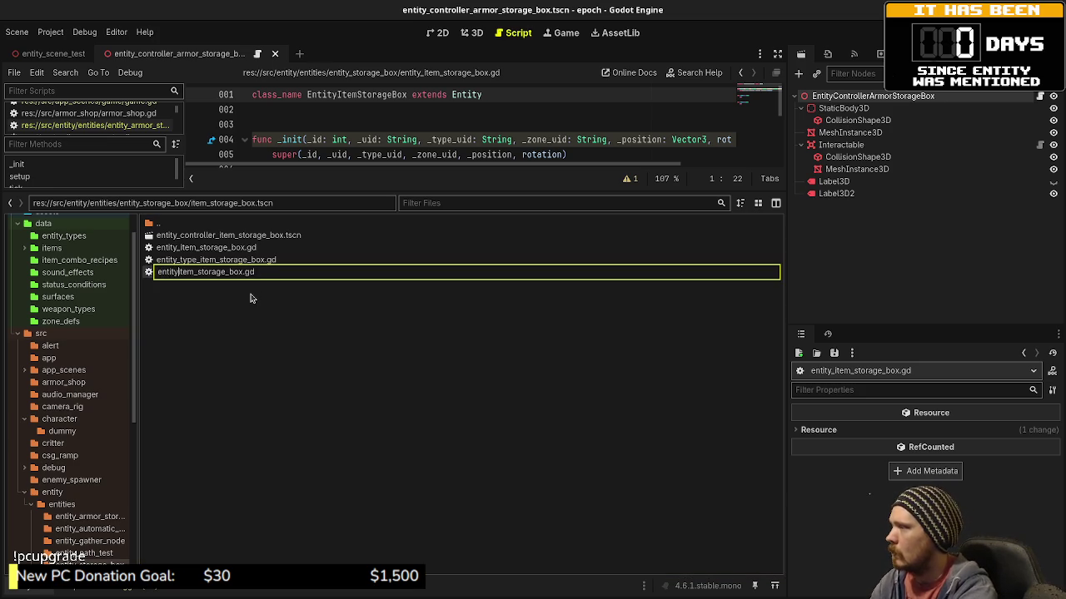
text(ler_)
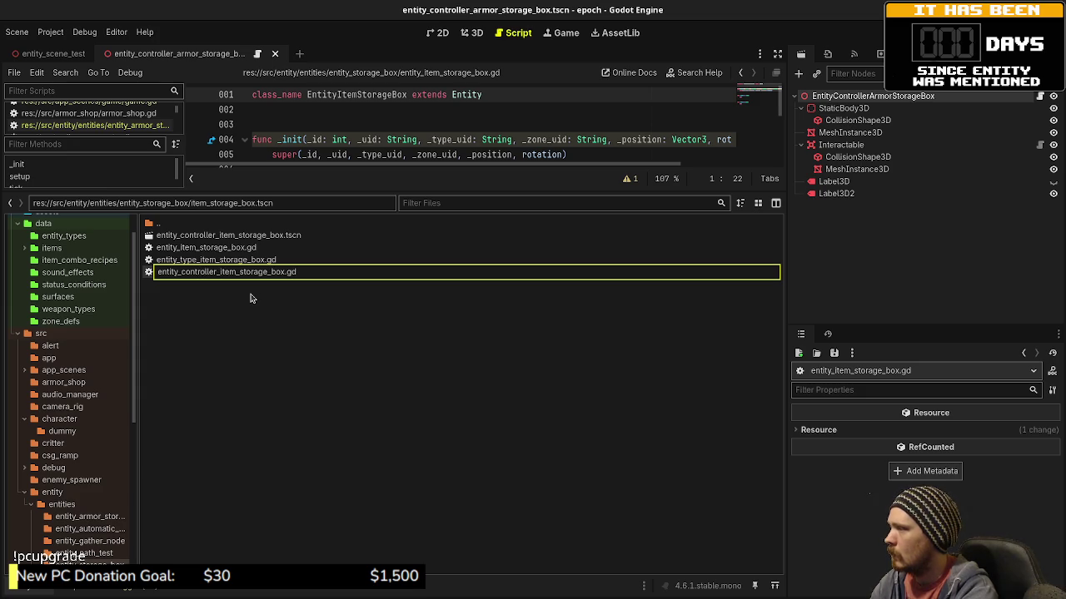
key(Return)
double_click(264, 250)
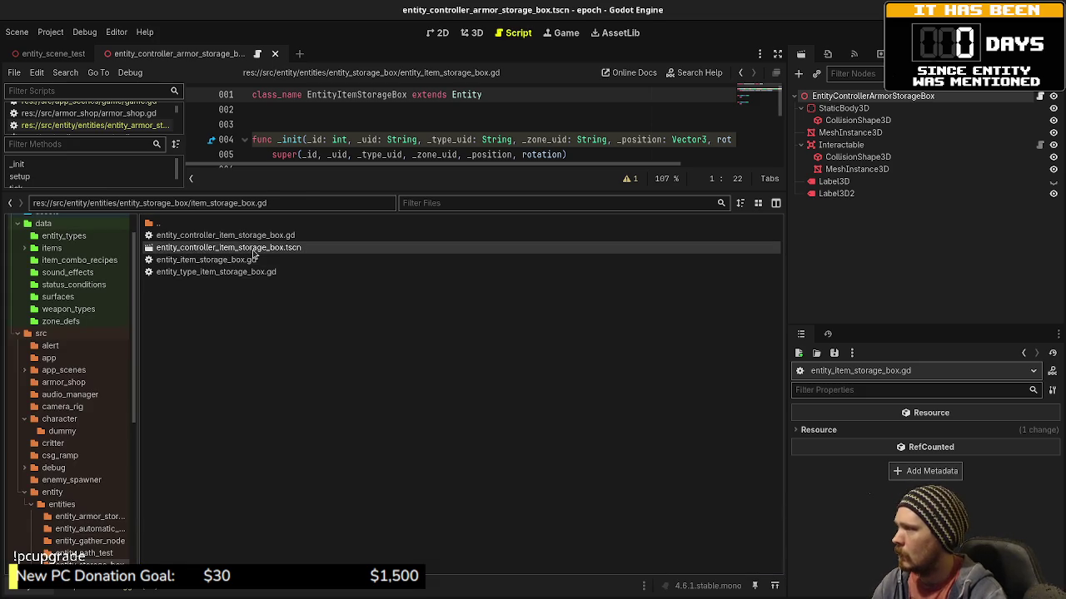
Rename the scene's root node from ItemStorageBox to EntityControllerItemStorageBox
click(822, 99)
double_click(822, 100)
key(Home)
text(EntityC)
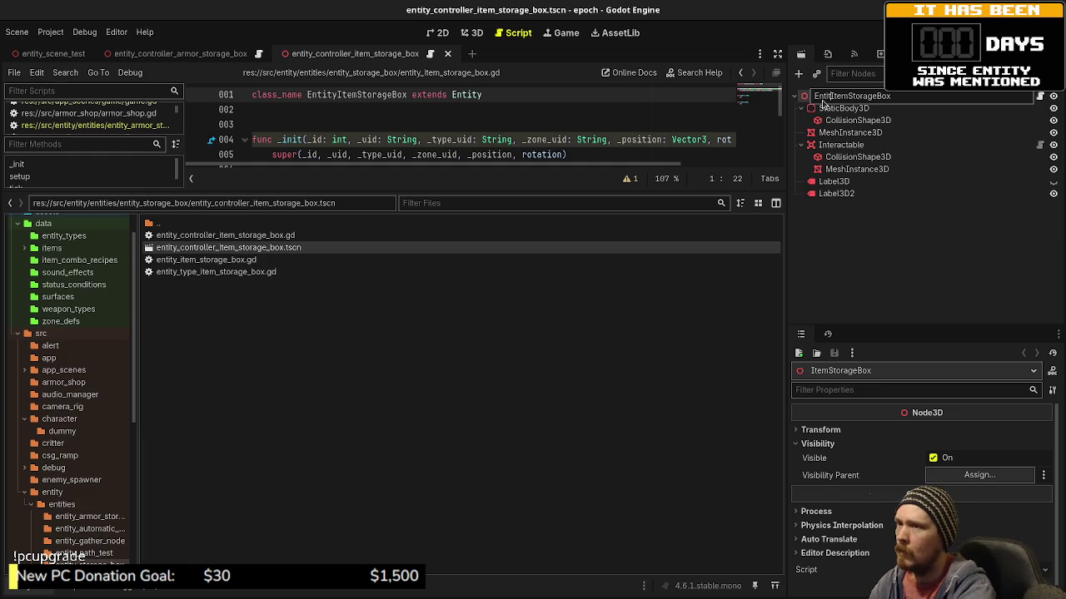
text(ontroller)
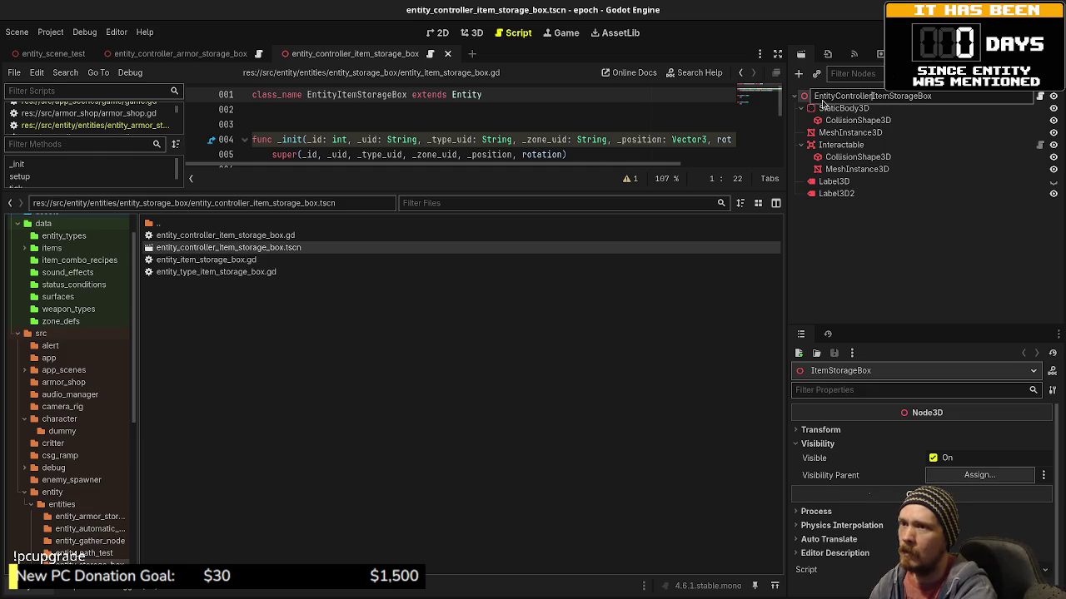
key(Return)
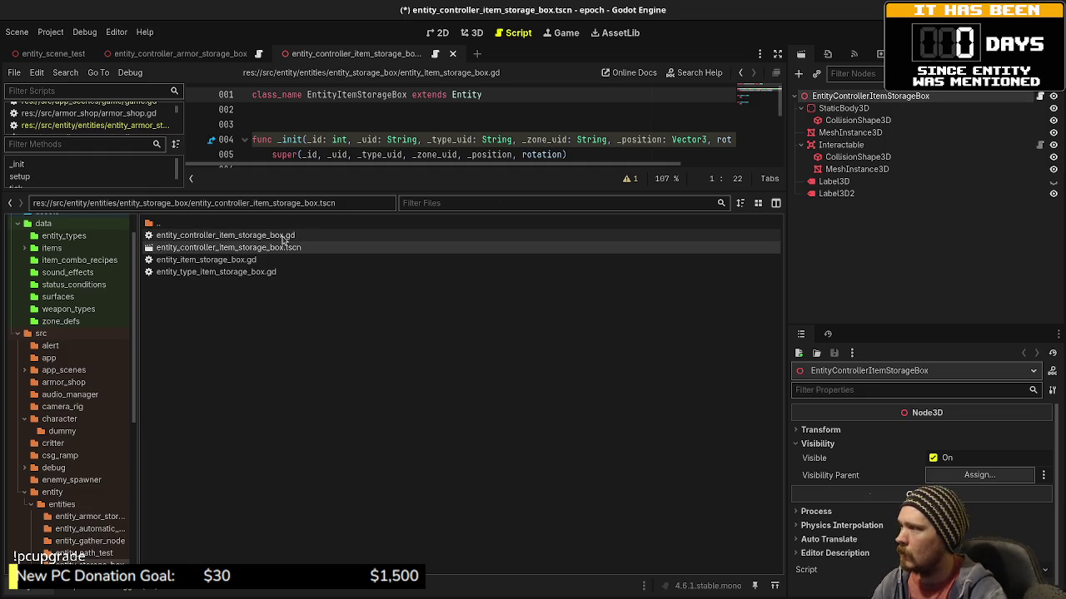
Change the controller script's EntityStorageBox type hints to EntityItemStorageBox
double_click(277, 235)
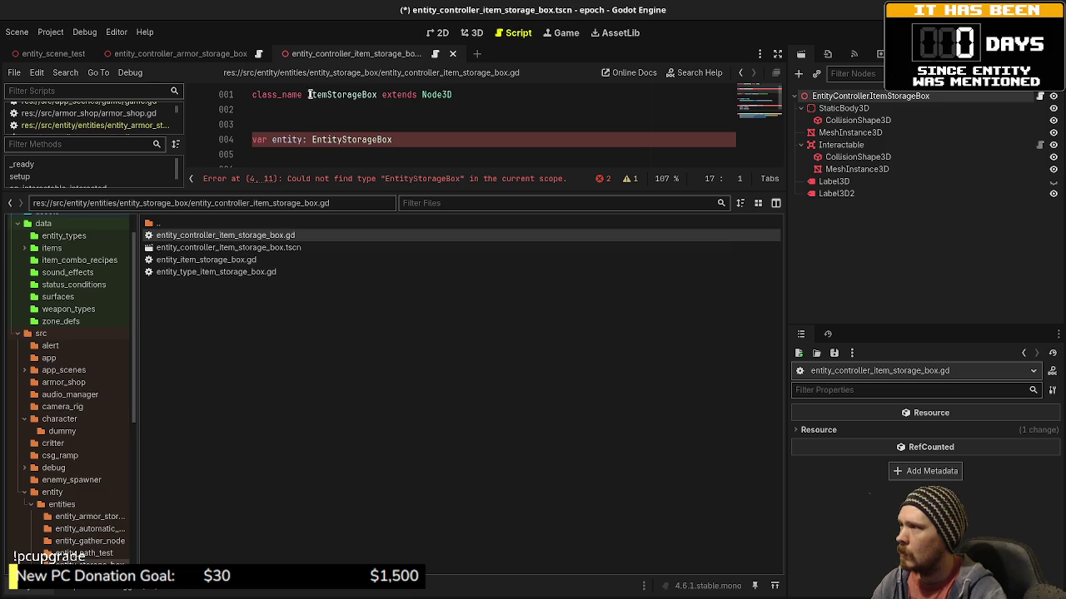
click(340, 140)
text(Item)
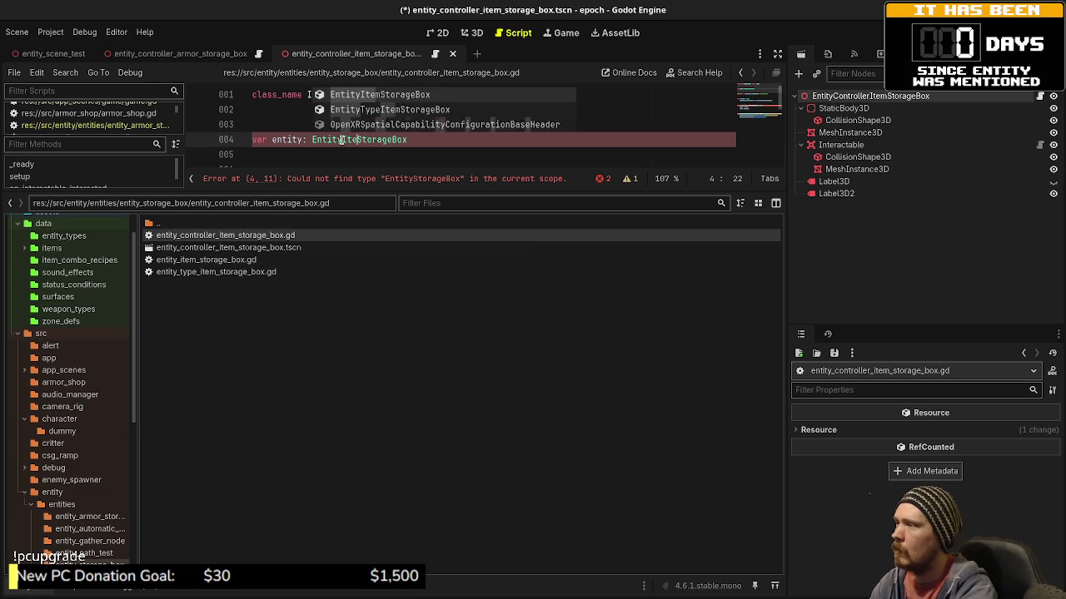
scroll(466, 131, down, 3)
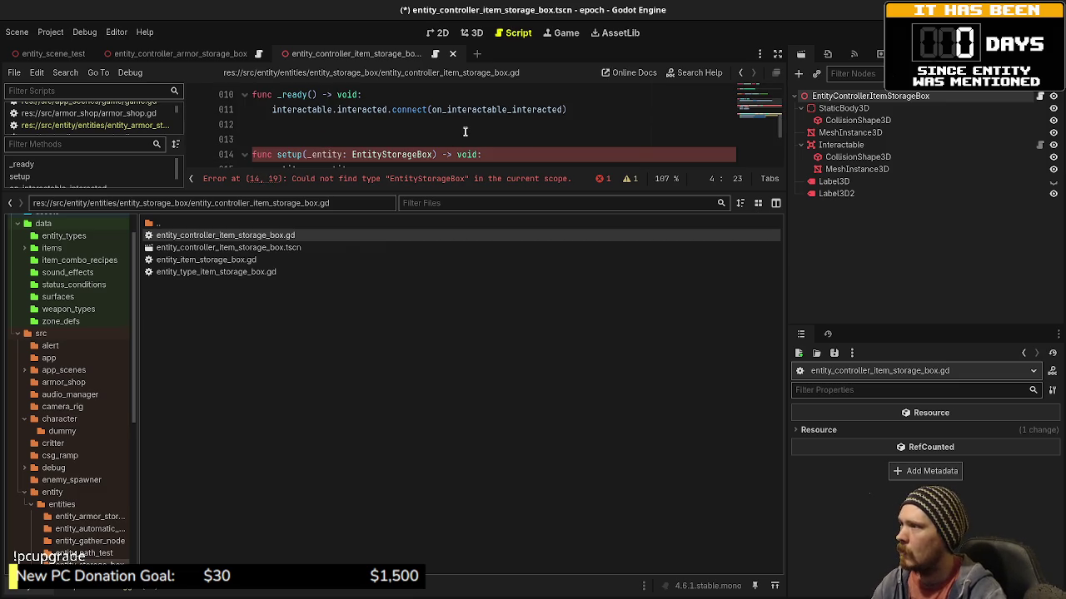
click(382, 154)
text(Item)
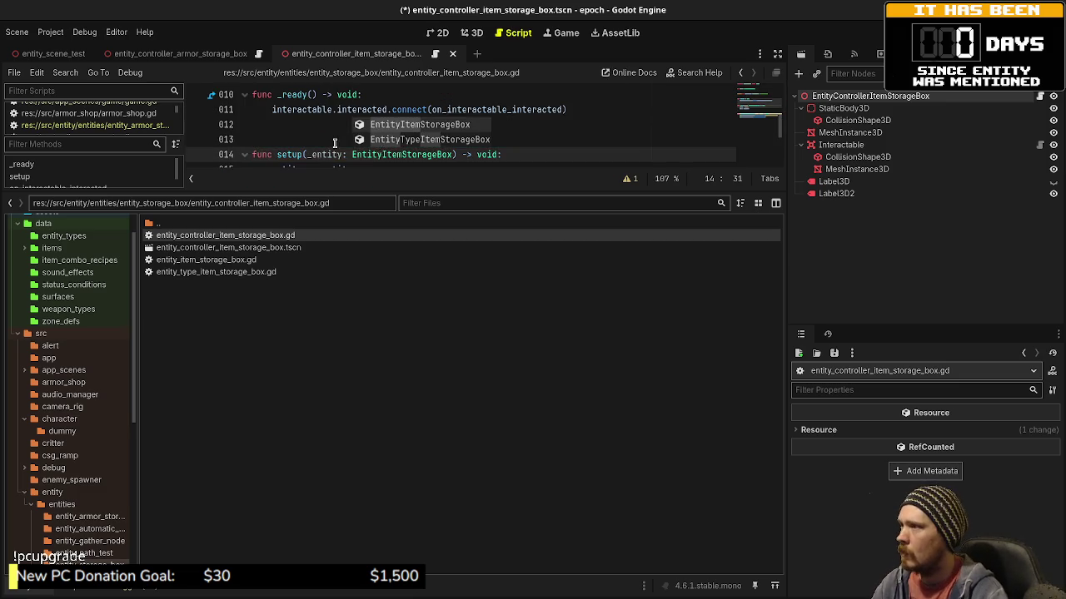
Set the script's class_name to EntityControllerItemStorageBox and save
scroll(337, 137, down, 2)
scroll(329, 129, up, 5)
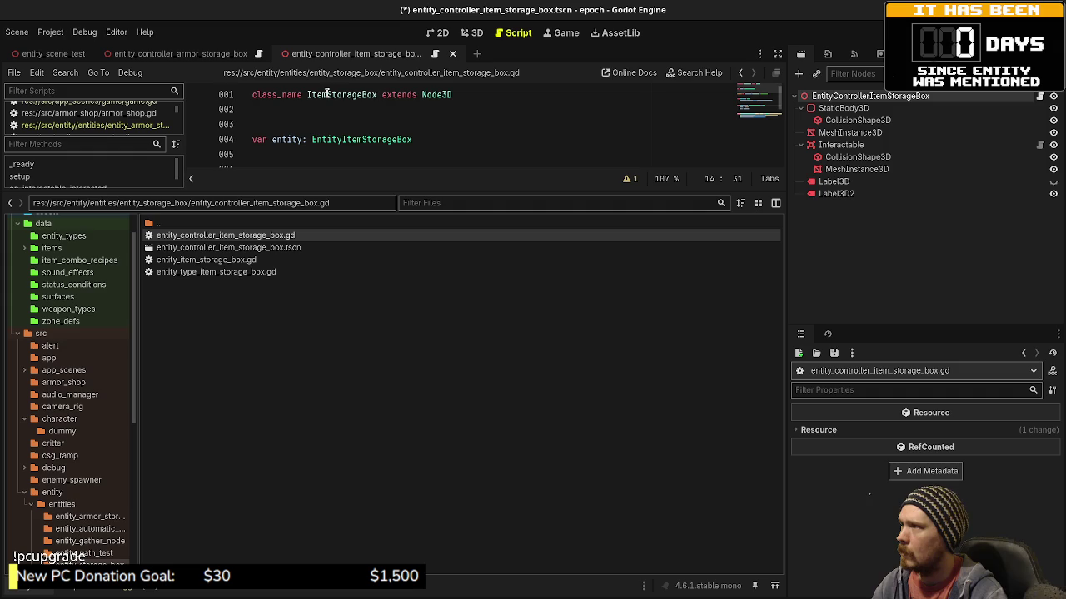
click(326, 94)
text(EntityControll)
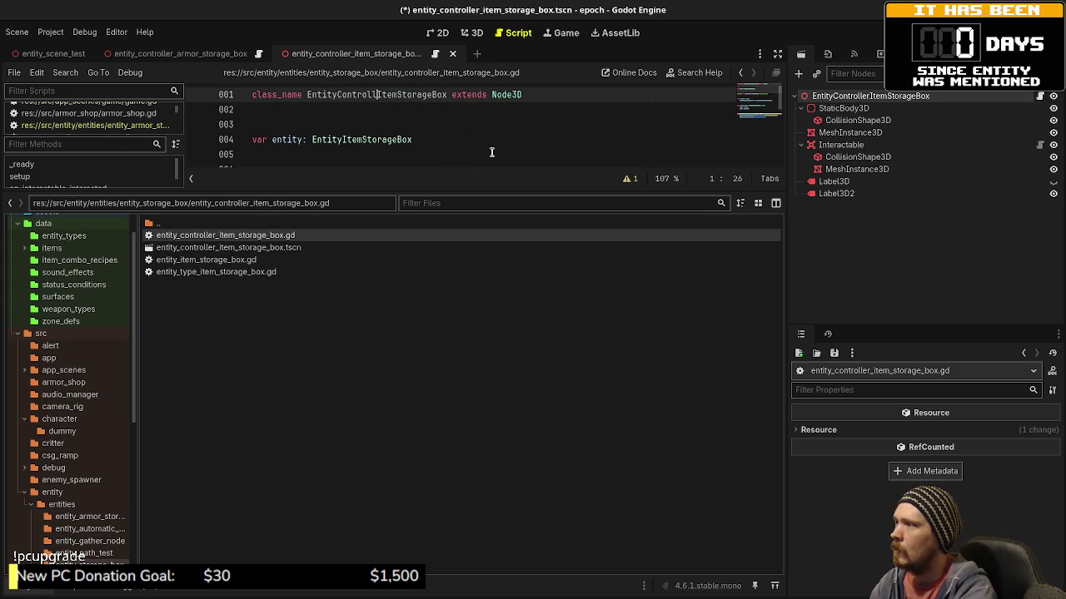
text(er)
key(ctrl+s)
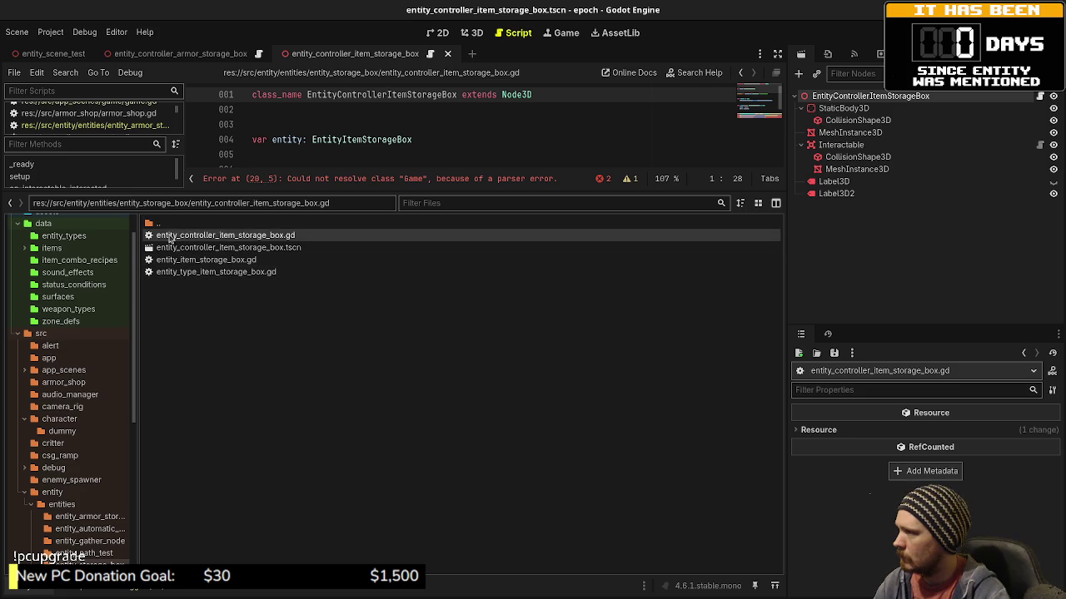
double_click(178, 224)
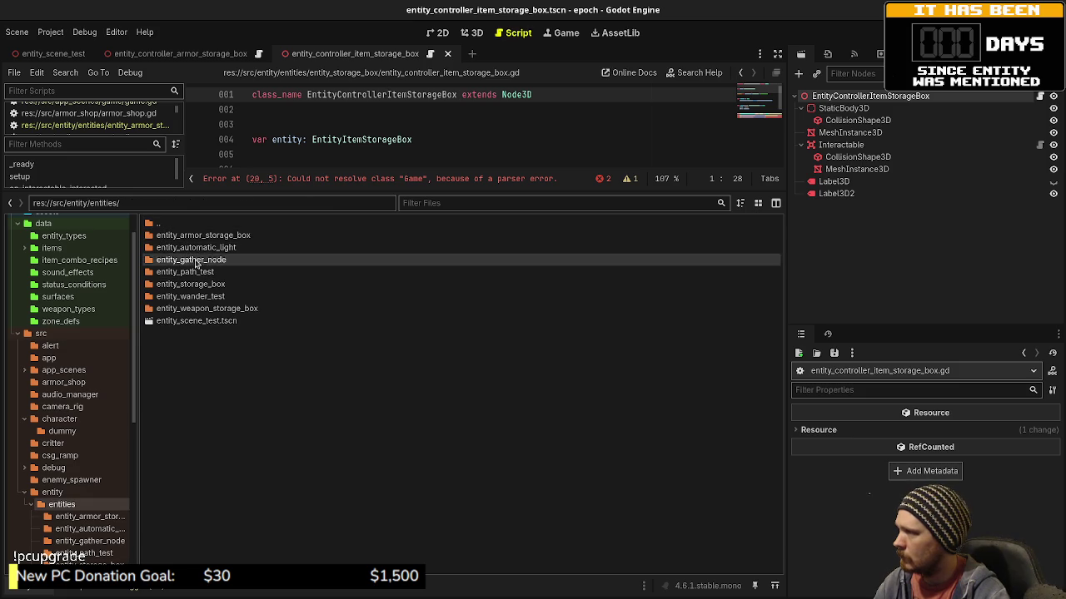
Browse entity_gather_node, entity_automatic_light, entity_armor_storage_box and entity_storage_box, then bring up entity_storage_box's file actions
double_click(195, 260)
double_click(178, 223)
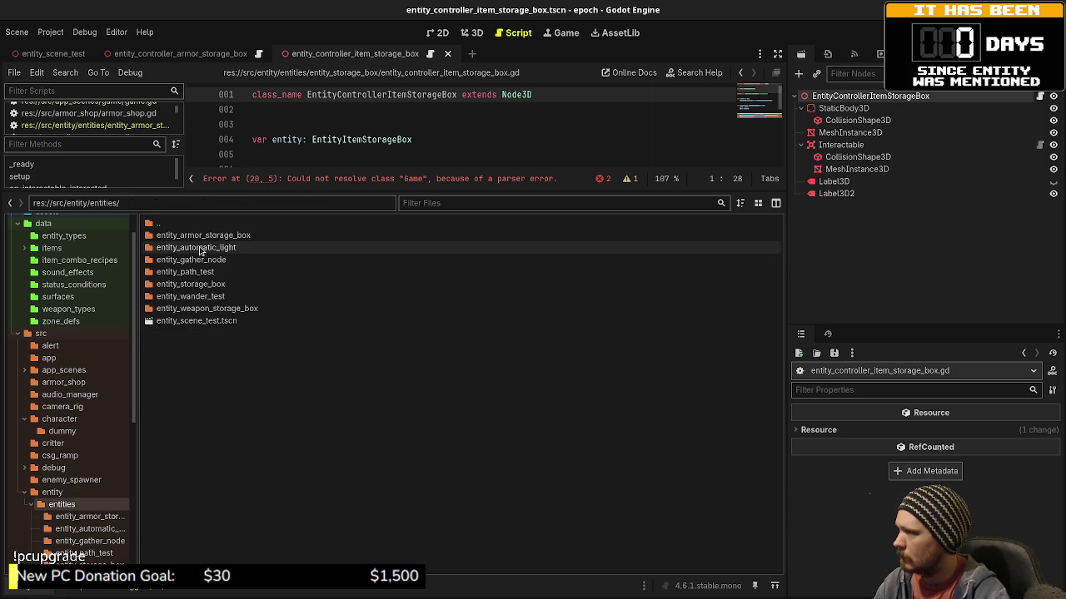
double_click(200, 247)
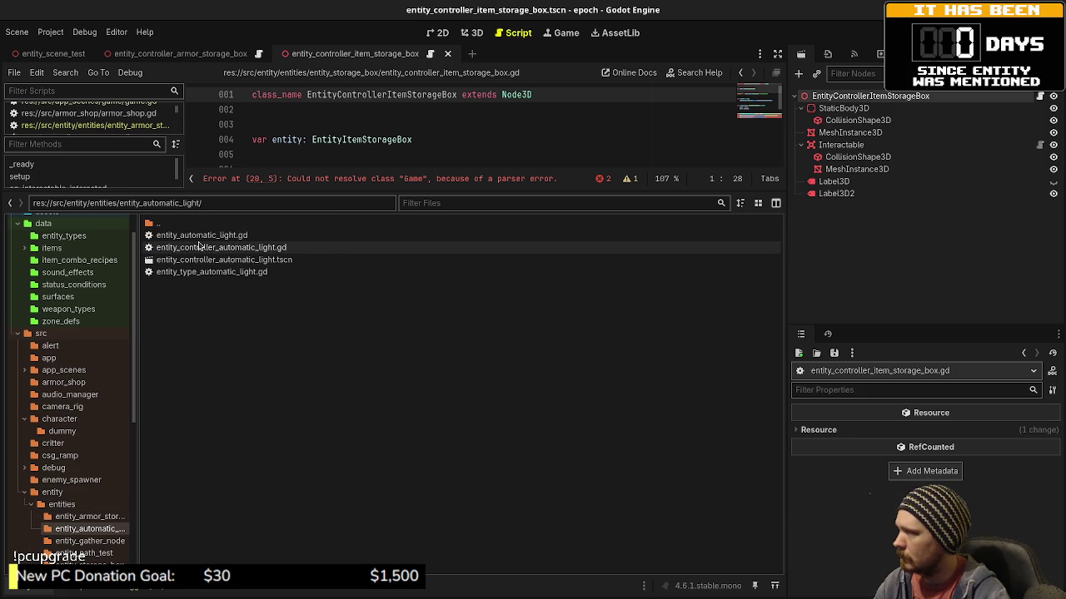
double_click(171, 224)
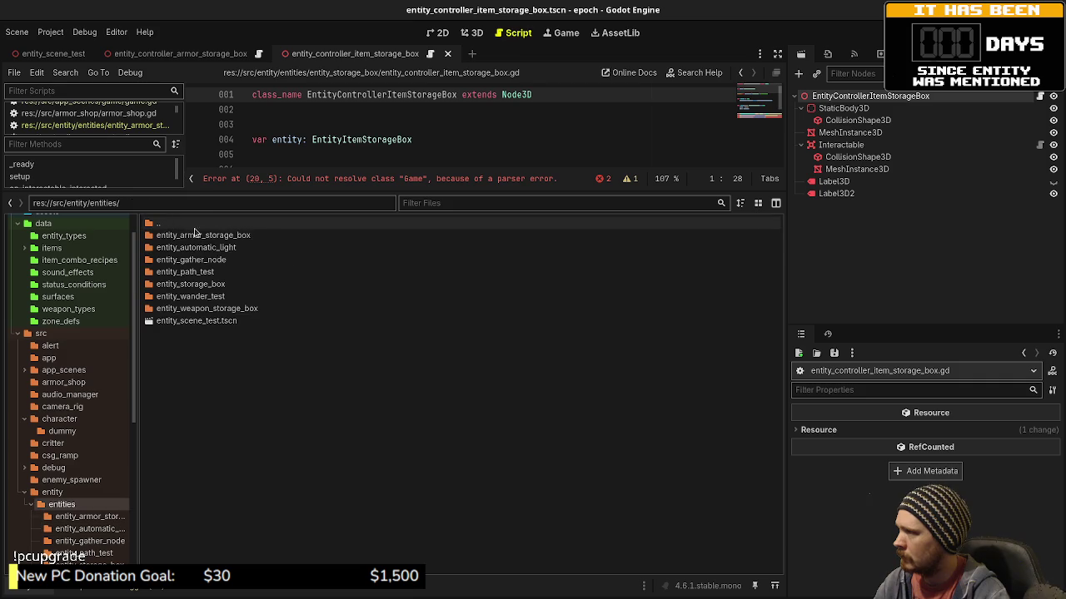
double_click(194, 235)
double_click(179, 223)
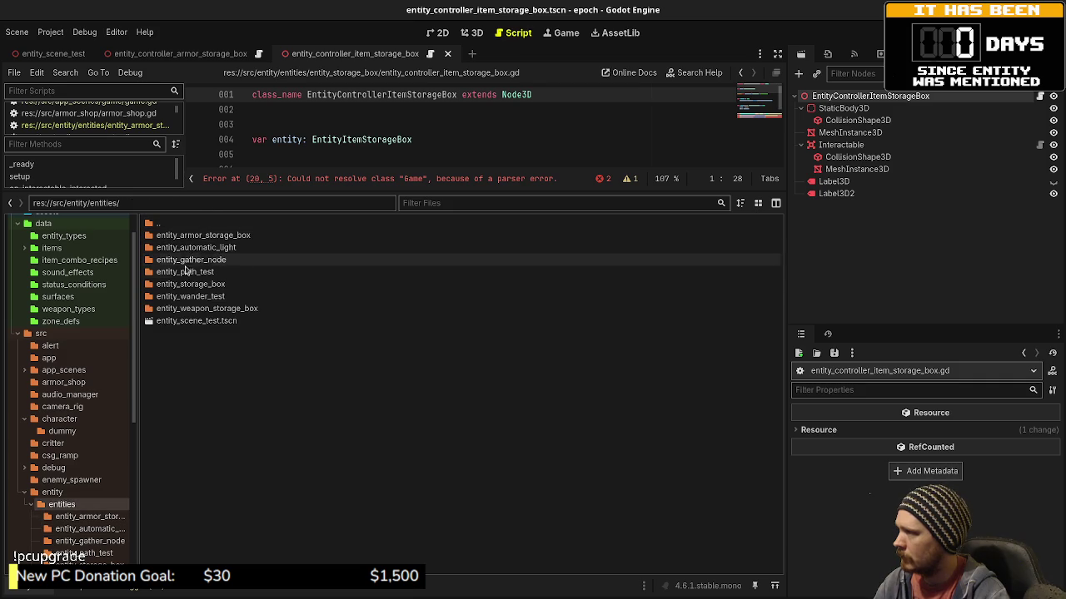
double_click(193, 284)
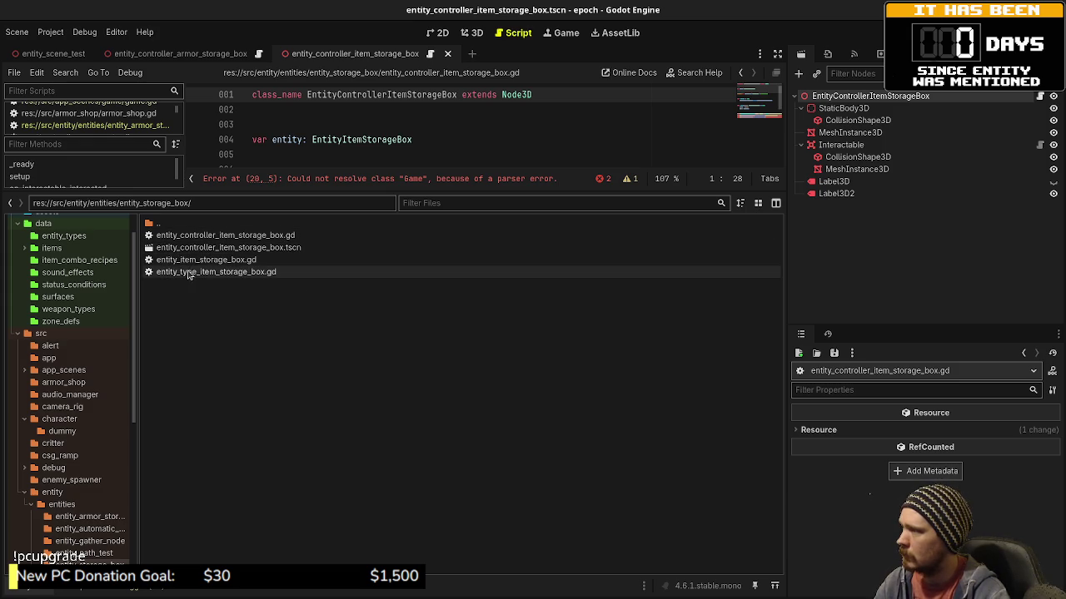
double_click(171, 223)
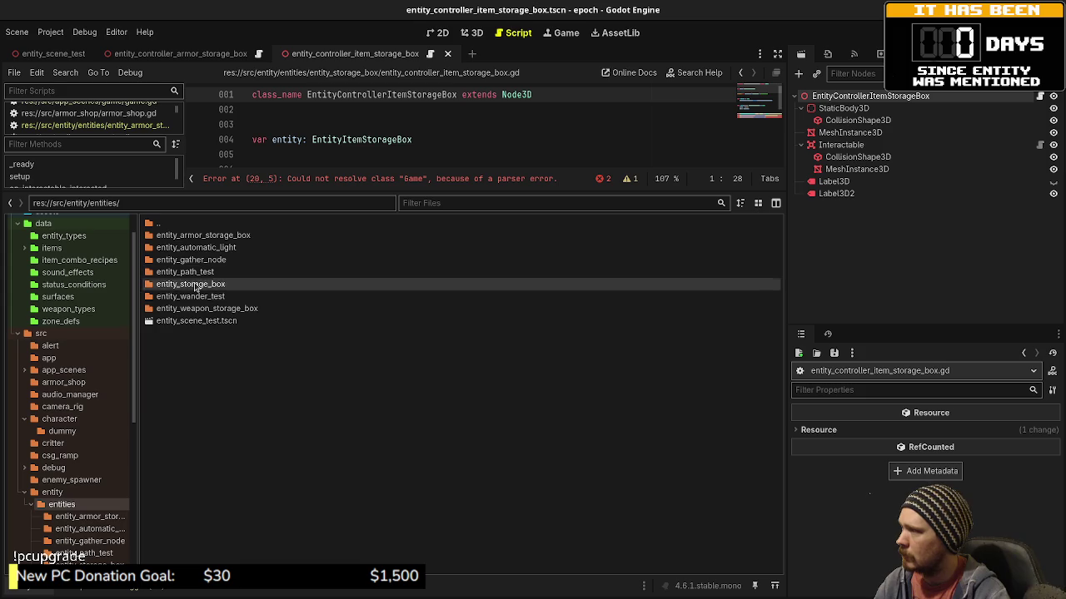
double_click(196, 284)
double_click(166, 223)
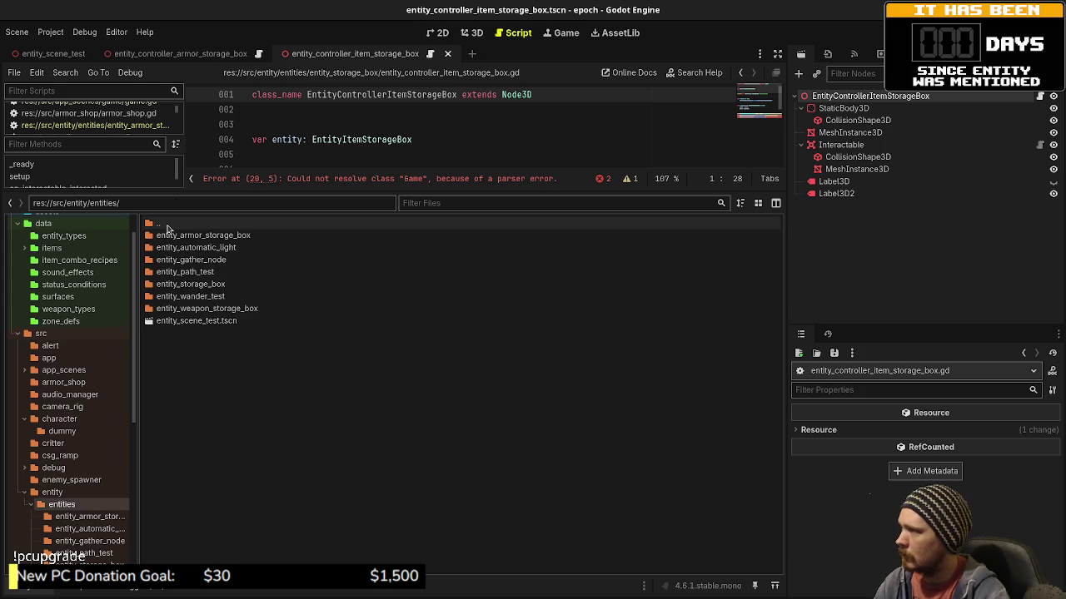
right_click(191, 285)
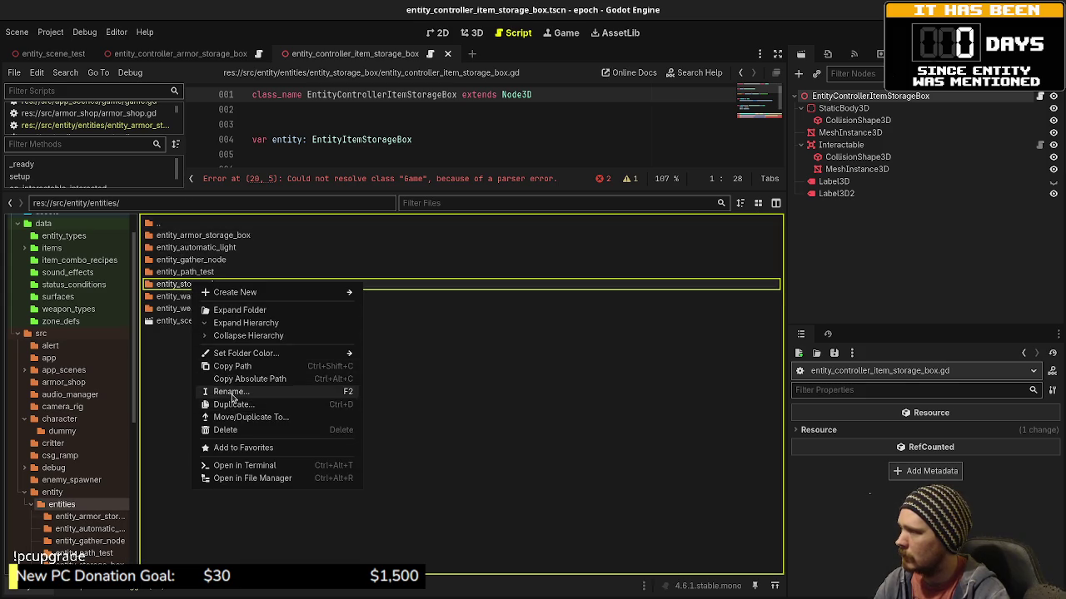
Rename the entity_storage_box folder to entity_item_storage_box and browse into it to list its four files
click(228, 391)
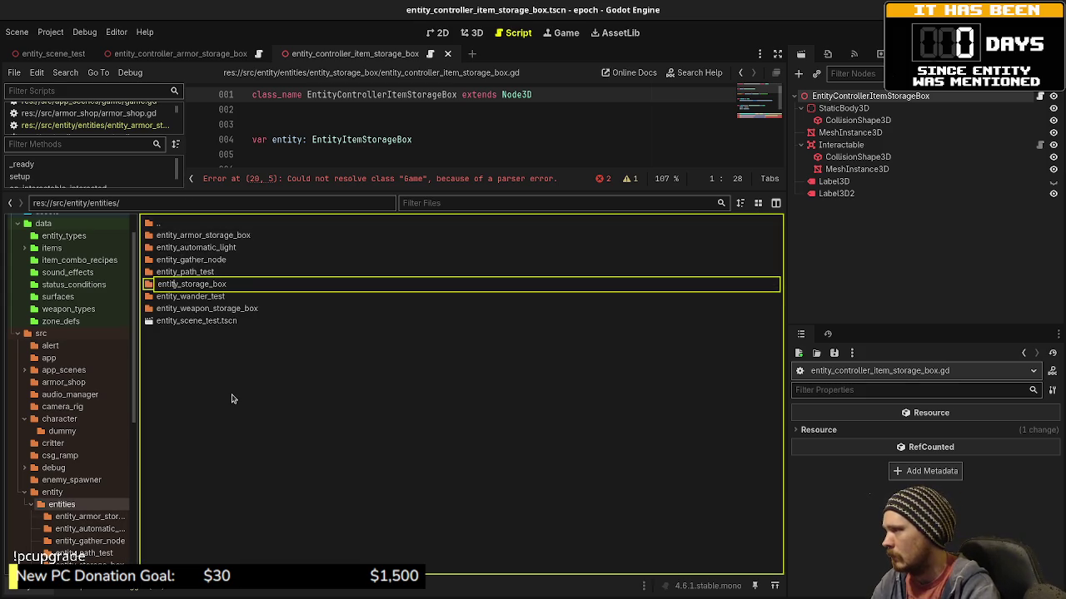
text(item_)
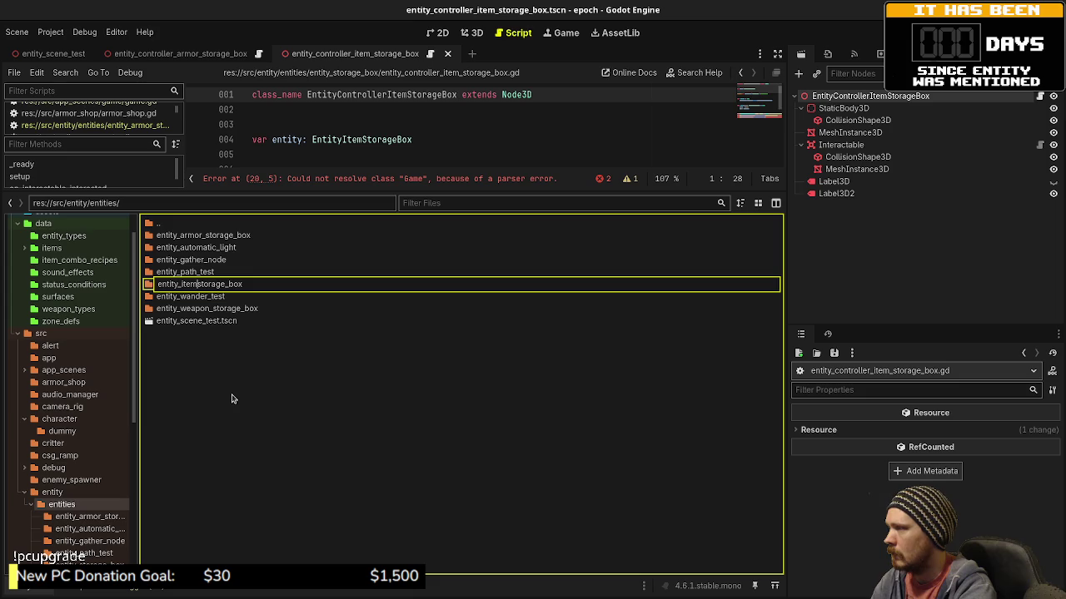
key(Return)
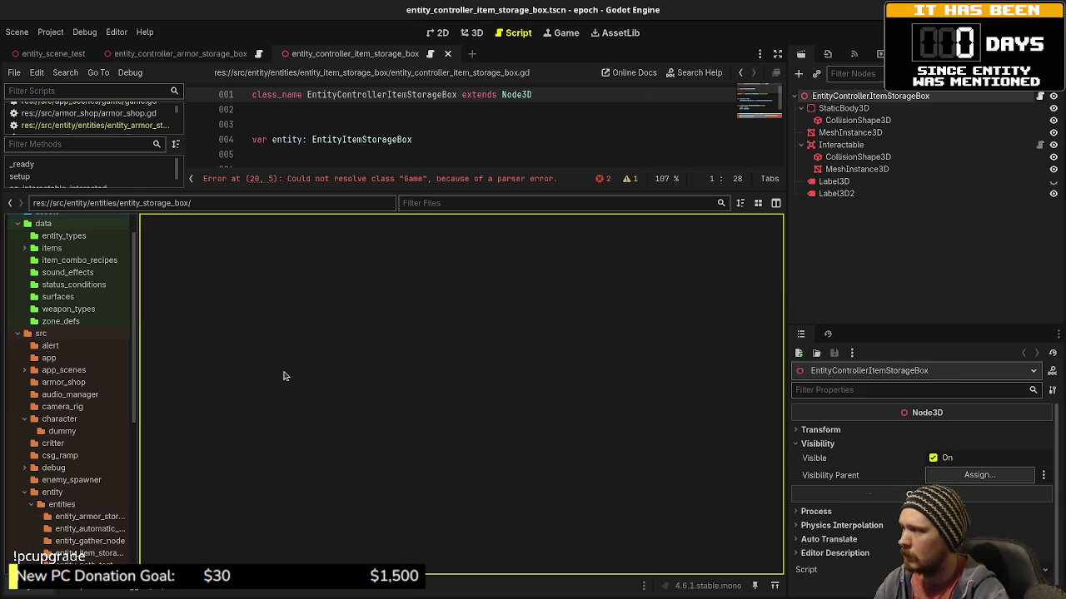
click(71, 492)
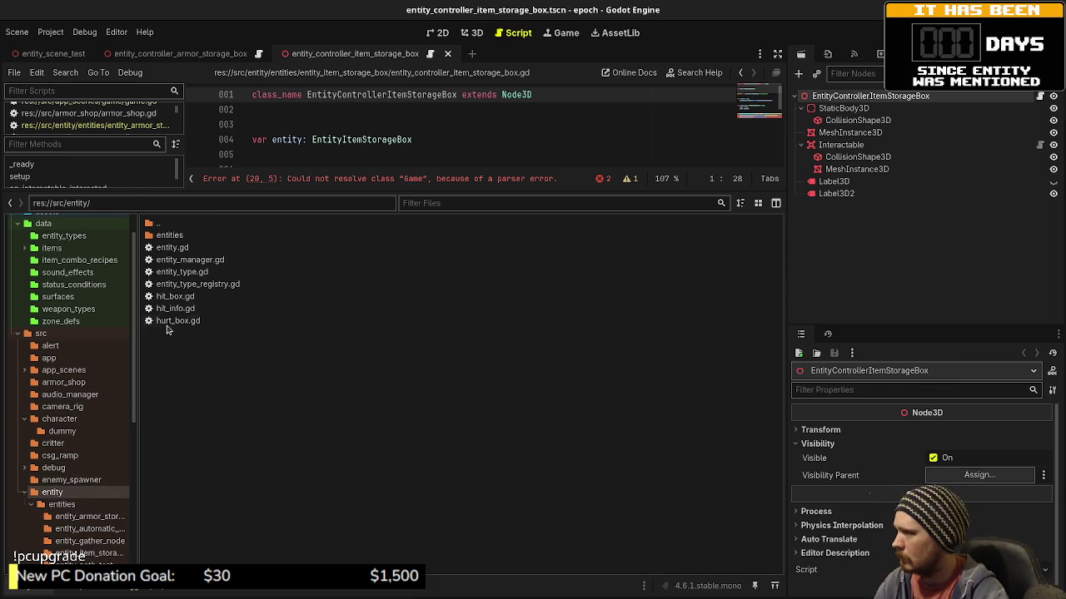
double_click(179, 236)
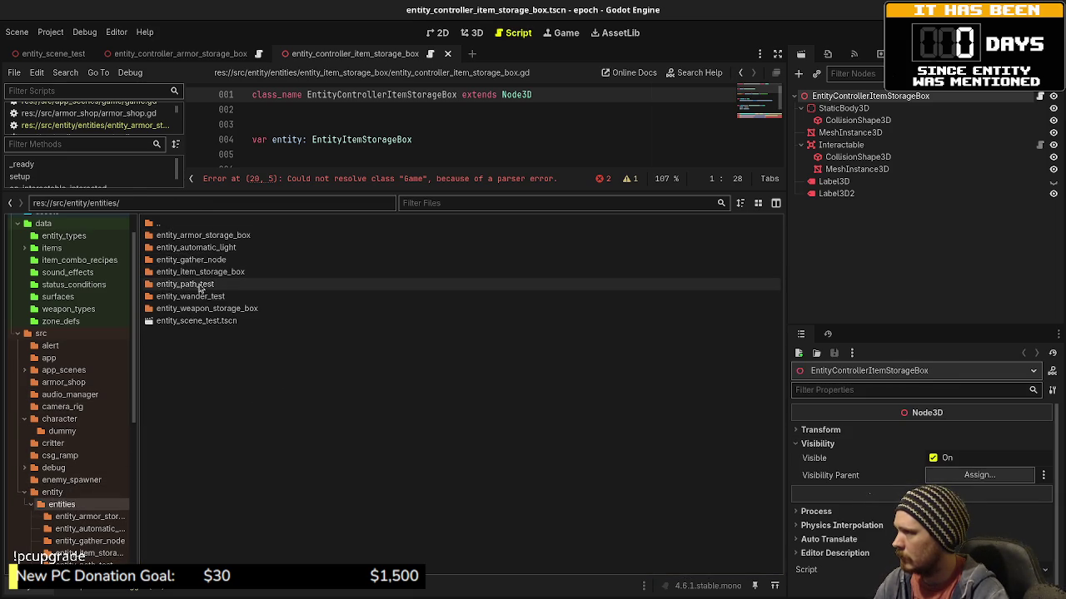
double_click(203, 274)
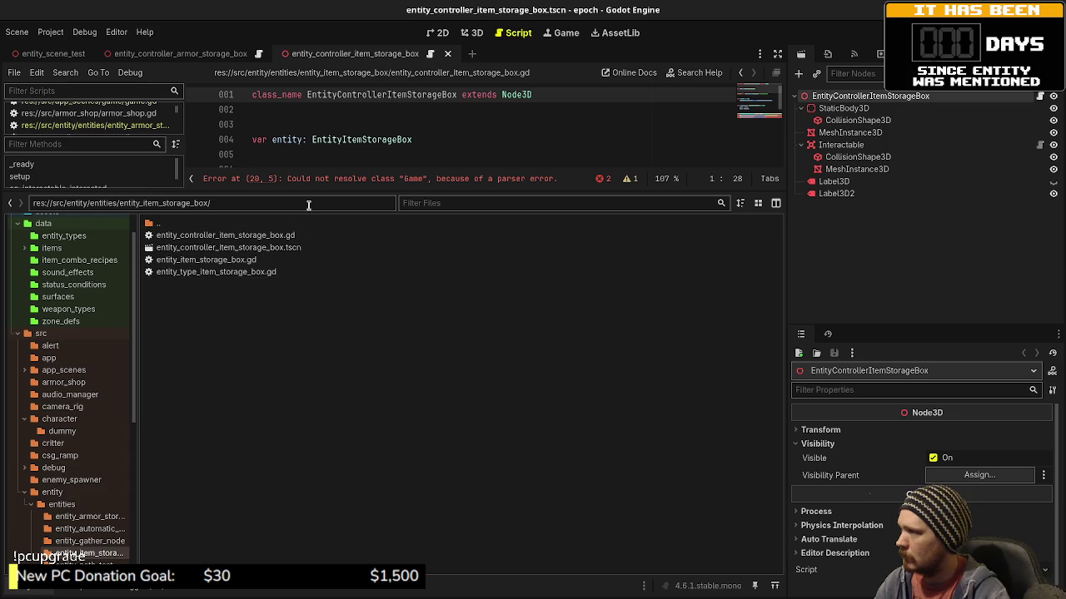
drag(312, 191, 313, 309)
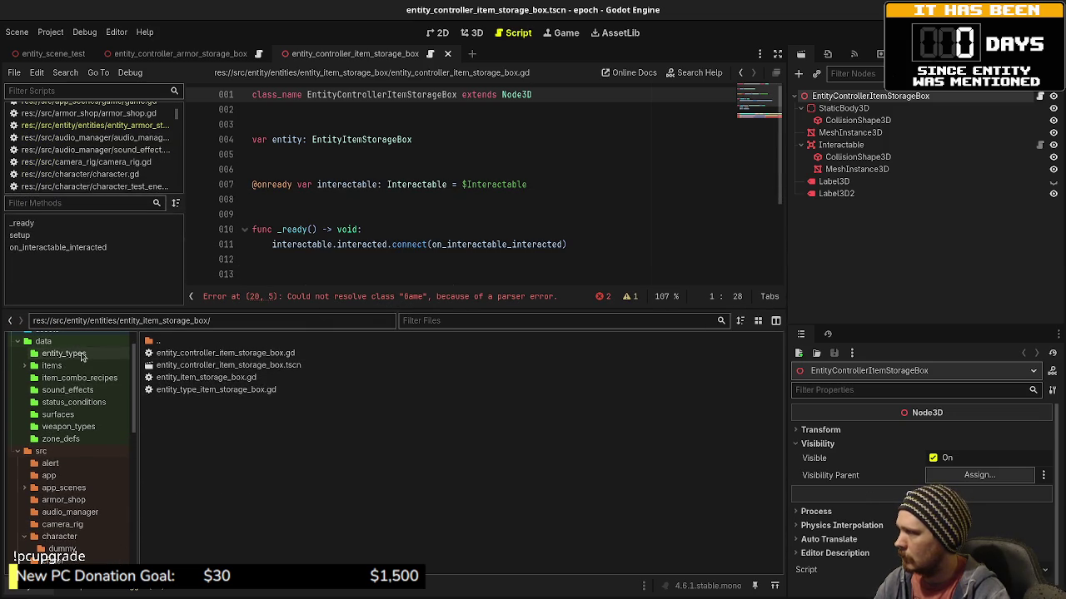
In entity_type_storage_box.tres, set Entity Name to Item Storage Box and UID to entity_type_item_storage_box, then save
click(63, 353)
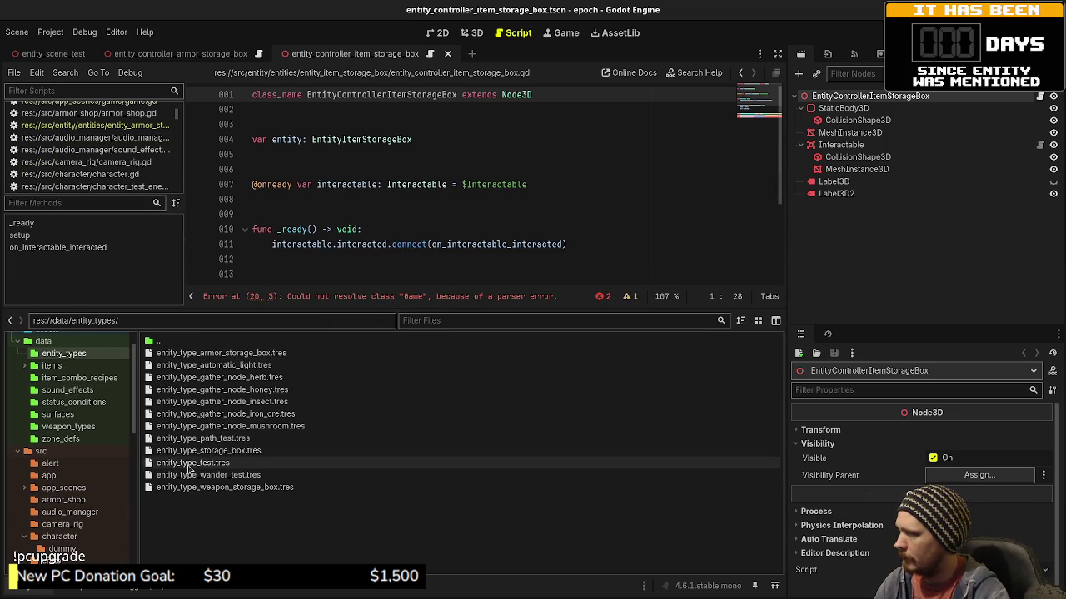
click(197, 452)
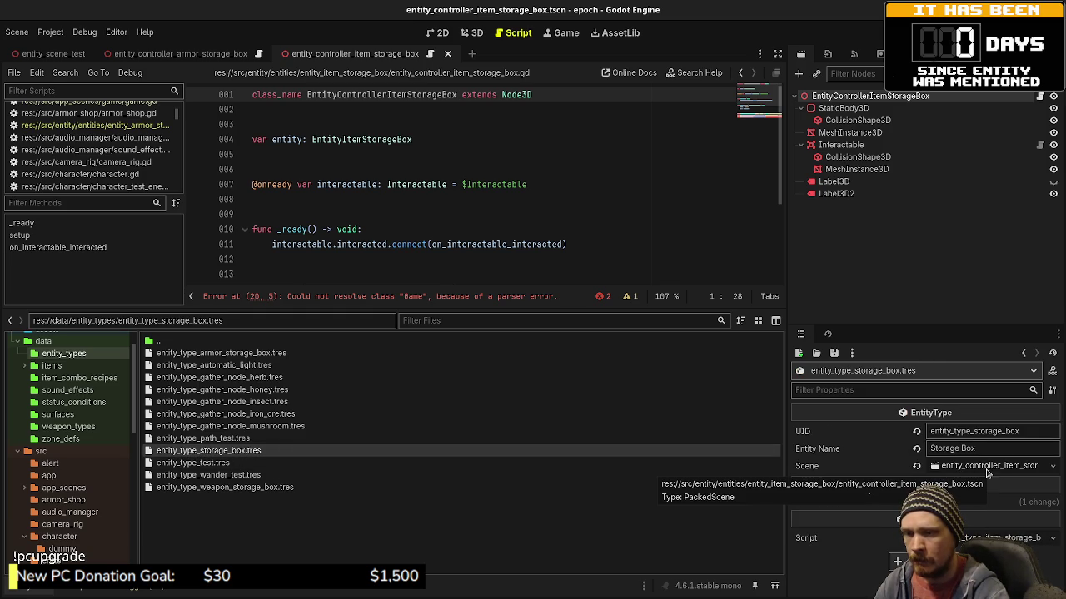
click(942, 448)
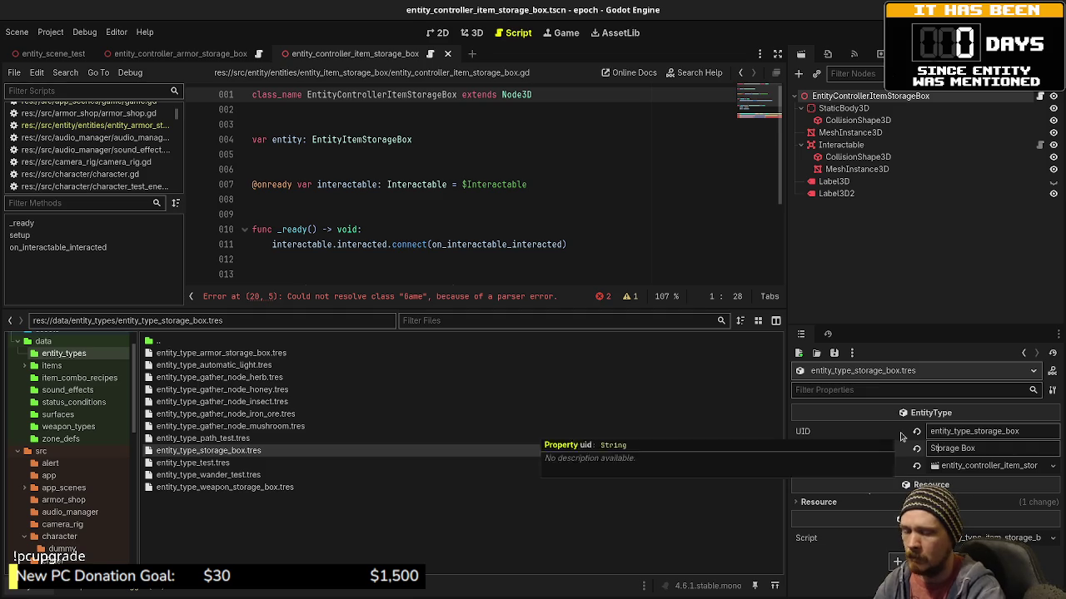
text(Item)
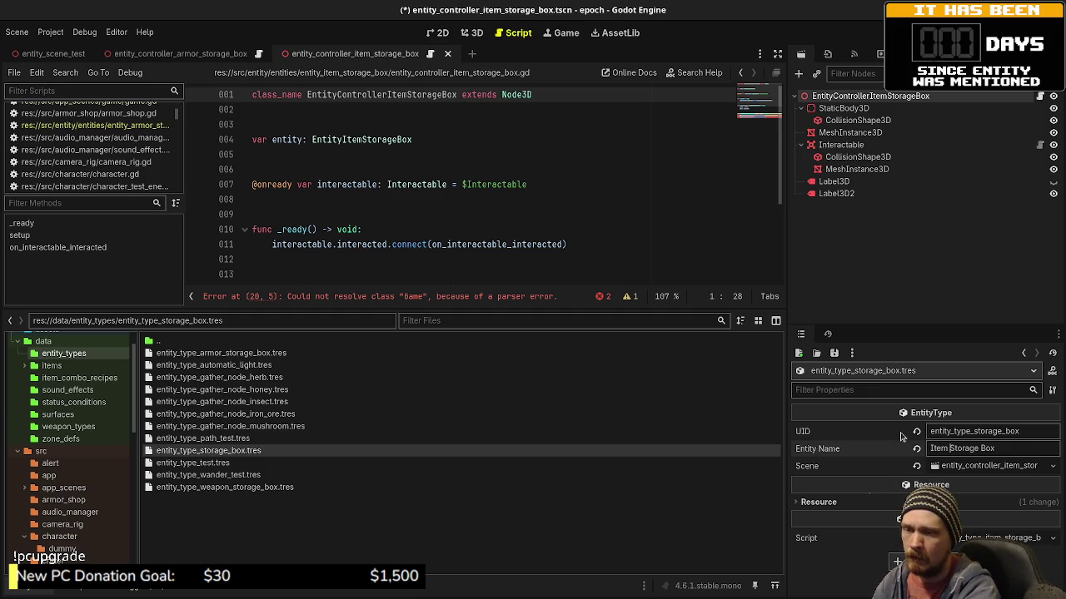
click(974, 431)
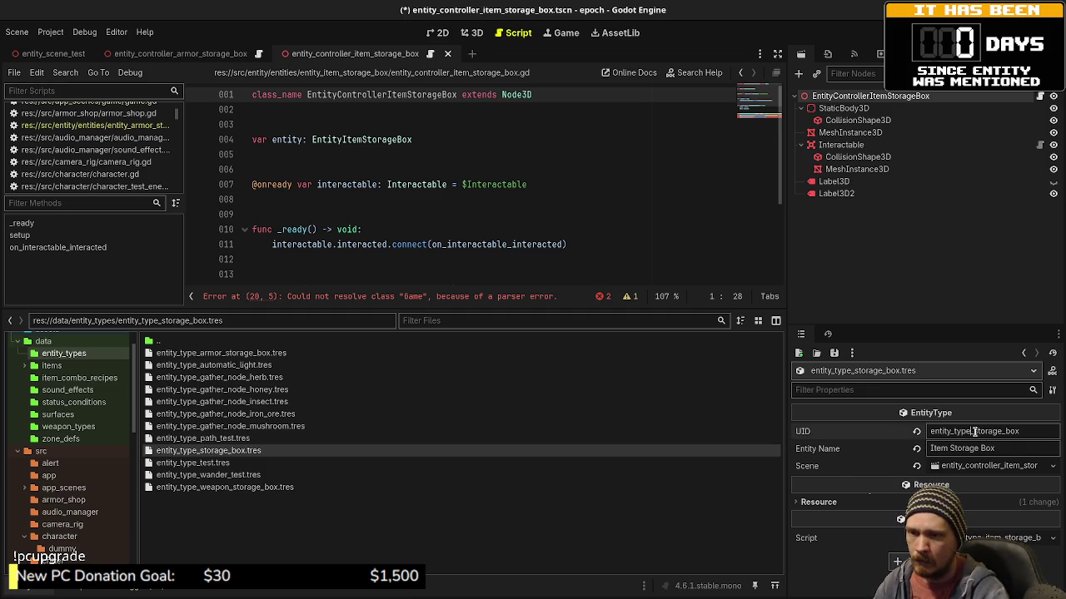
text(item_)
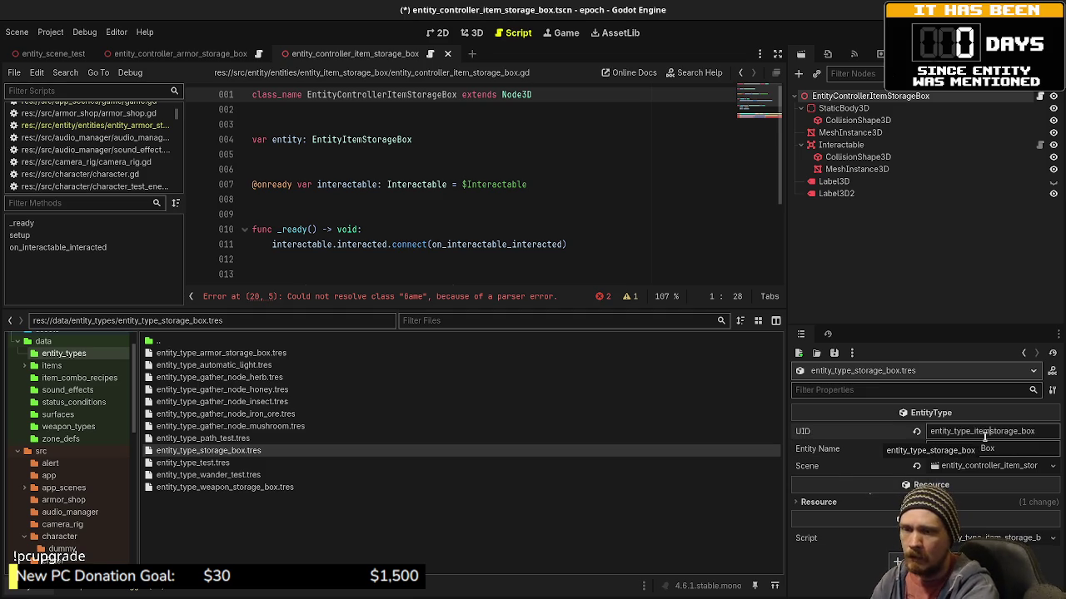
key(ctrl+s)
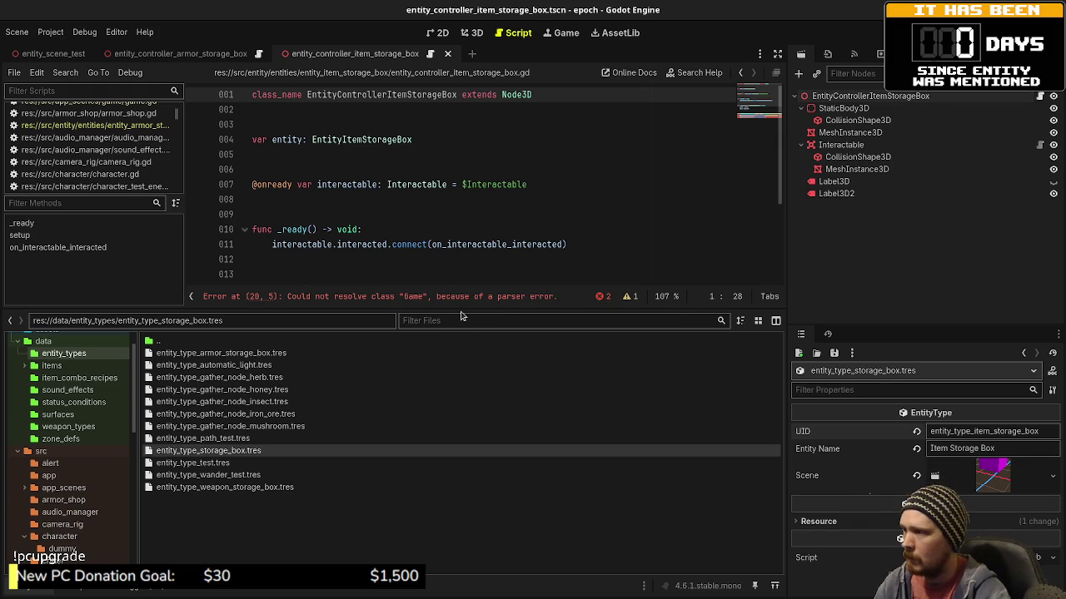
Open the game.gd script
mouse_move(466, 308)
mouse_down()
mouse_move(412, 341)
mouse_move(358, 412)
mouse_up()
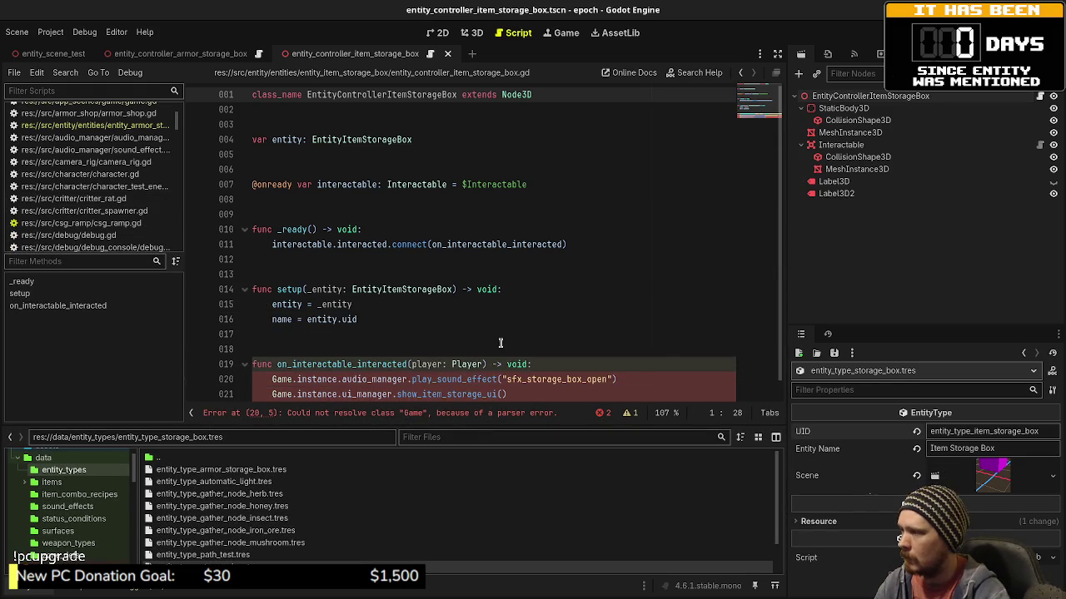
scroll(504, 333, down, 1)
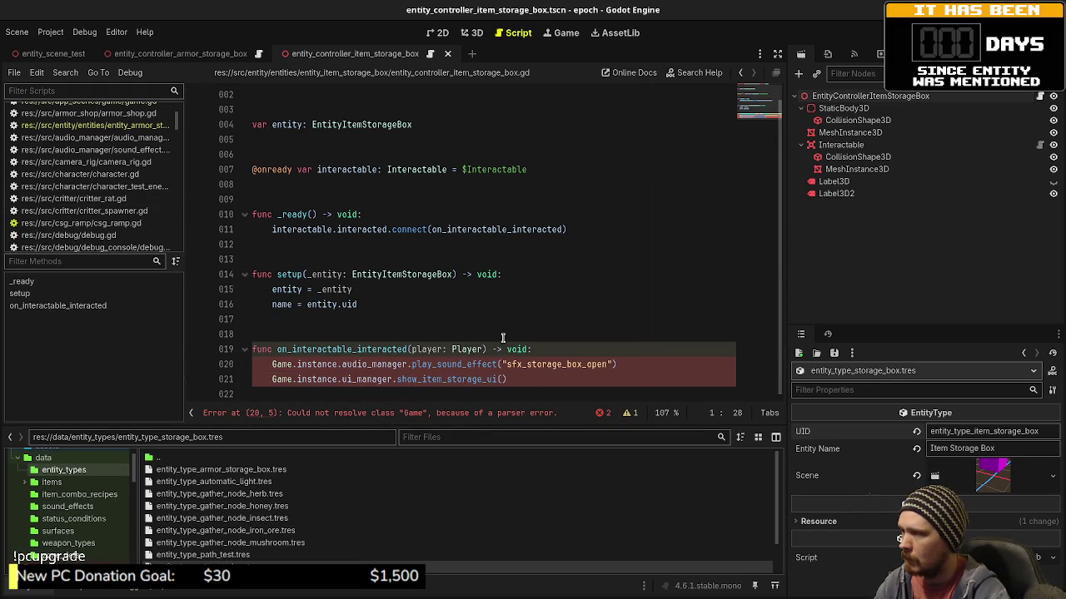
scroll(421, 305, up, 1)
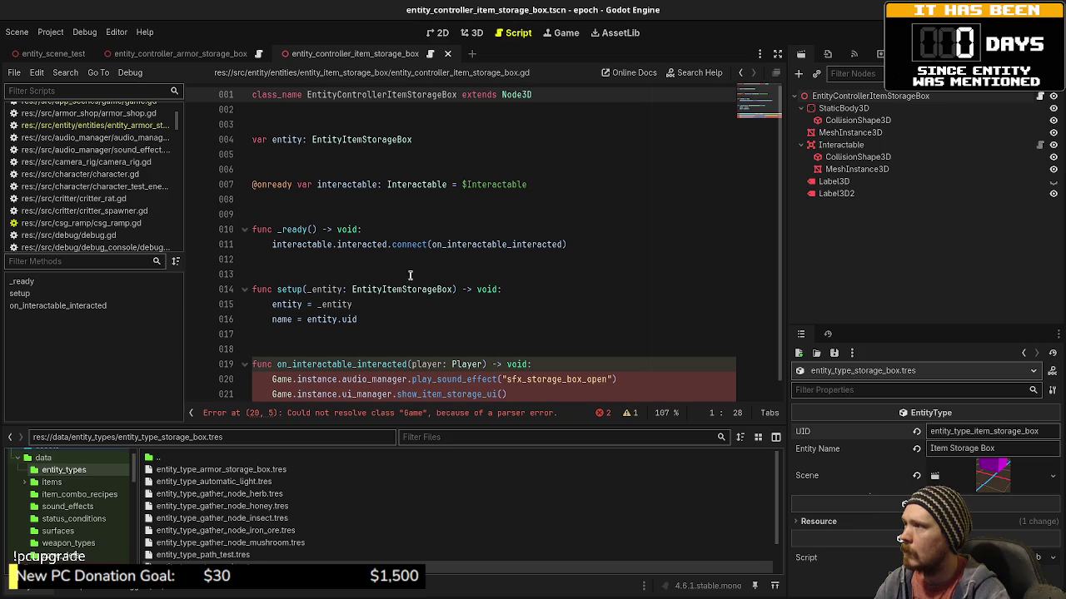
scroll(114, 172, up, 3)
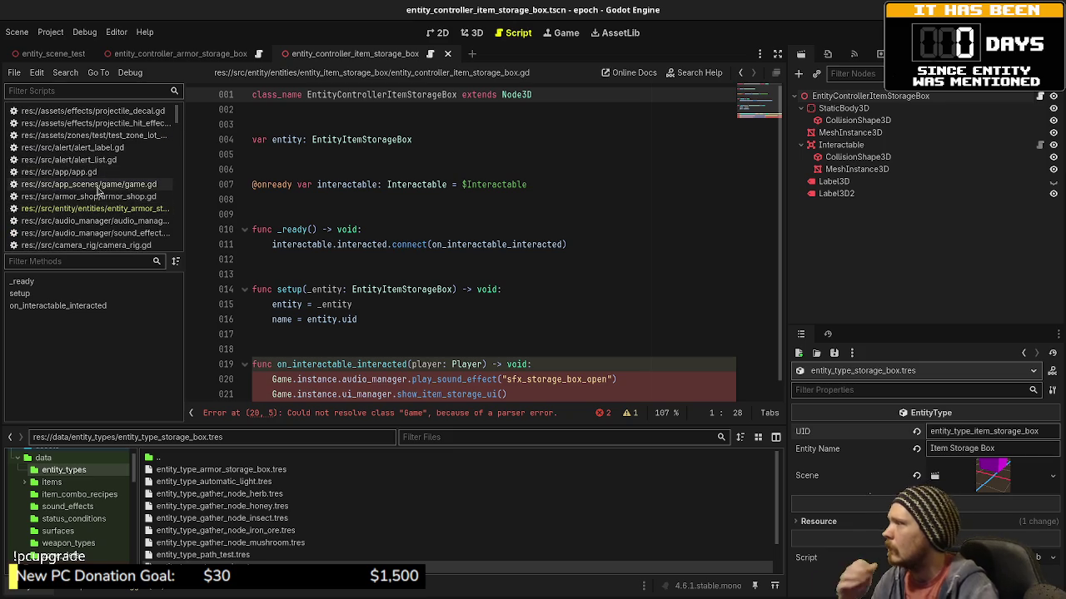
click(104, 184)
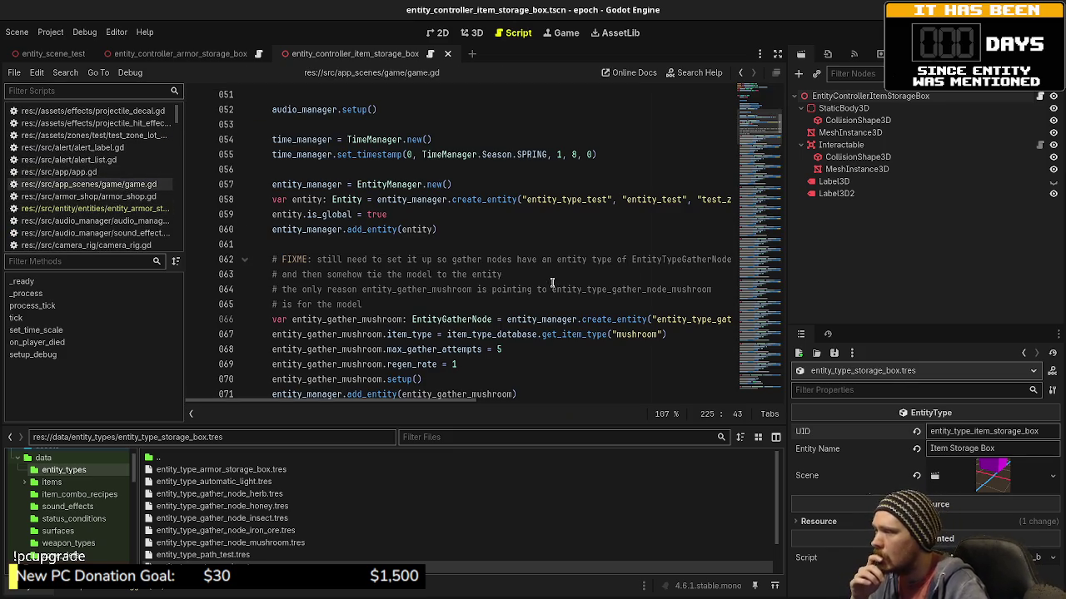
Insert Item into the storage box type names on lines 224 and 233 of game.gd and save
scroll(549, 287, down, 7)
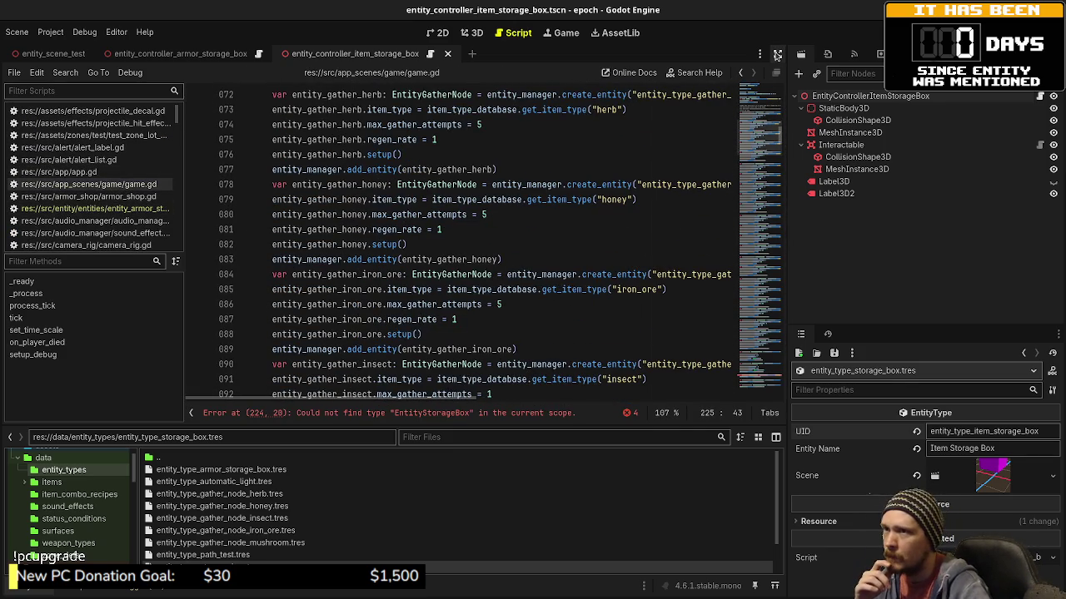
click(441, 414)
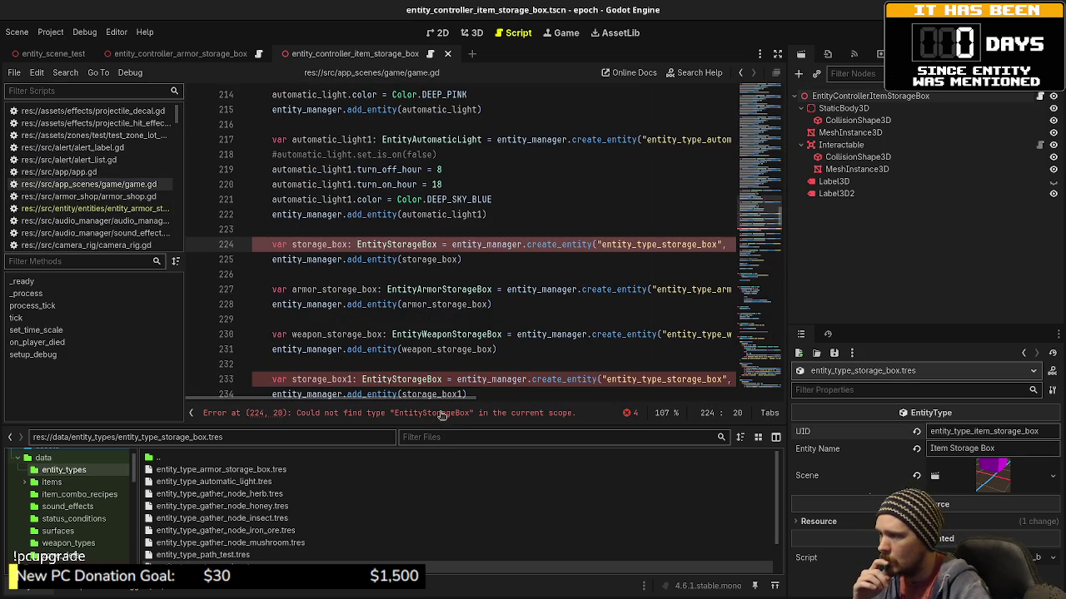
click(386, 244)
text(Item)
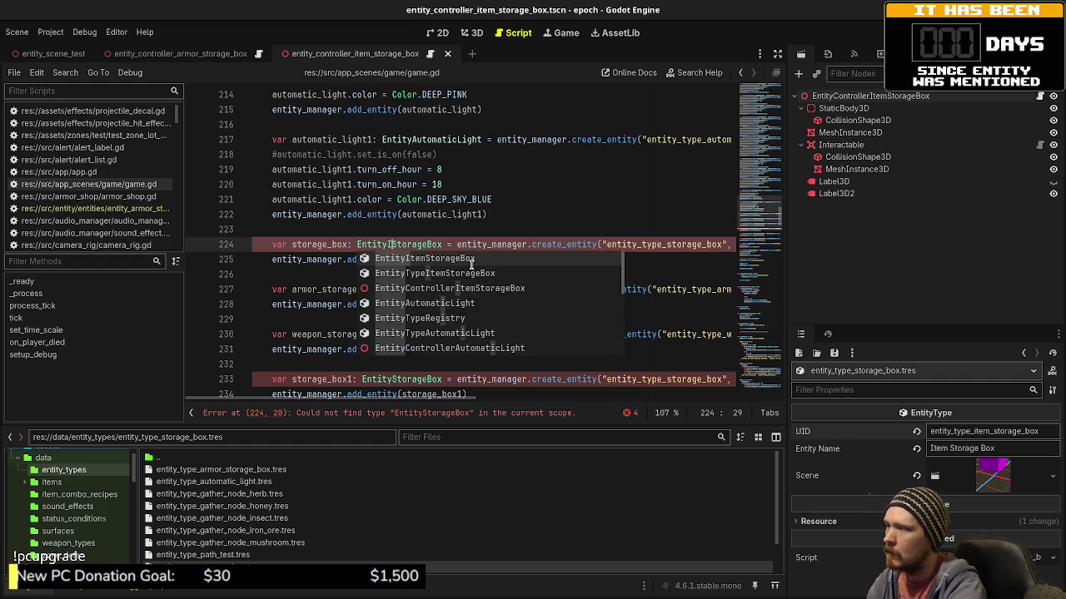
click(572, 216)
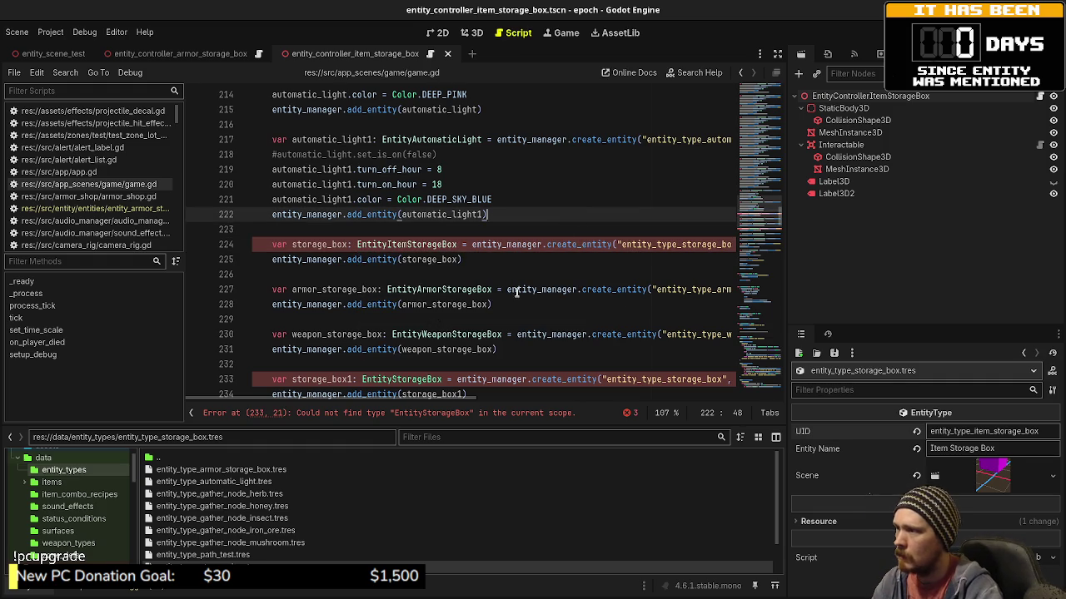
click(391, 379)
text(Item)
key(ctrl+s)
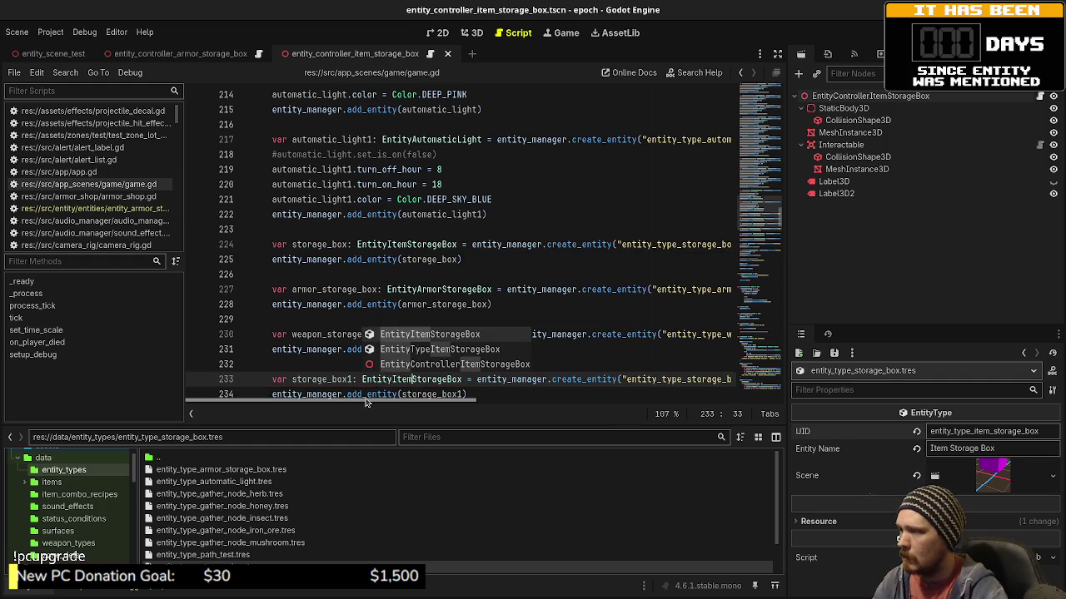
Insert item_ into the type ids on lines 224 and 233, making entity_type_item_storage_box
scroll(407, 402, right, 3)
scroll(407, 402, right, 3)
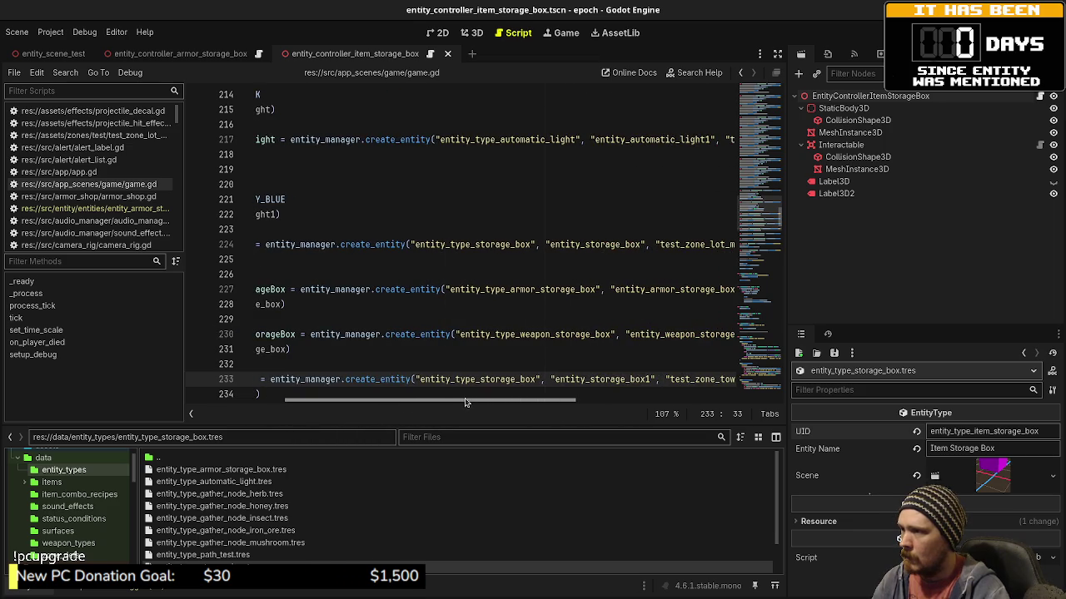
click(474, 245)
text(item_)
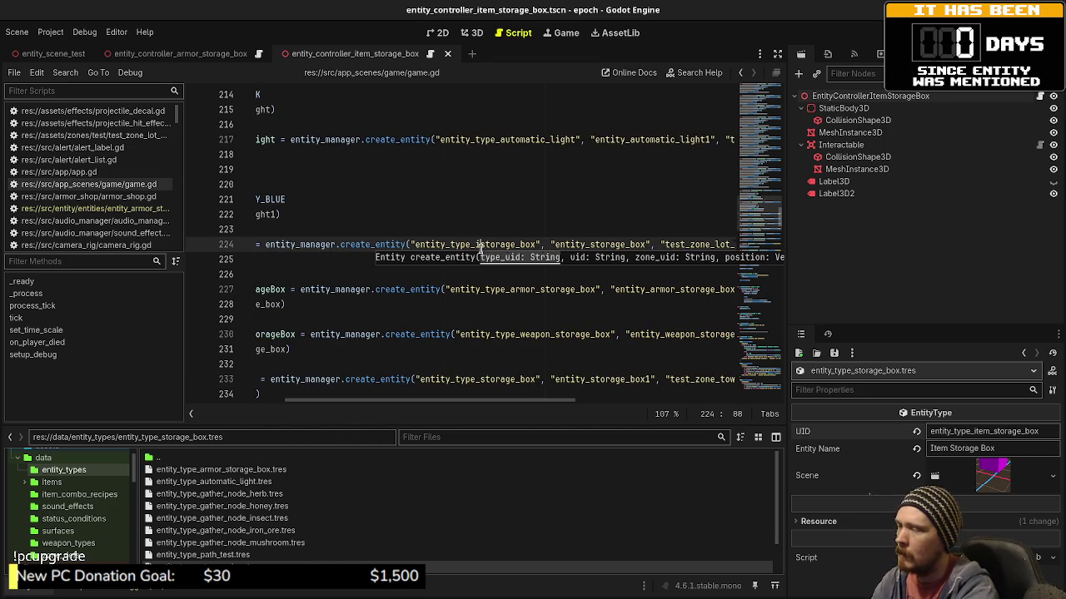
click(480, 379)
text(item_)
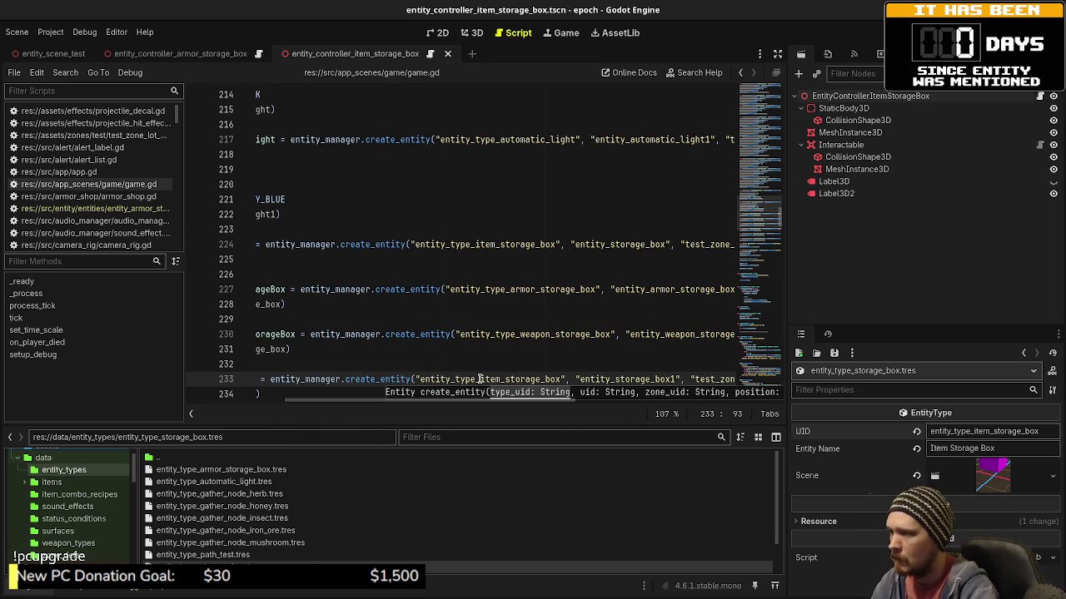
click(376, 334)
mouse_move(366, 401)
mouse_down()
mouse_move(254, 418)
mouse_move(488, 418)
mouse_move(217, 418)
mouse_up()
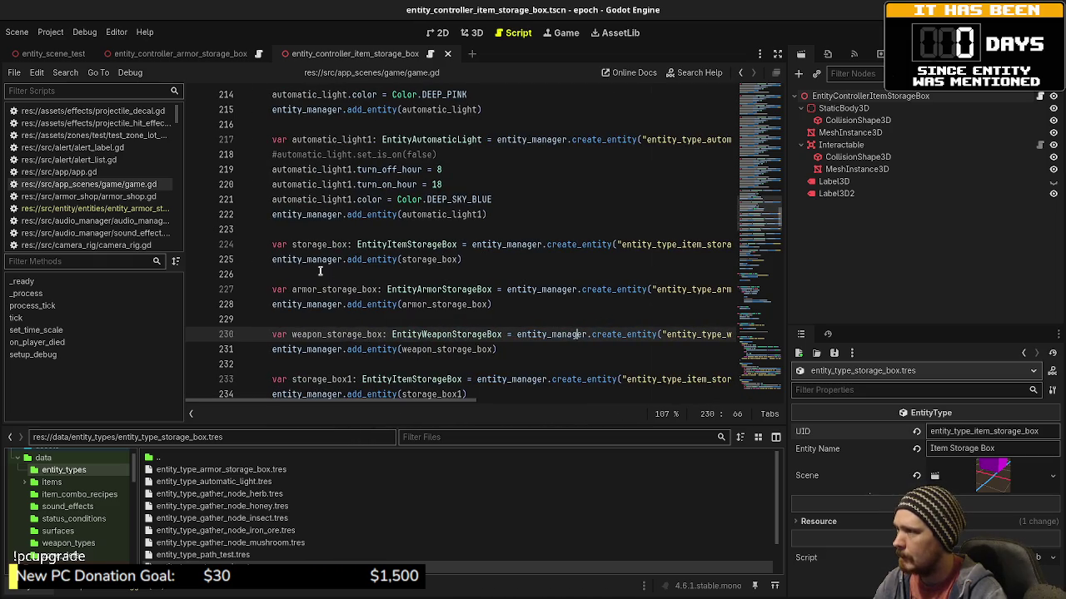
click(292, 248)
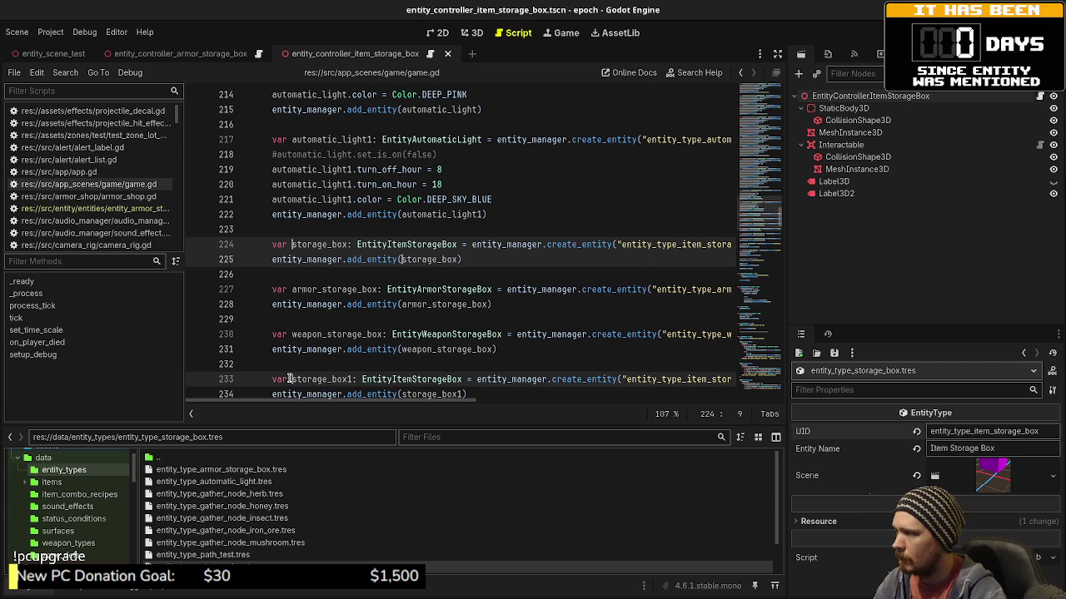
Rename the storage box variables to item_storage_box and item_storage_box1
scroll(408, 392, down, 1)
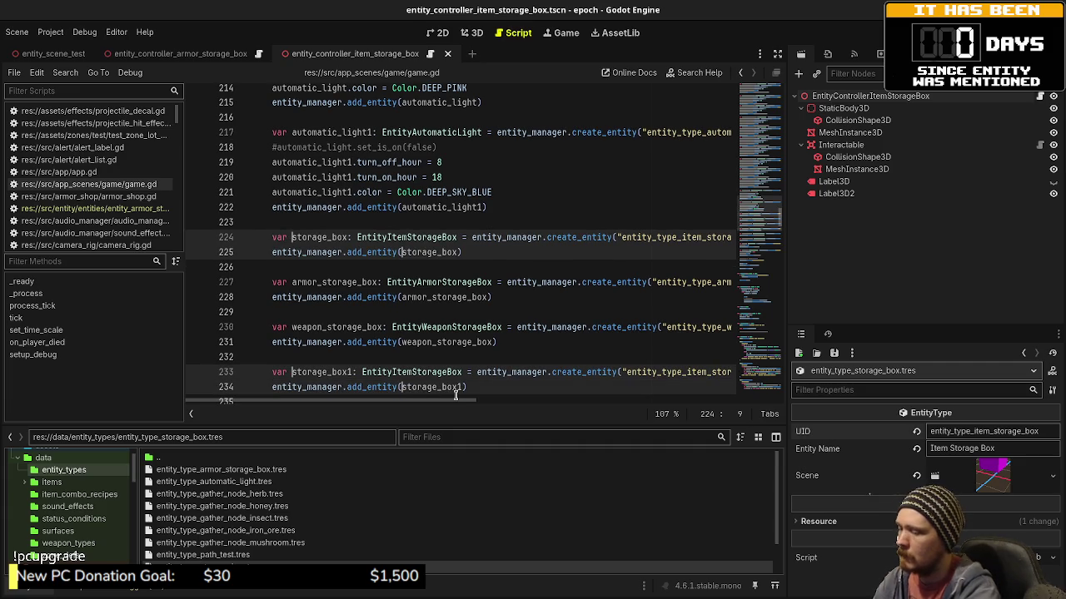
text(item_)
click(529, 350)
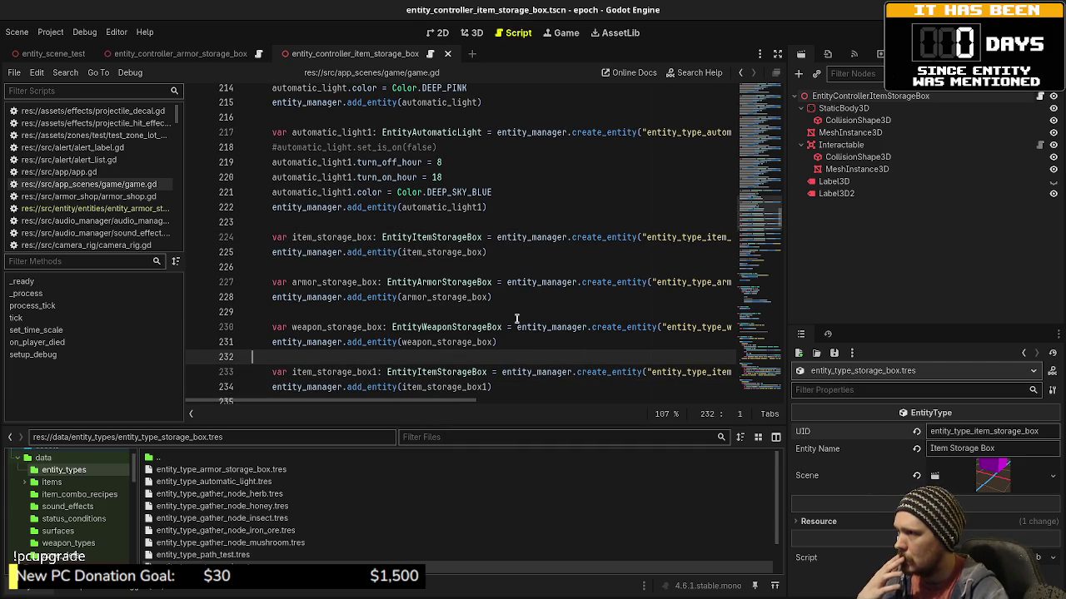
Run the project with F5 to test the renames
scroll(517, 319, up, 3)
scroll(516, 319, down, 5)
scroll(516, 319, down, 10)
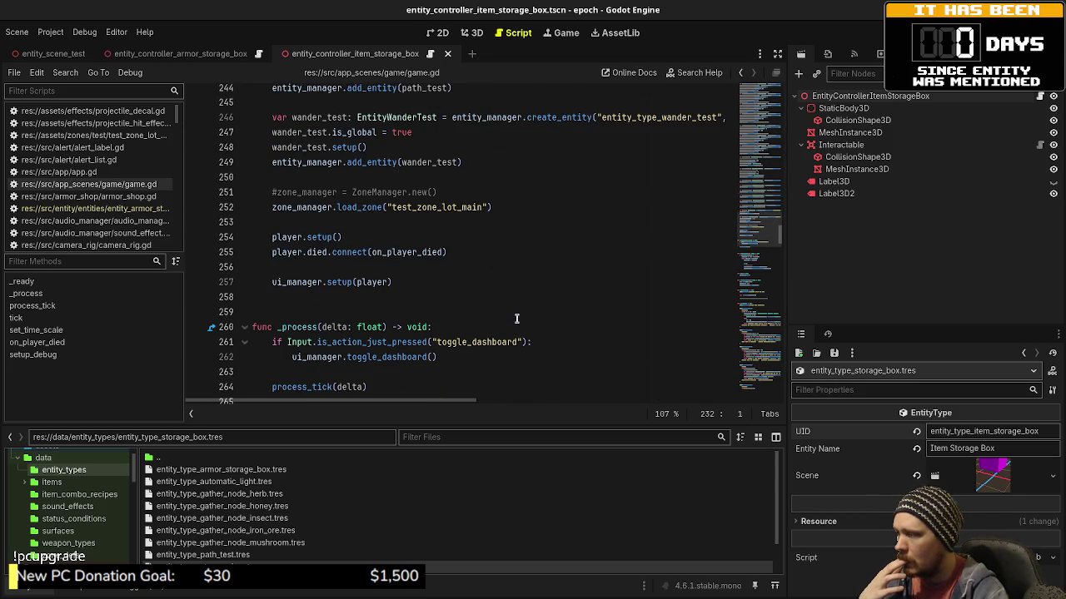
key(F5)
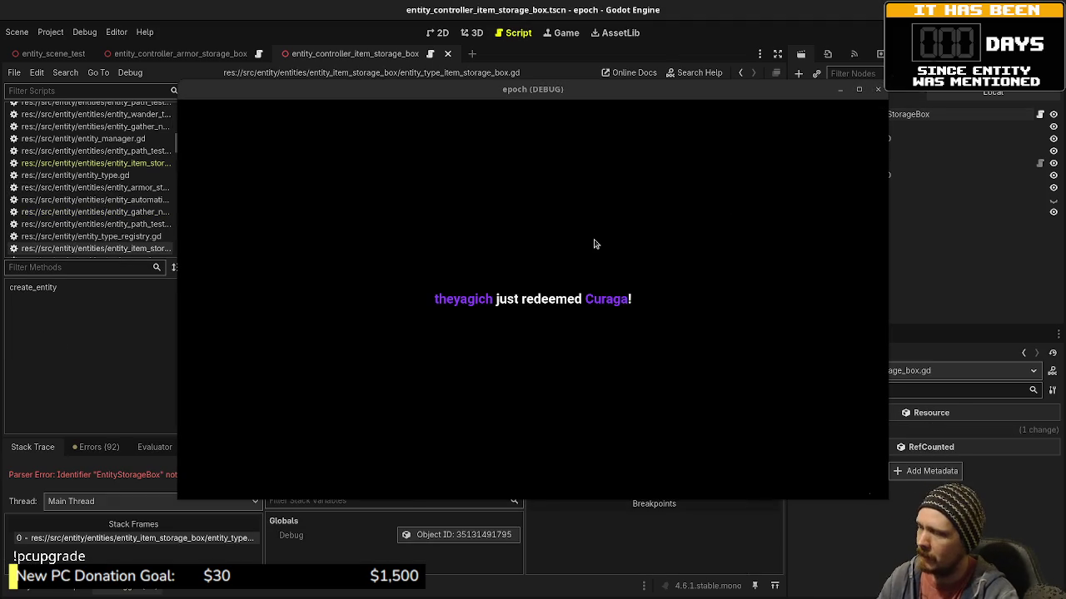
Make line 005 of entity_type_item_storage_box.gd return EntityItemStorageBox.new, save, and restart the run
drag(471, 99, 478, 402)
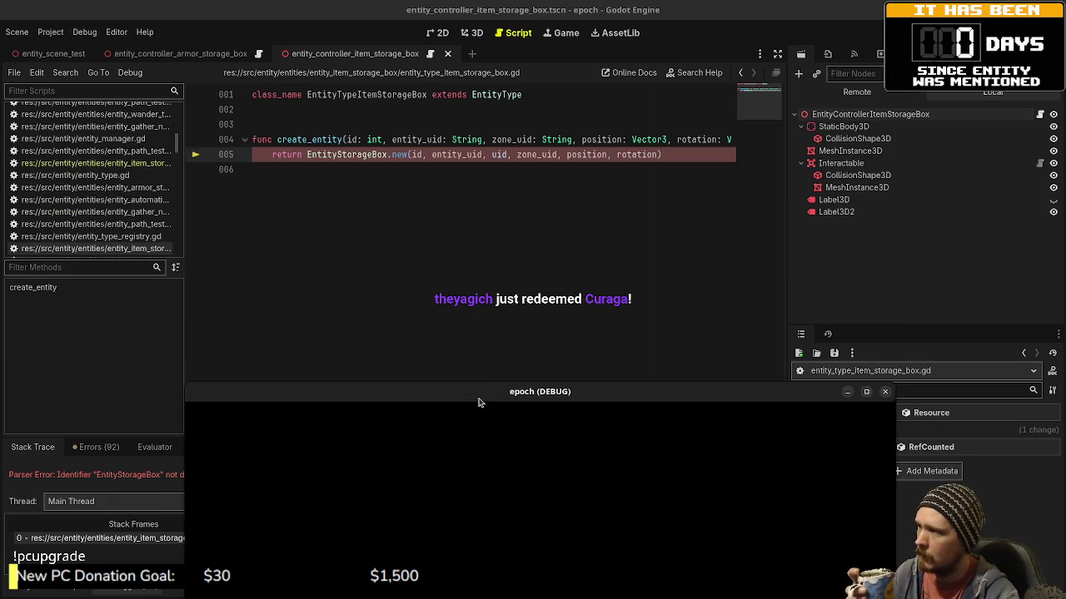
click(337, 155)
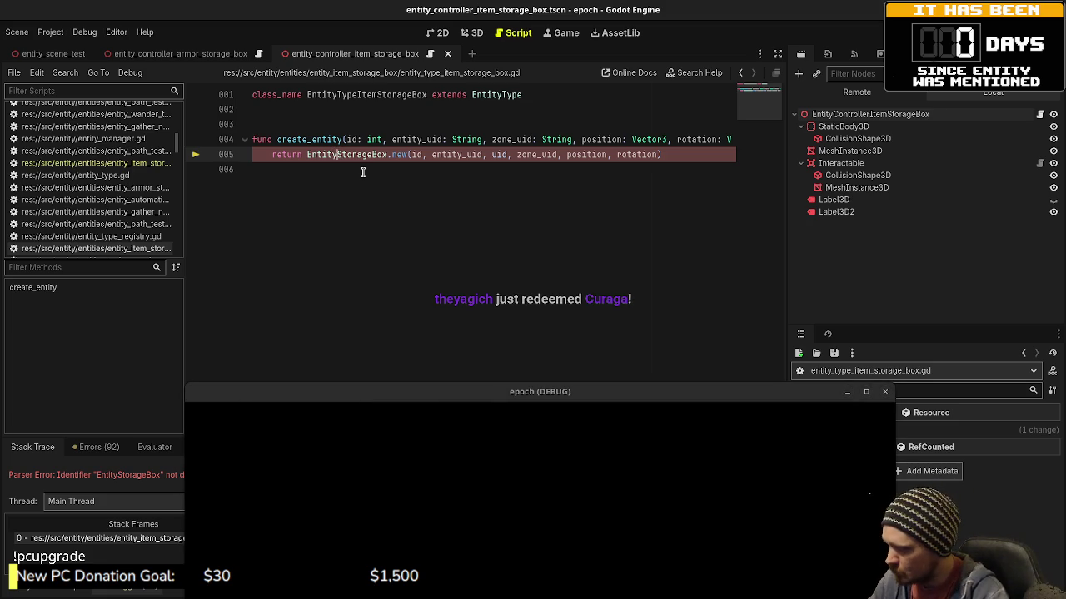
text(Item)
key(ctrl+s)
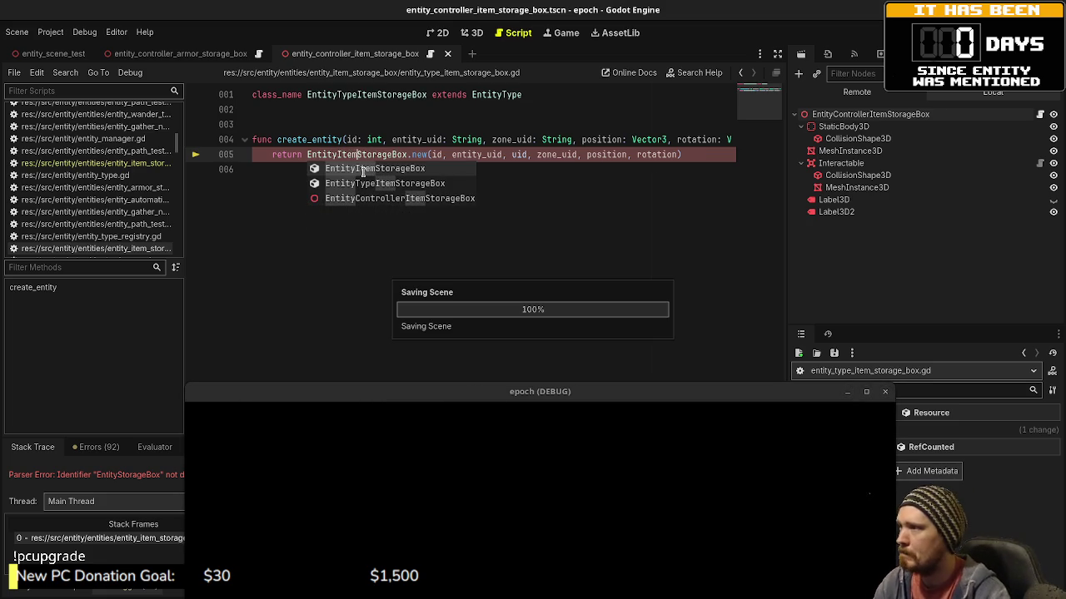
click(551, 182)
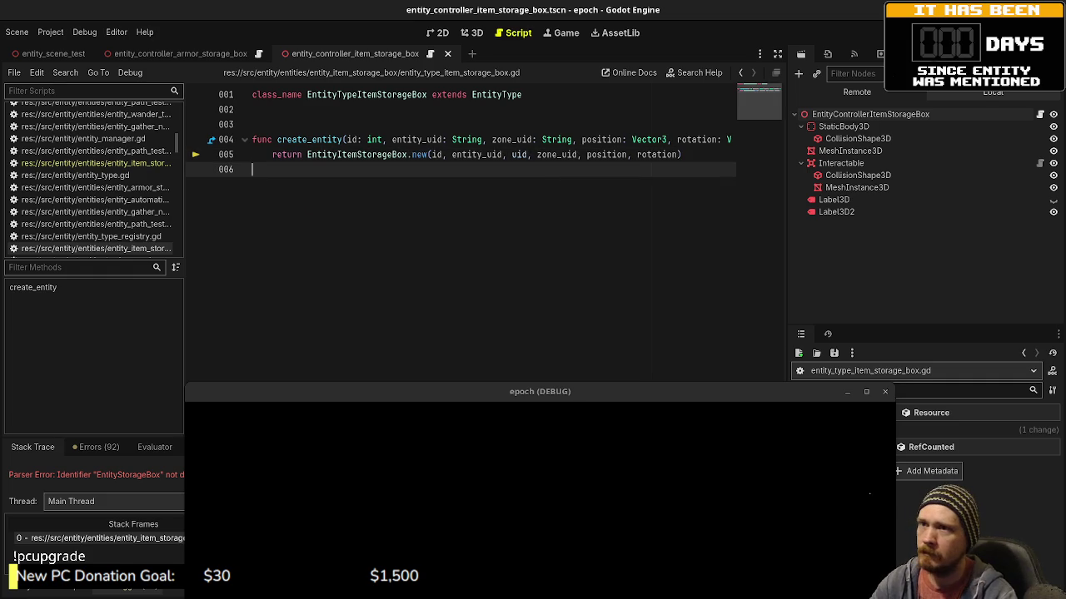
key(F8)
key(F5)
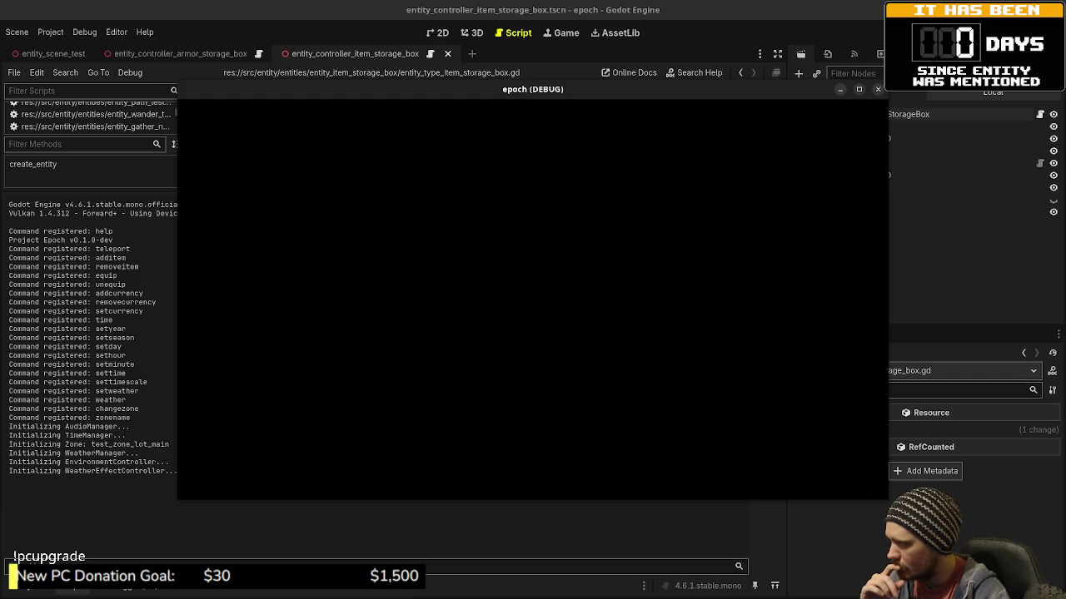
Walk to the Item Storage box, open and close its storage, then stop the game
key(w)
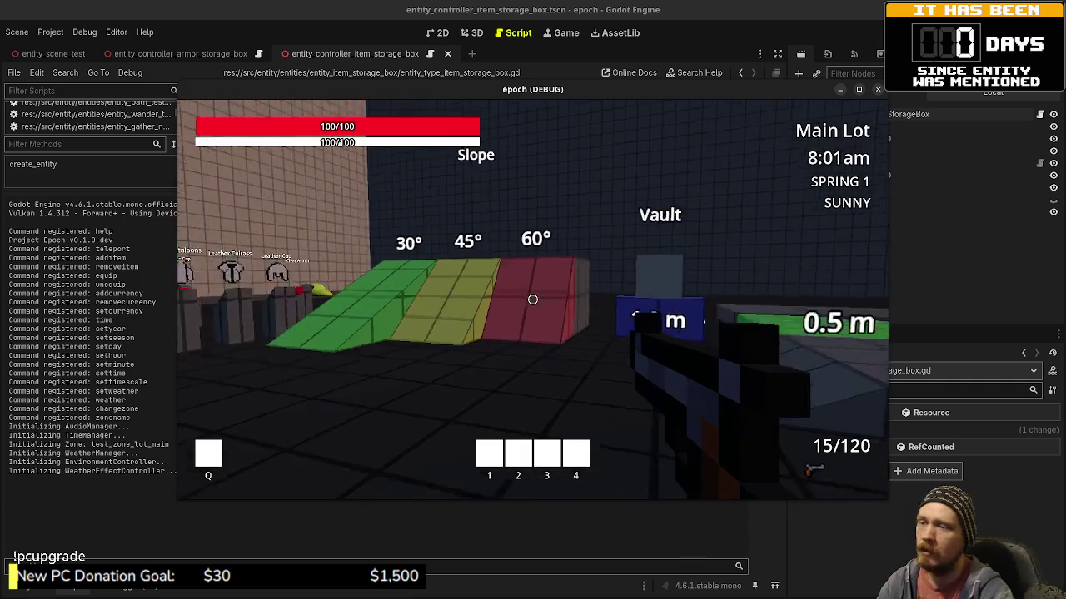
key(w)
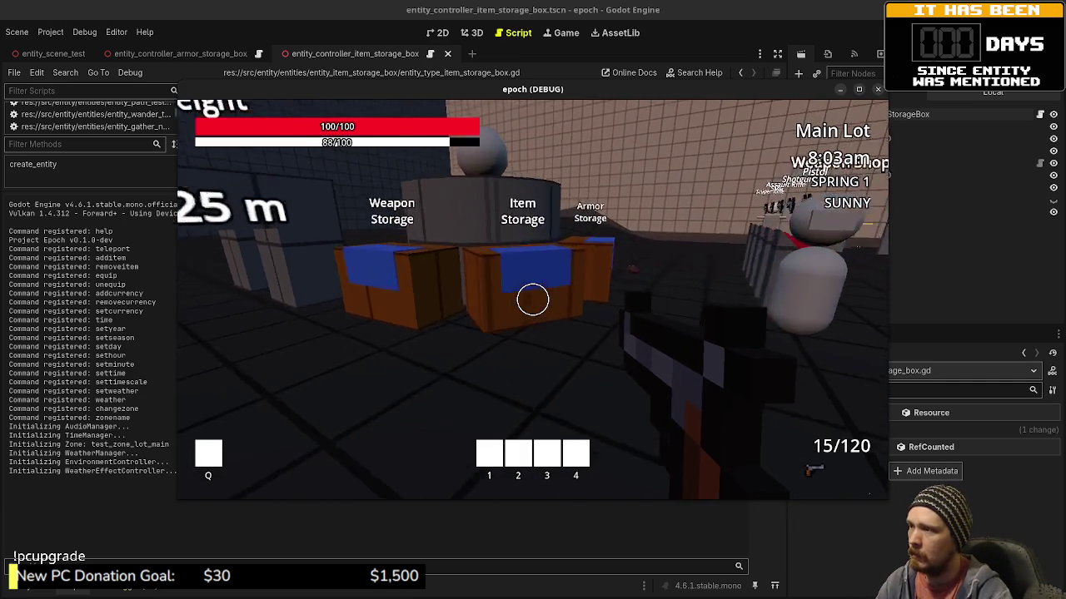
key(e)
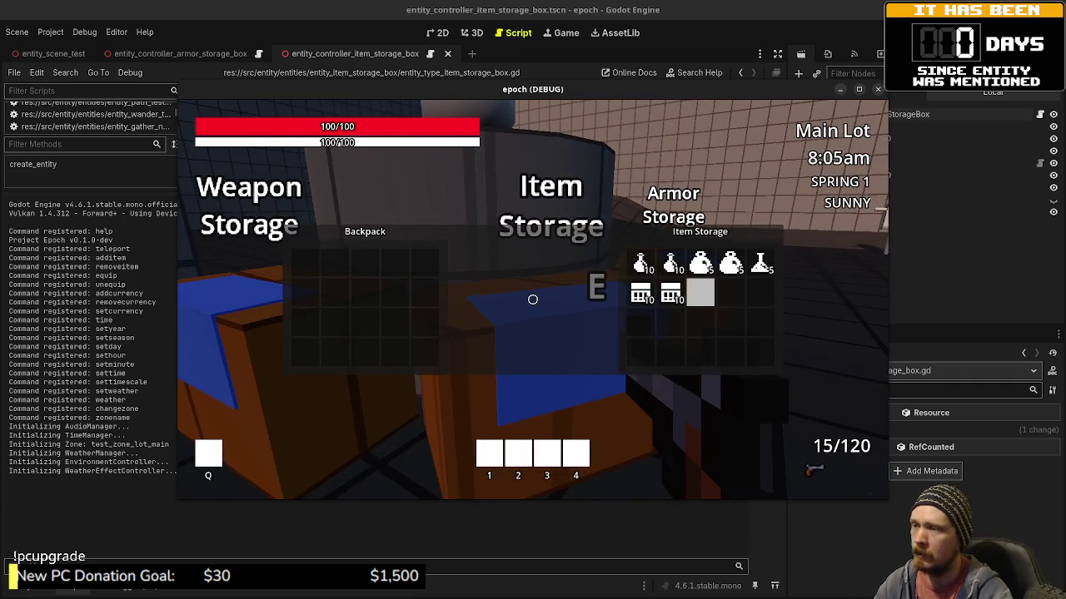
key(e)
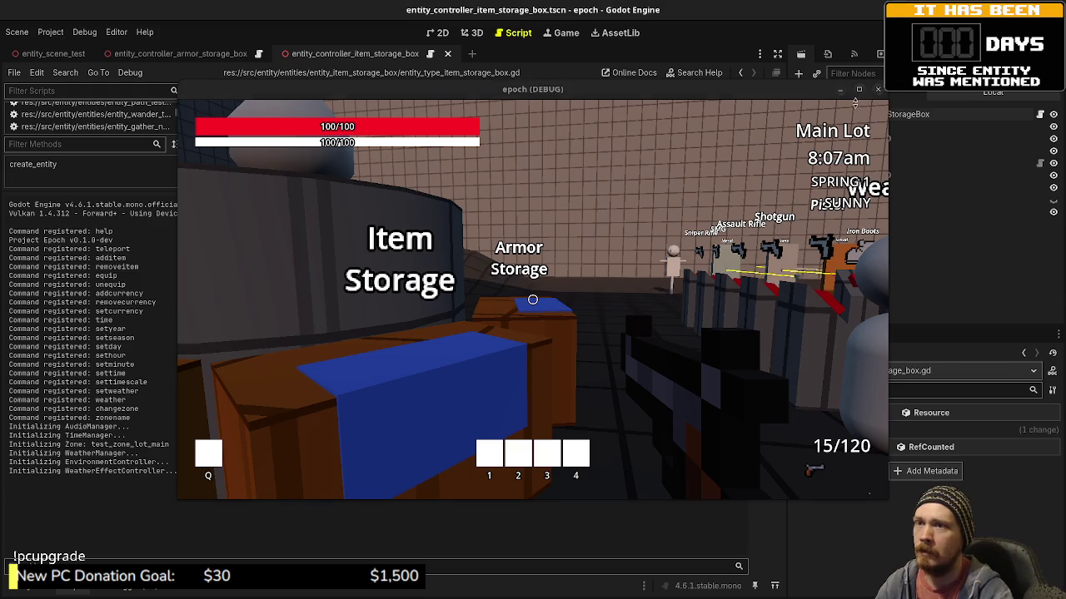
key(F8)
click(49, 589)
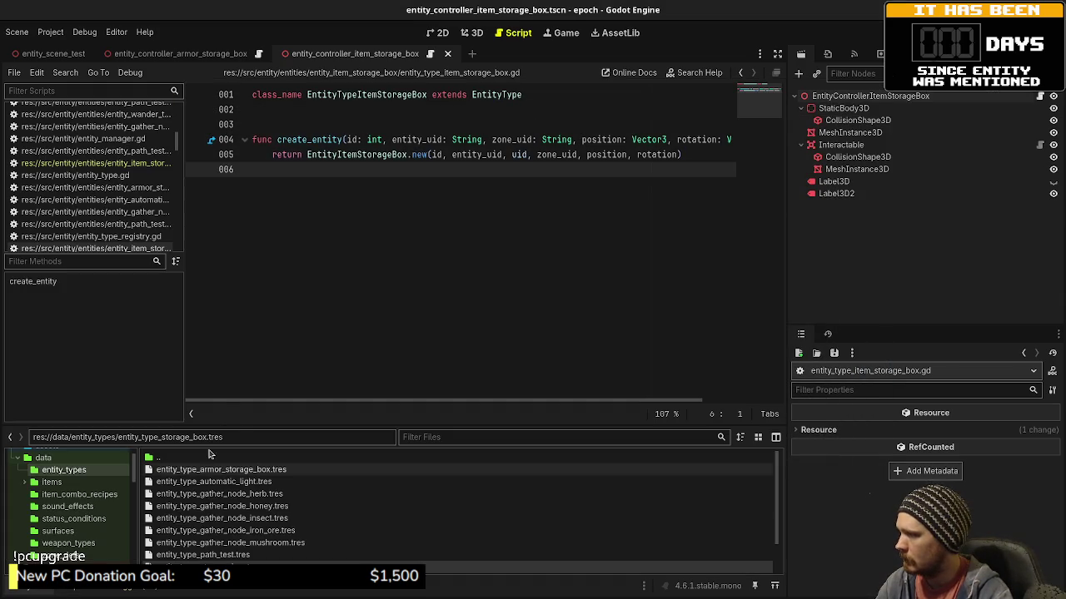
Rename entity_type_storage_box.tres to entity_type_item_storage_box.tres and save the project
drag(237, 423, 239, 191)
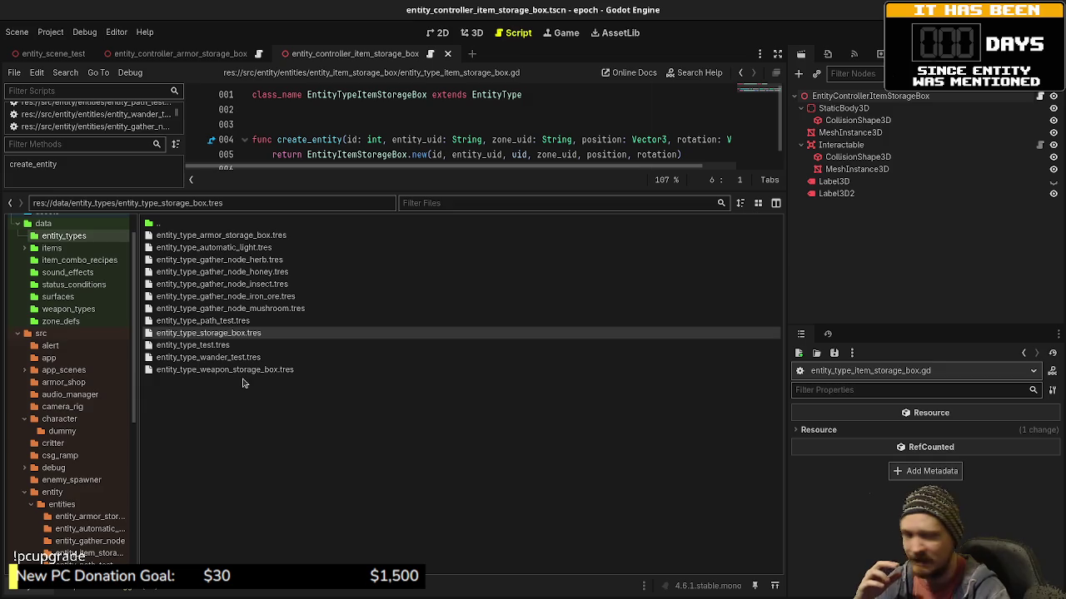
right_click(214, 334)
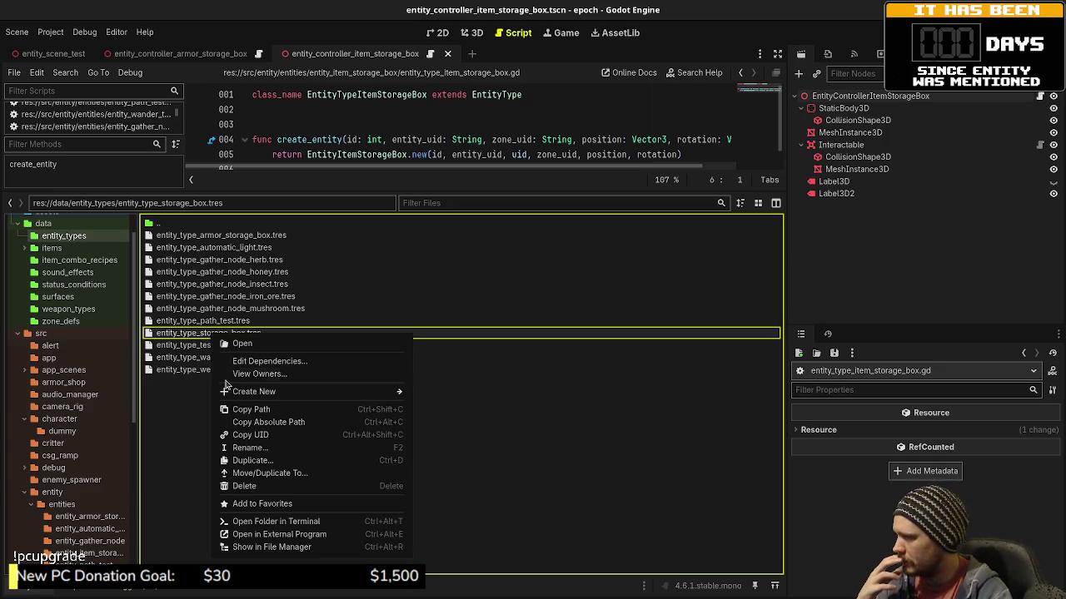
click(264, 449)
key(Home)
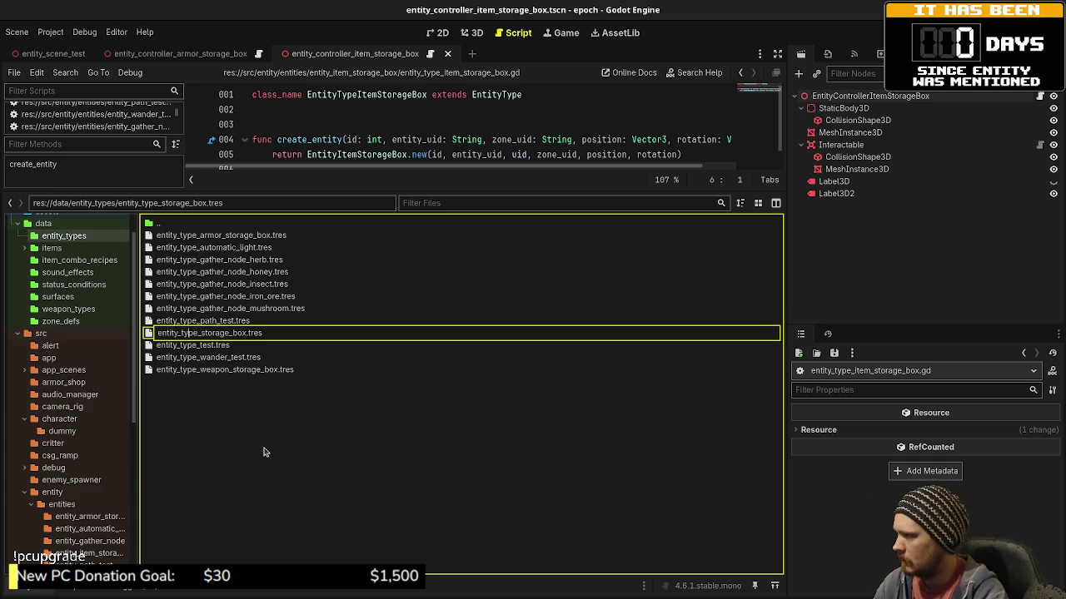
text(_item)
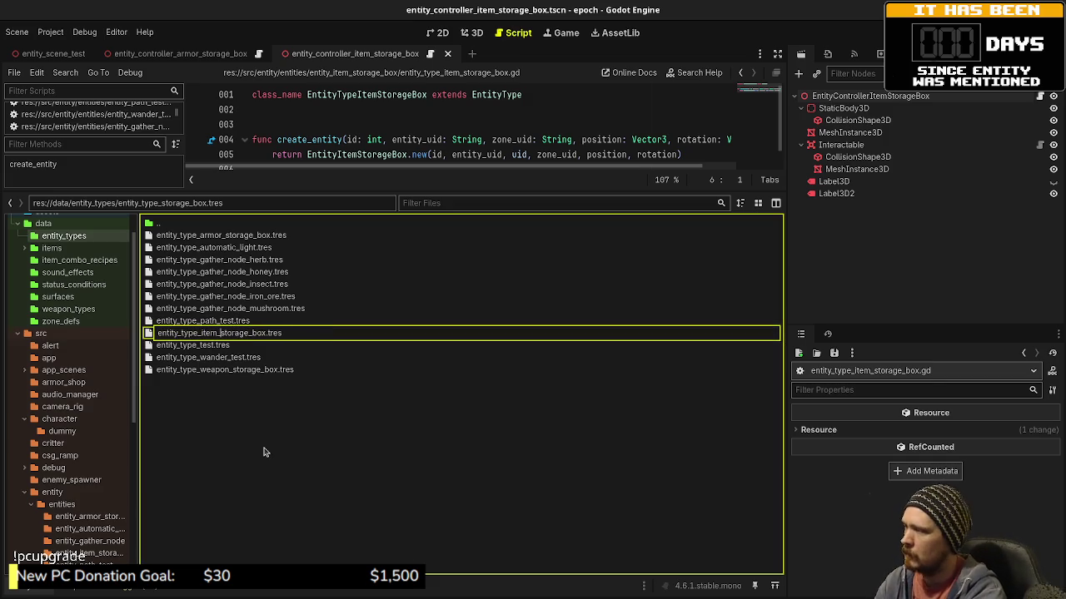
key(Return)
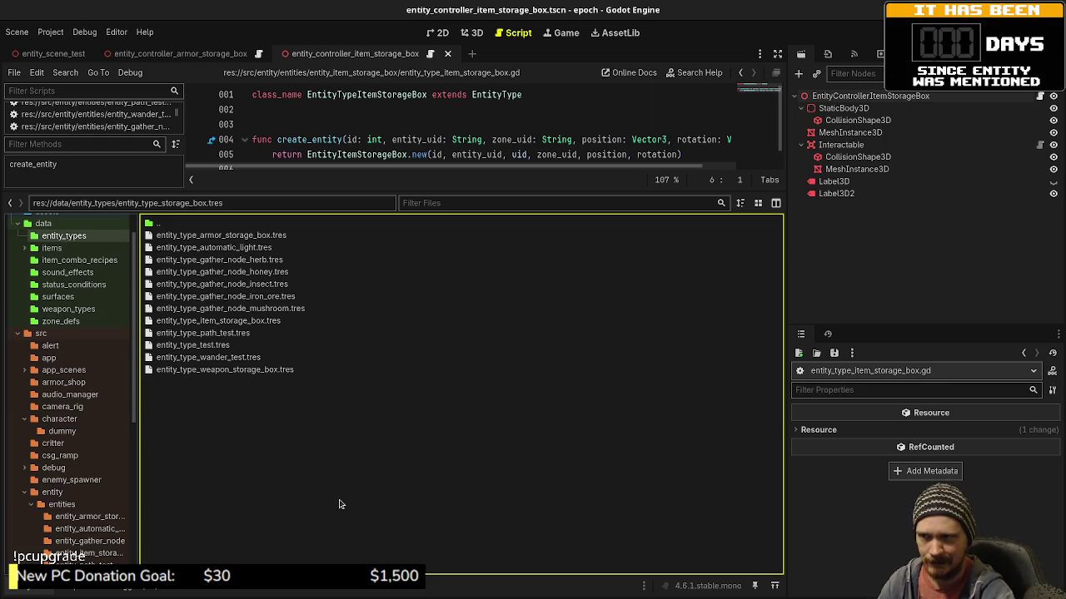
key(ctrl+s)
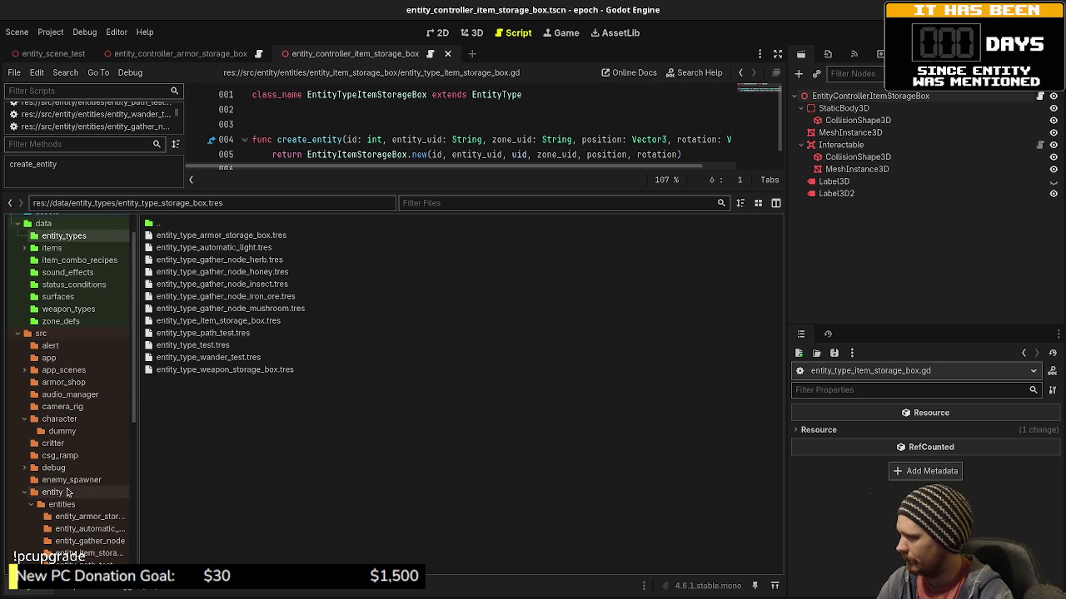
Browse to src/entity/entities to list the entity subfolders
click(67, 492)
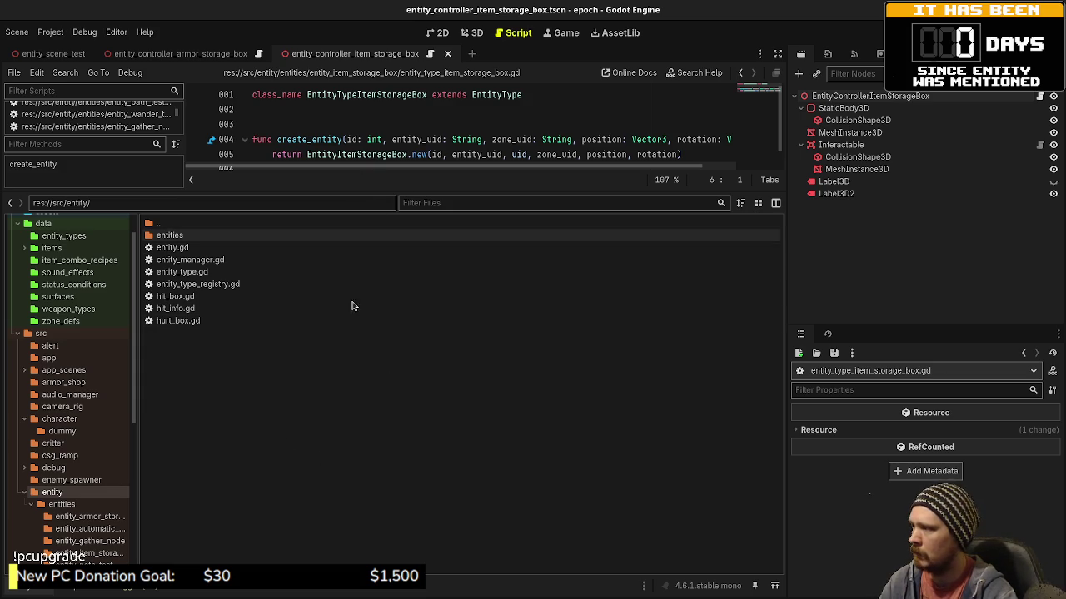
scroll(96, 495, down, 3)
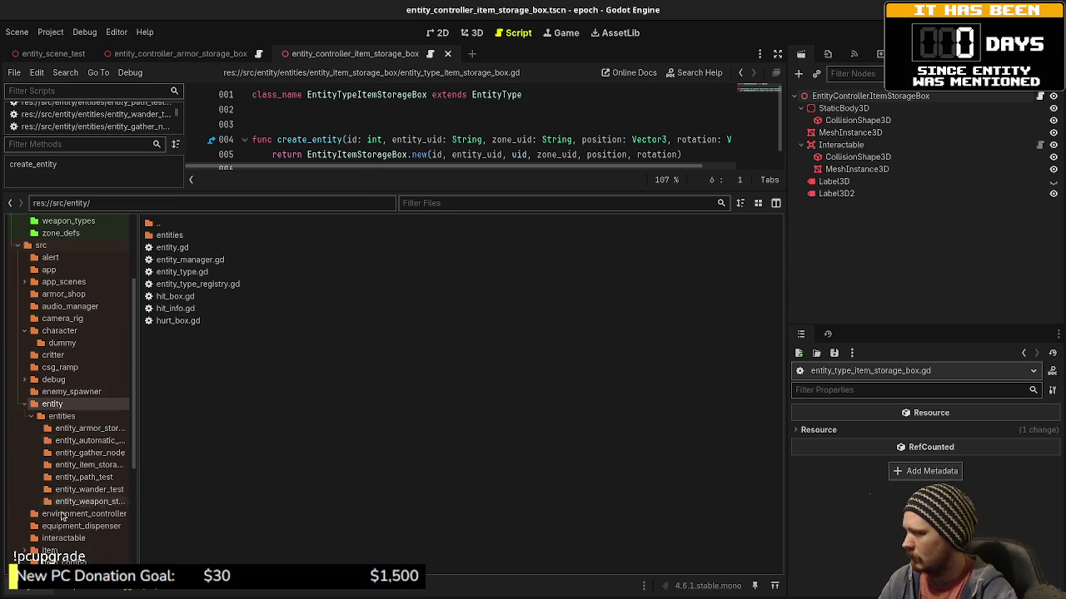
click(76, 416)
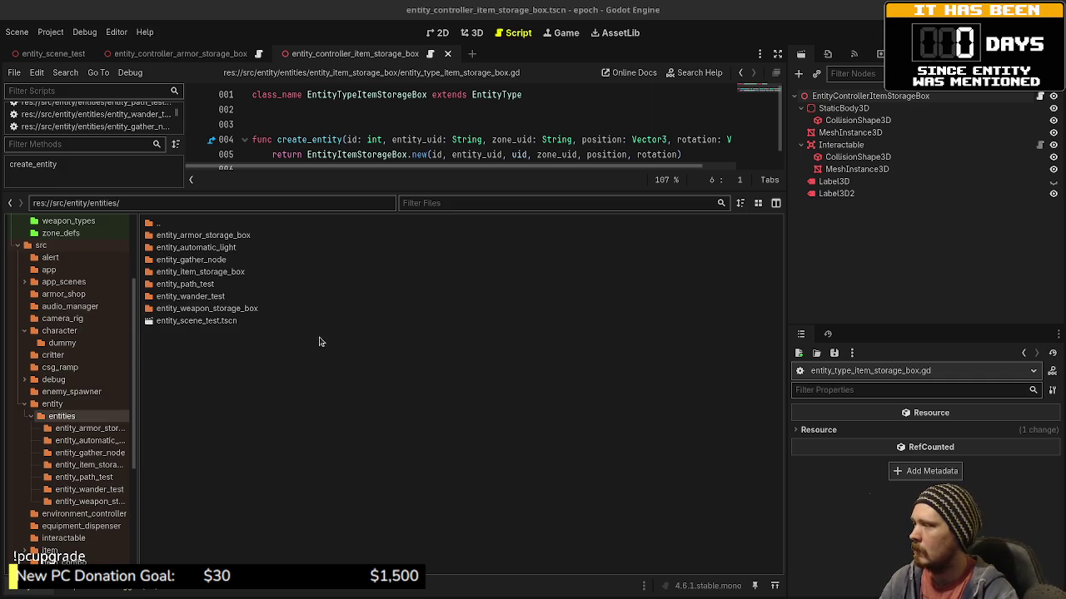
Browse into entity_weapon_storage_box, select weapon_storage_box.tscn, and run the project
double_click(207, 285)
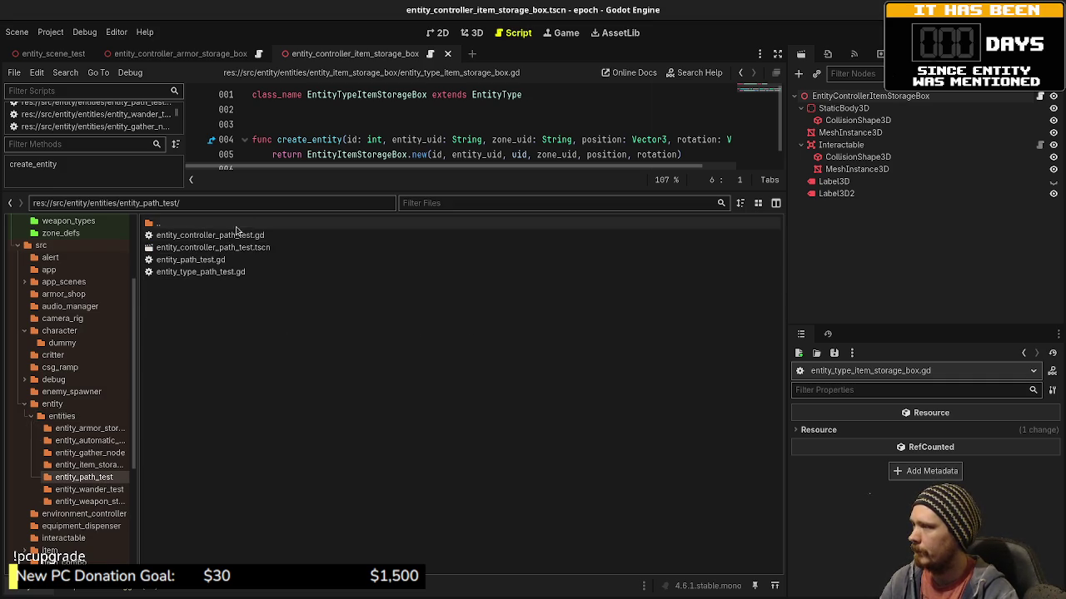
double_click(153, 223)
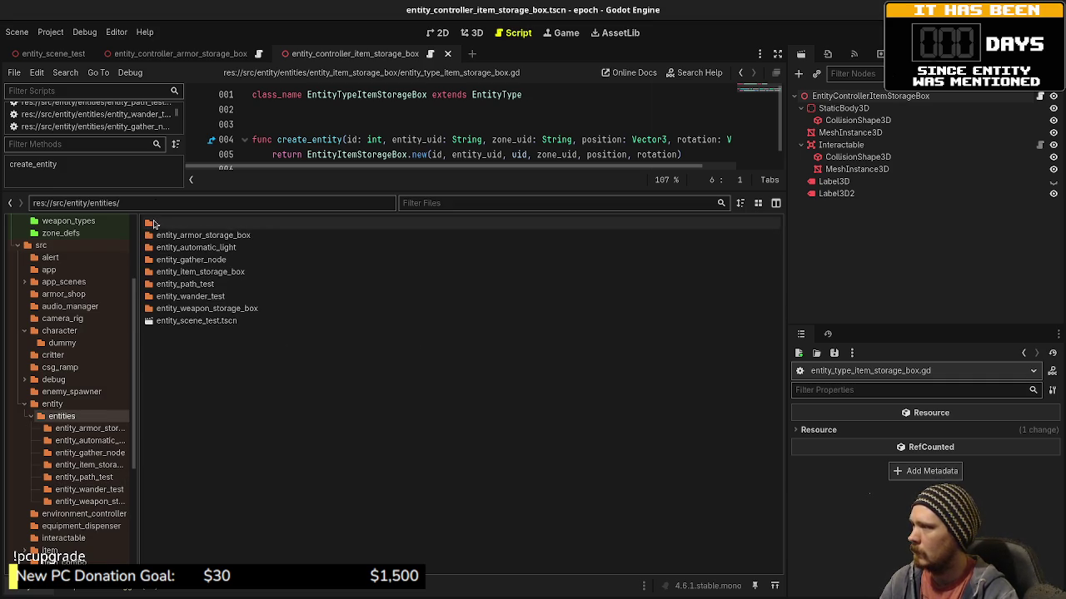
double_click(191, 296)
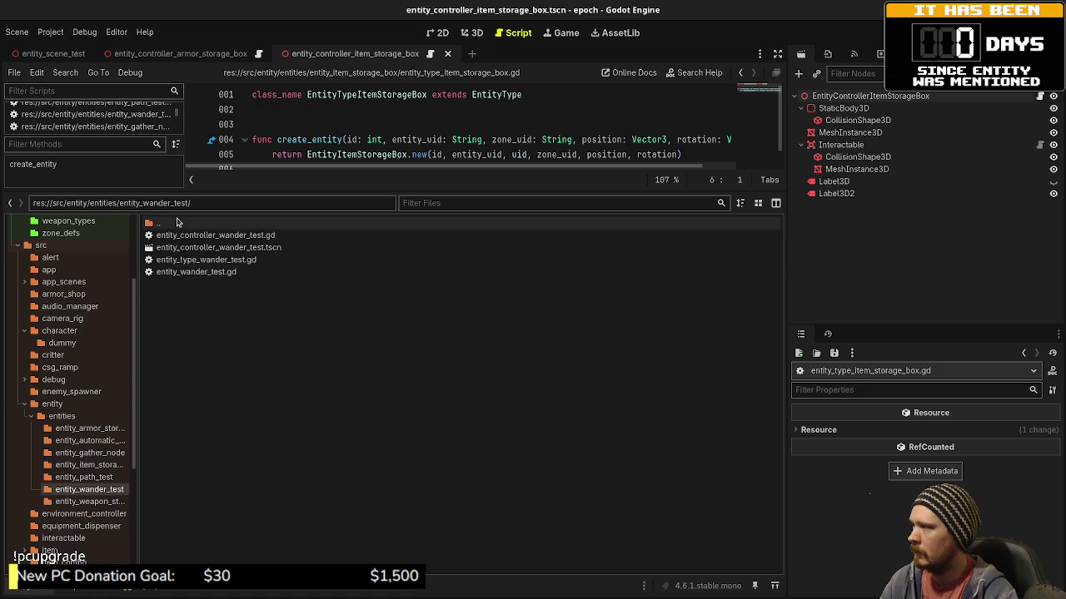
double_click(177, 223)
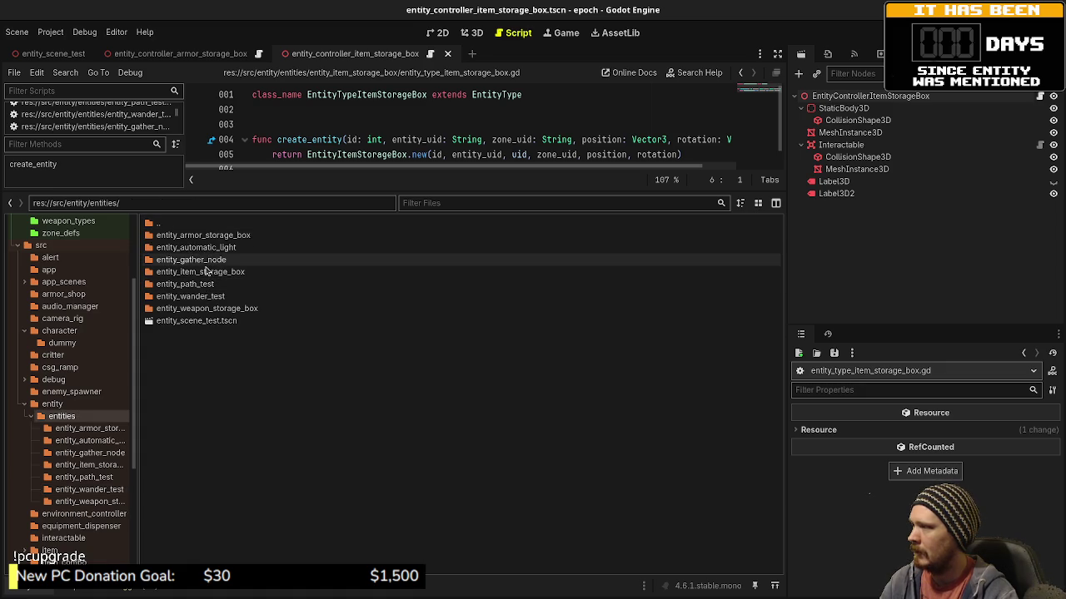
double_click(207, 308)
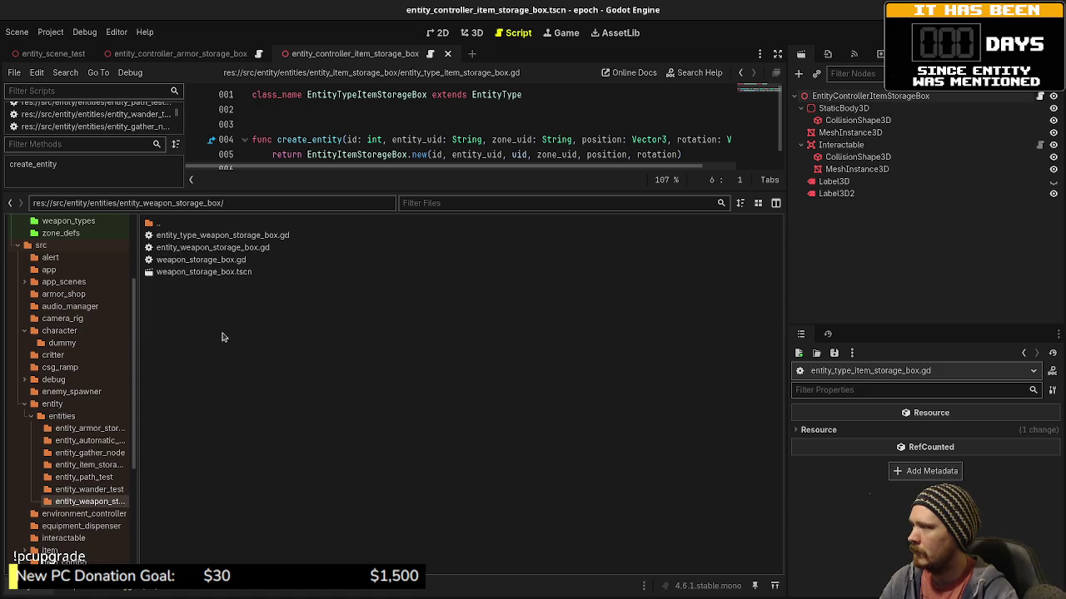
click(200, 272)
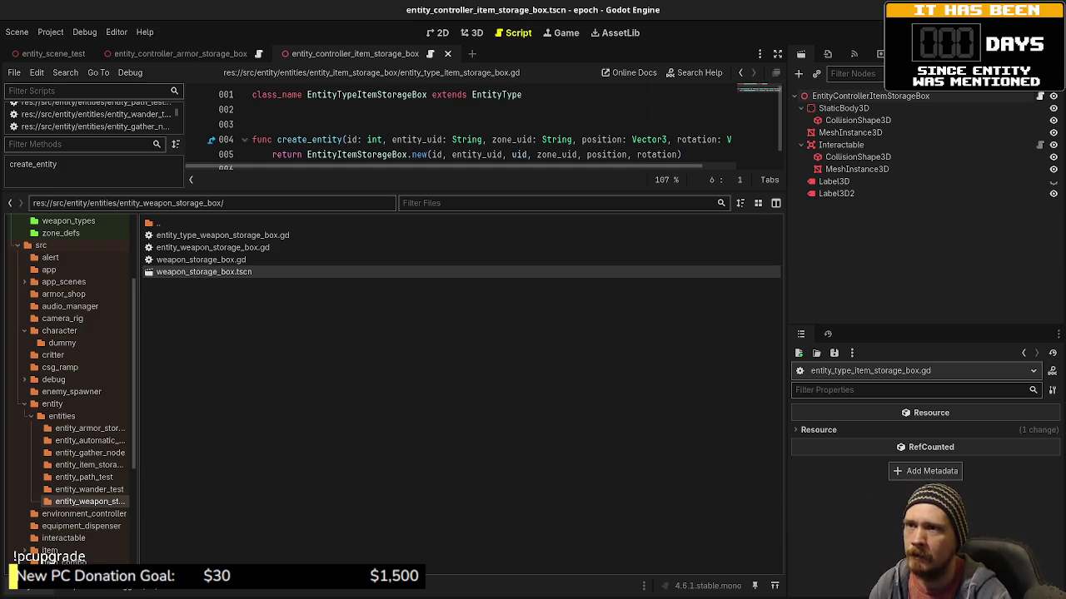
click(957, 33)
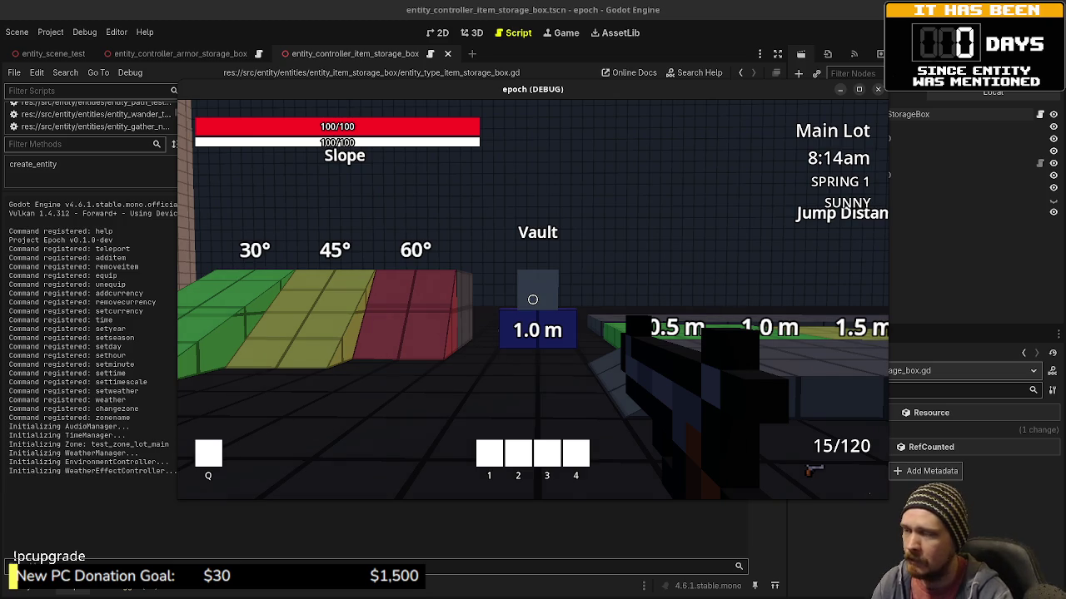
Walk up to the Item Storage box, open and close its inventory, then stop the game
key(shift+w)
key(ctrl)
key(w)
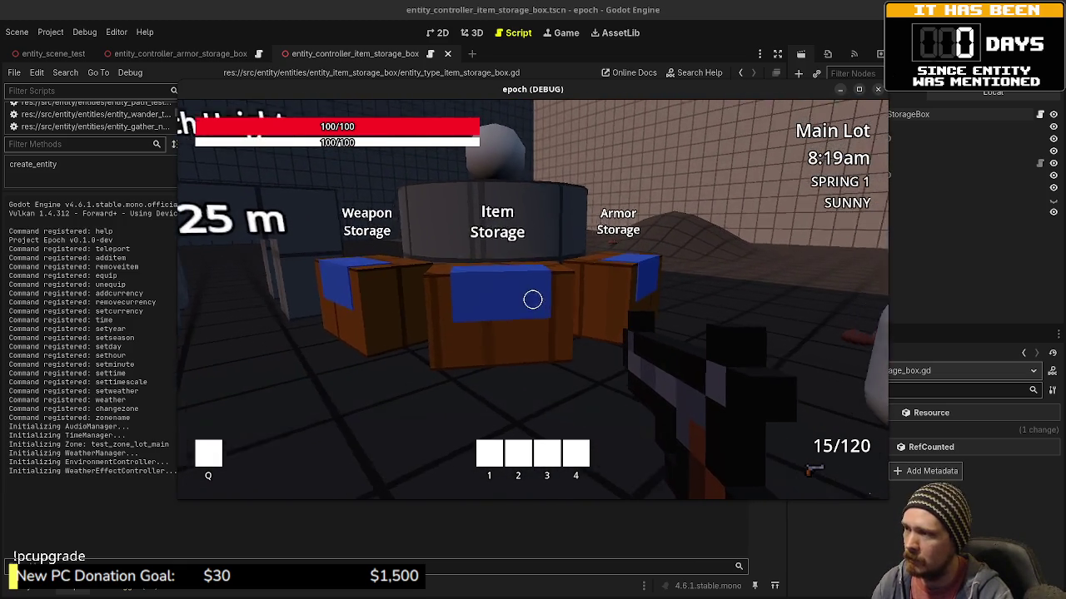
key(w)
key(e)
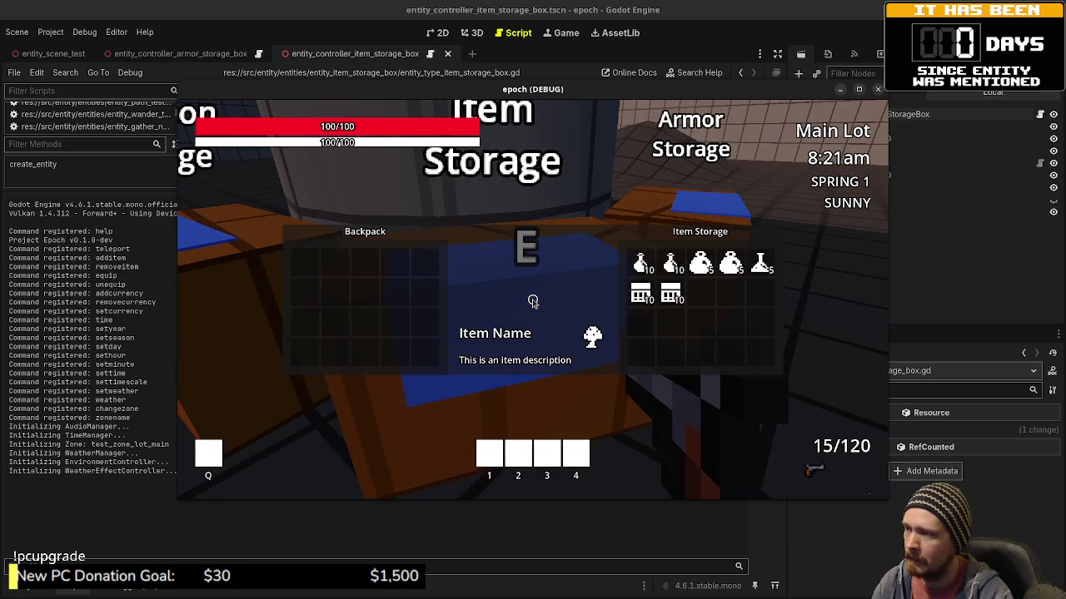
key(e)
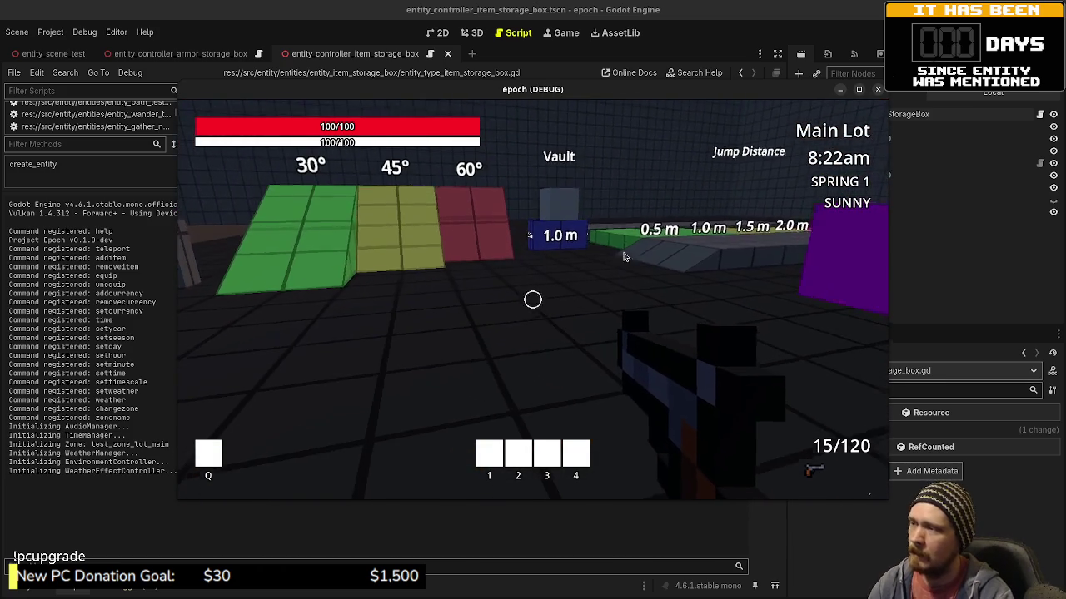
key(Escape)
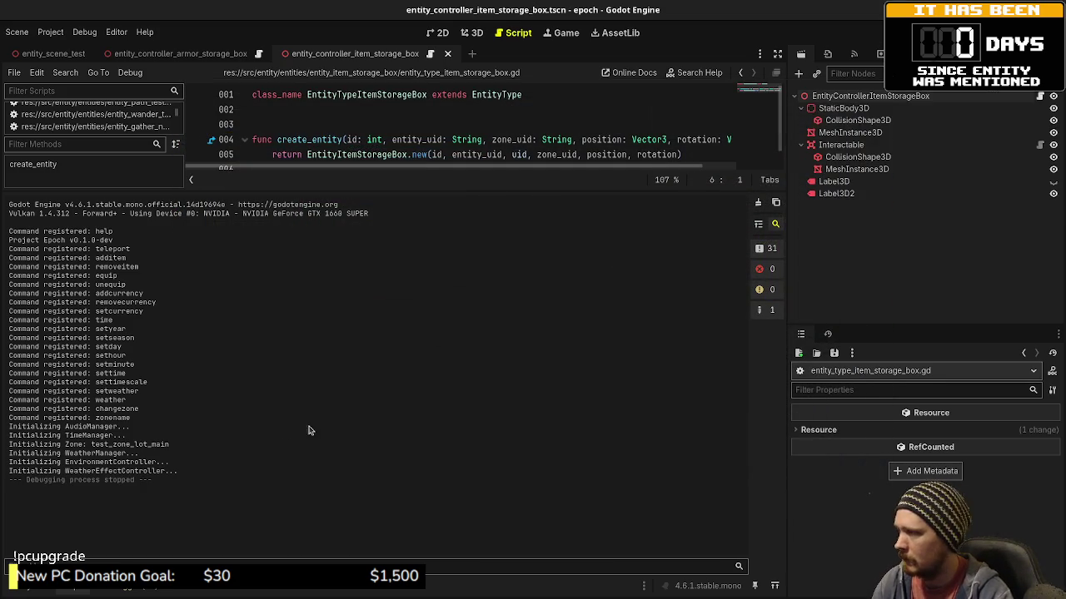
click(20, 592)
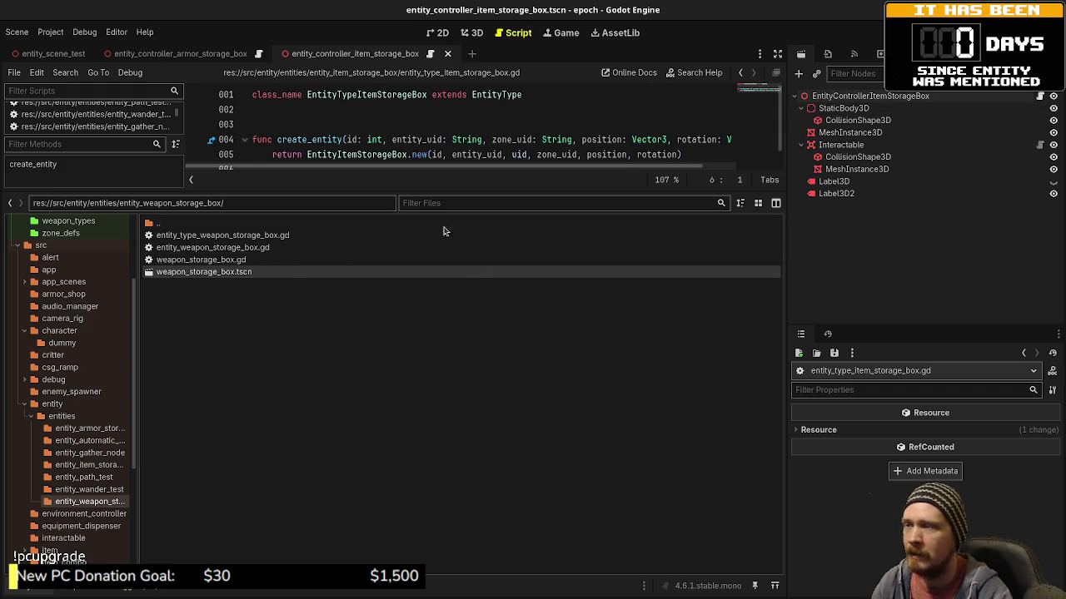
Open weapon_storage_box.tscn, rename its root node with the EntityController prefix, and save
double_click(245, 273)
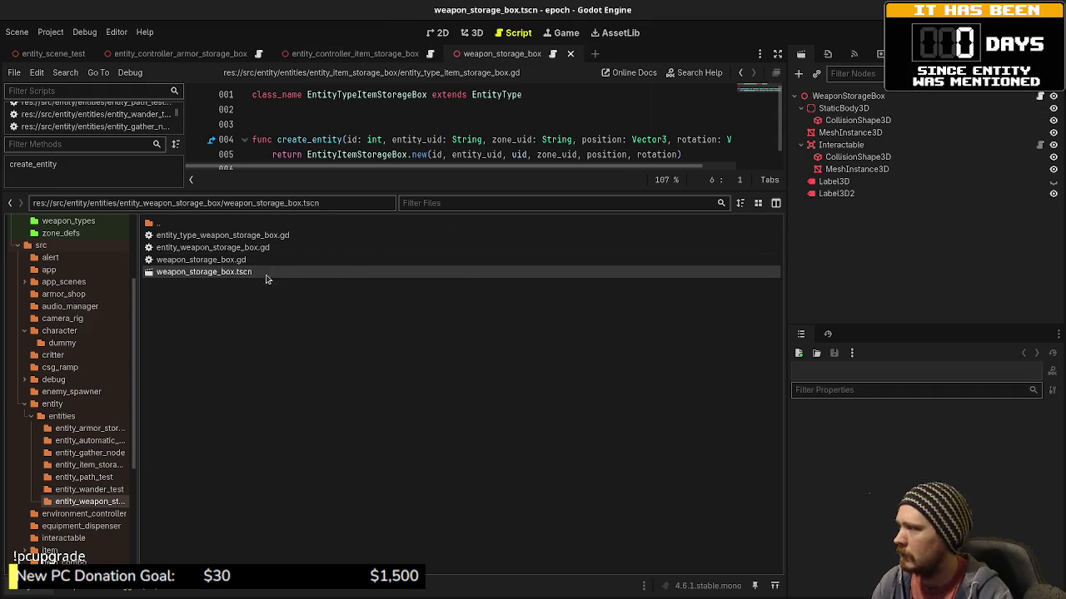
click(831, 100)
text(EntityControl)
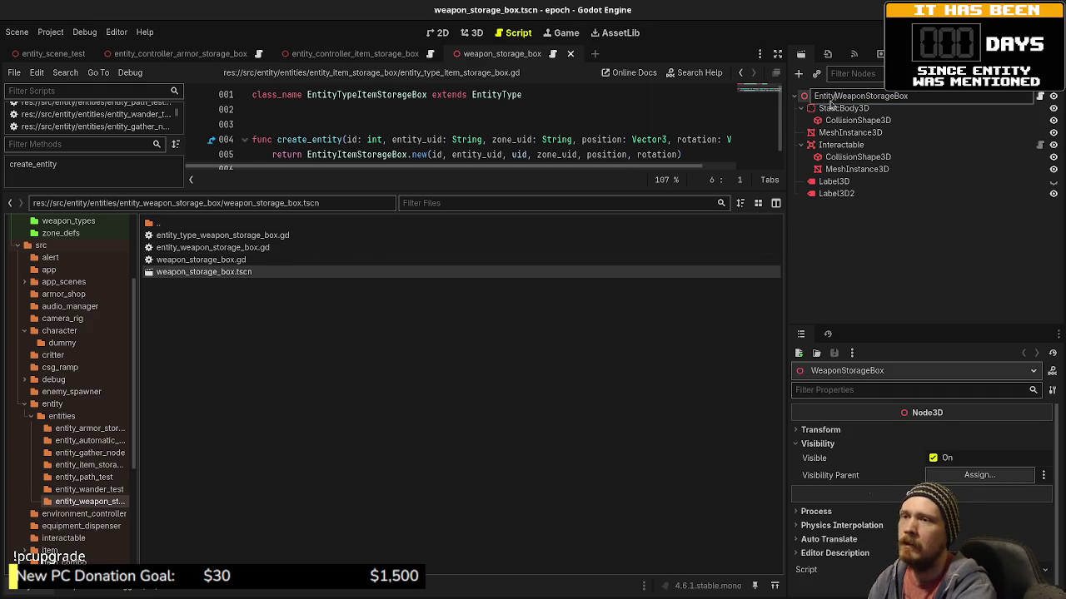
text(ler)
key(Return)
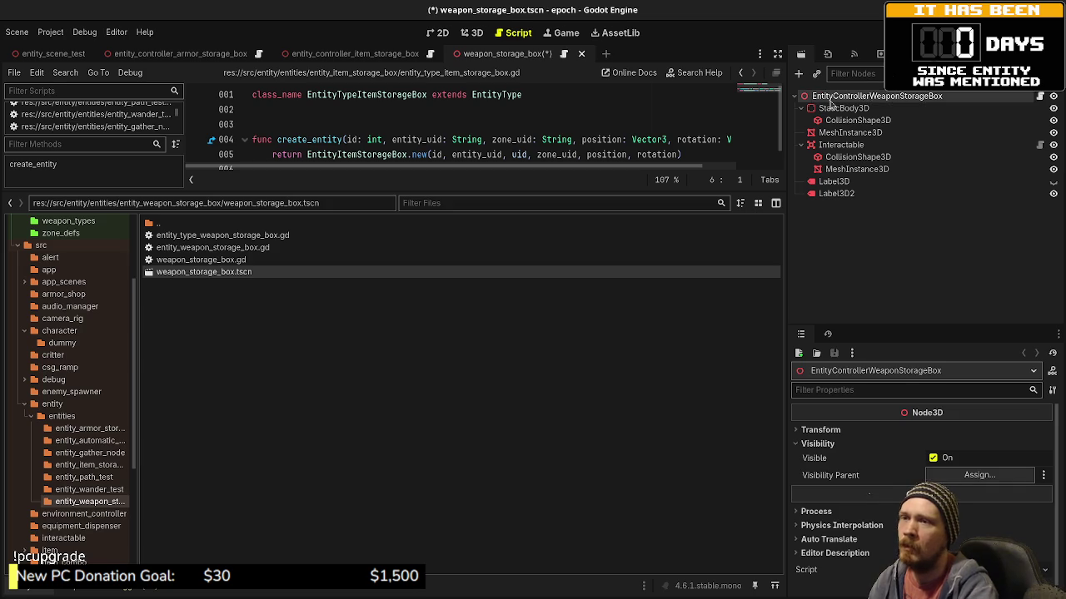
key(ctrl+s)
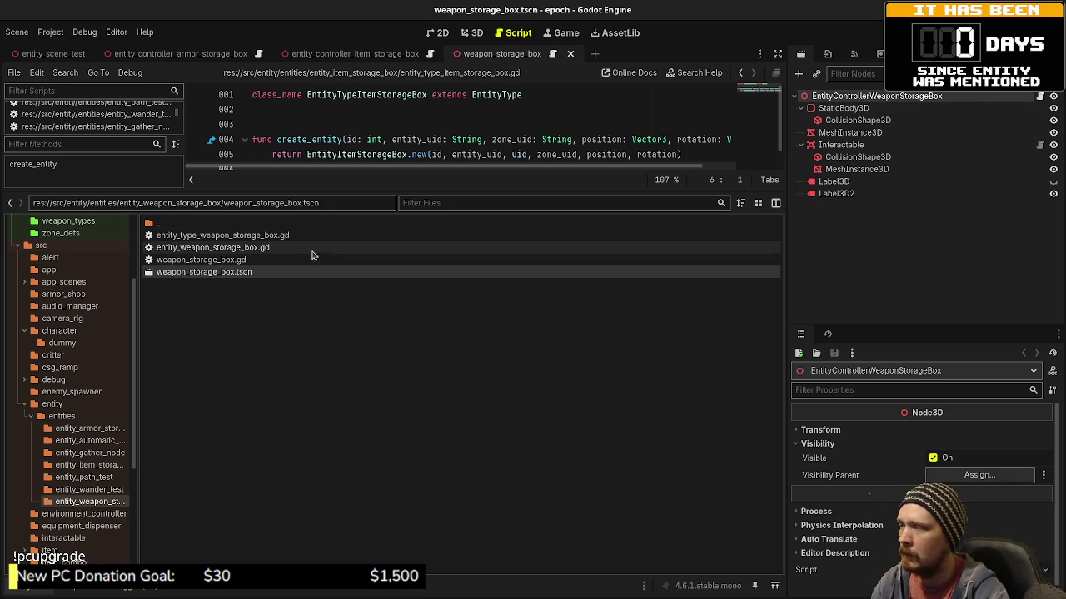
Rename the scene file to entity_controller_weapon_storage_box.tscn
right_click(233, 275)
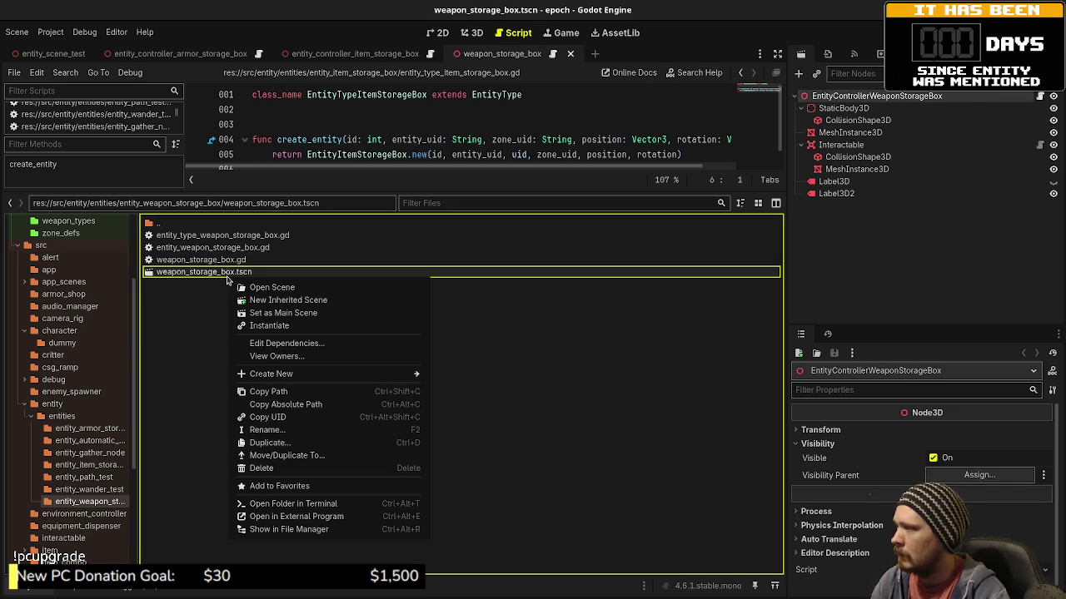
click(294, 435)
key(Home)
text(entity_)
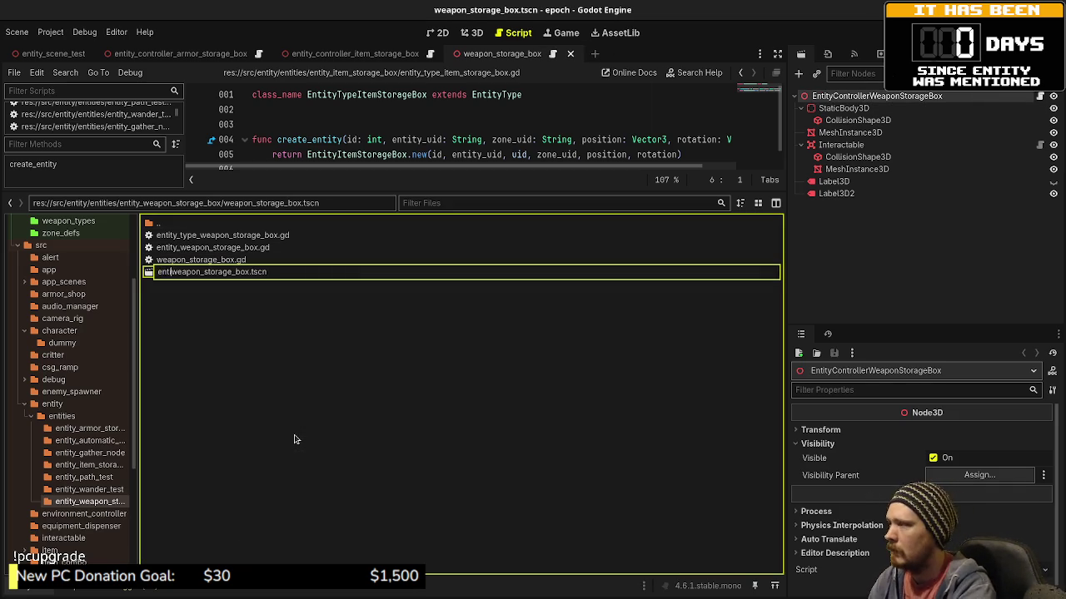
text(controller_)
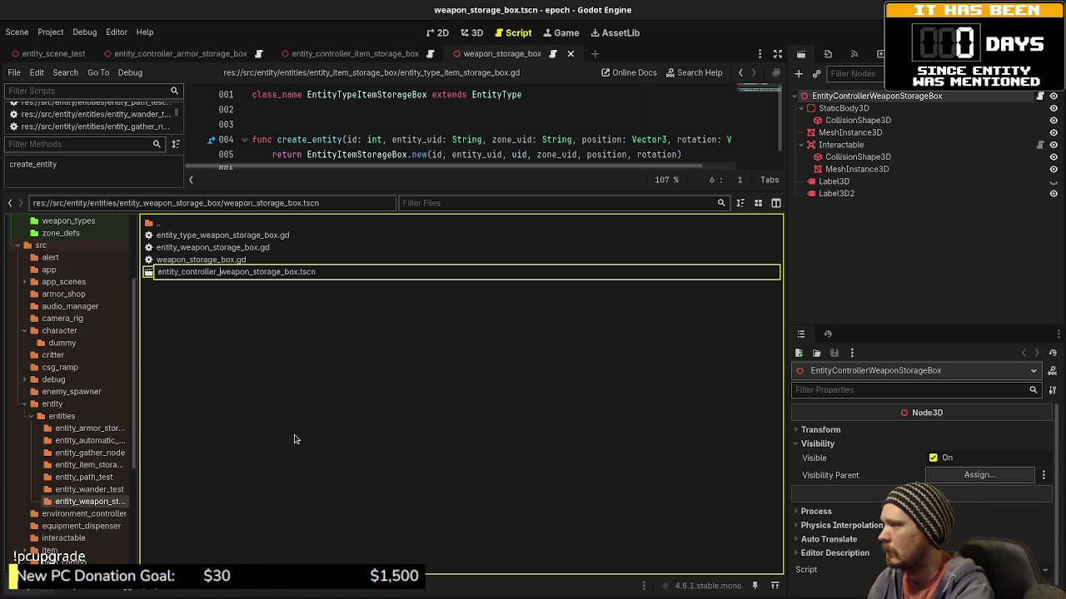
key(Return)
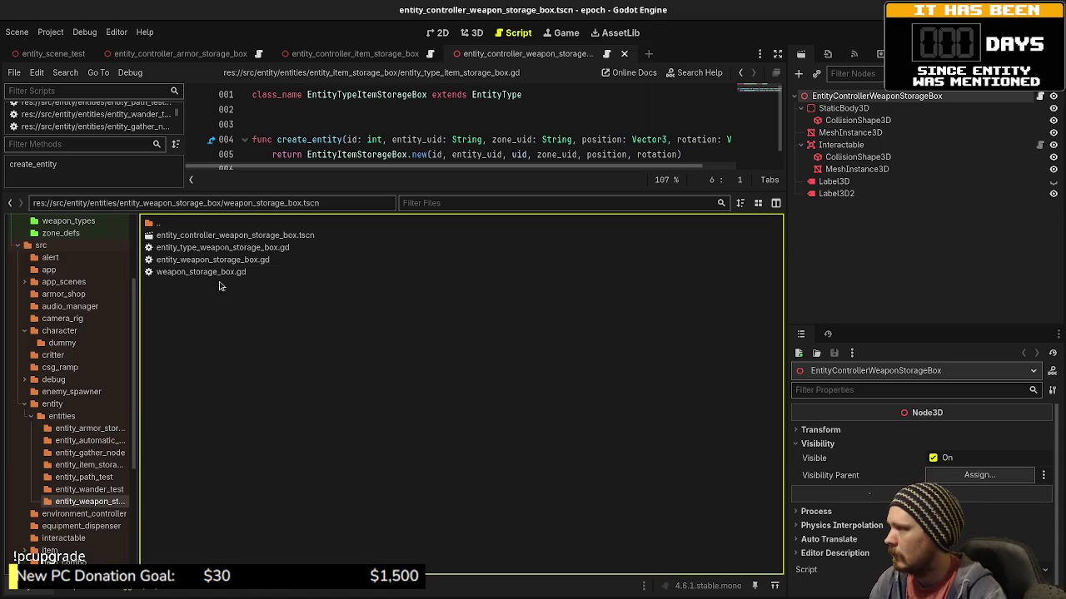
Rename the weapon_storage_box.gd script to entity_controller_weapon_storage_box.gd
click(204, 264)
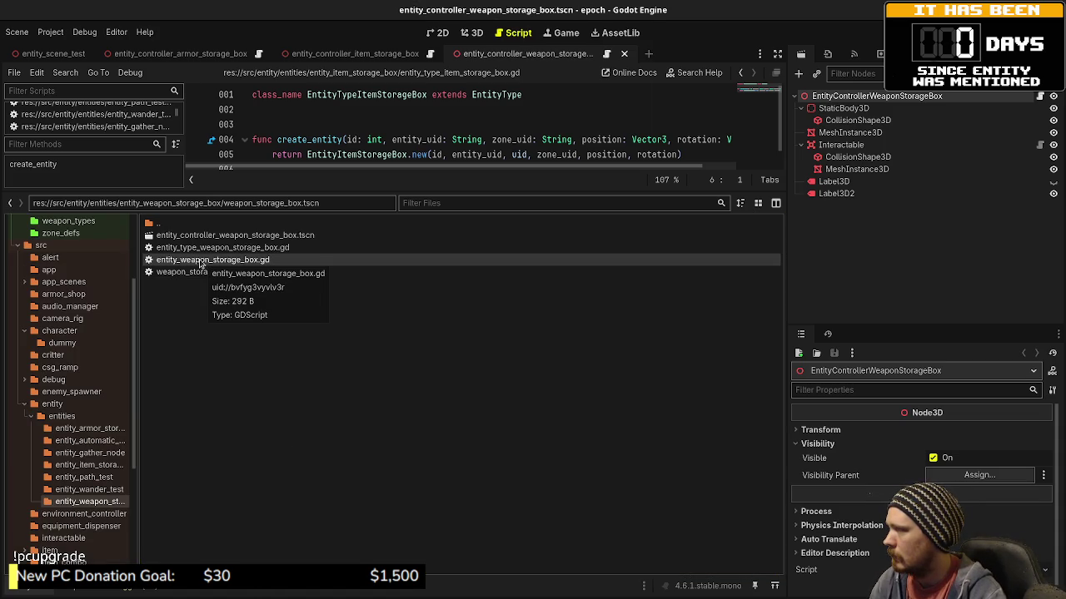
click(195, 276)
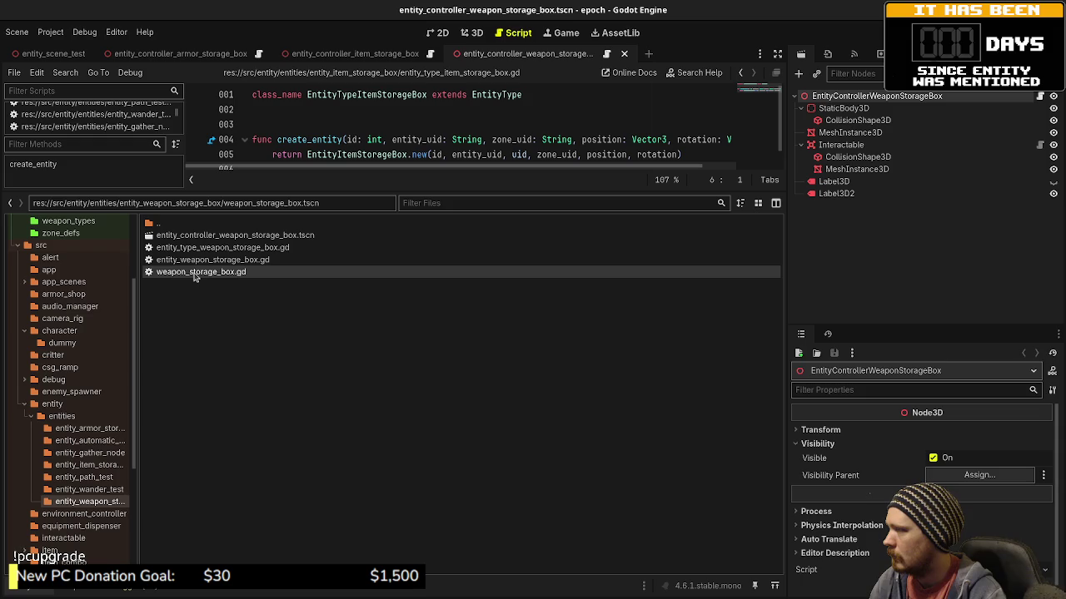
right_click(195, 278)
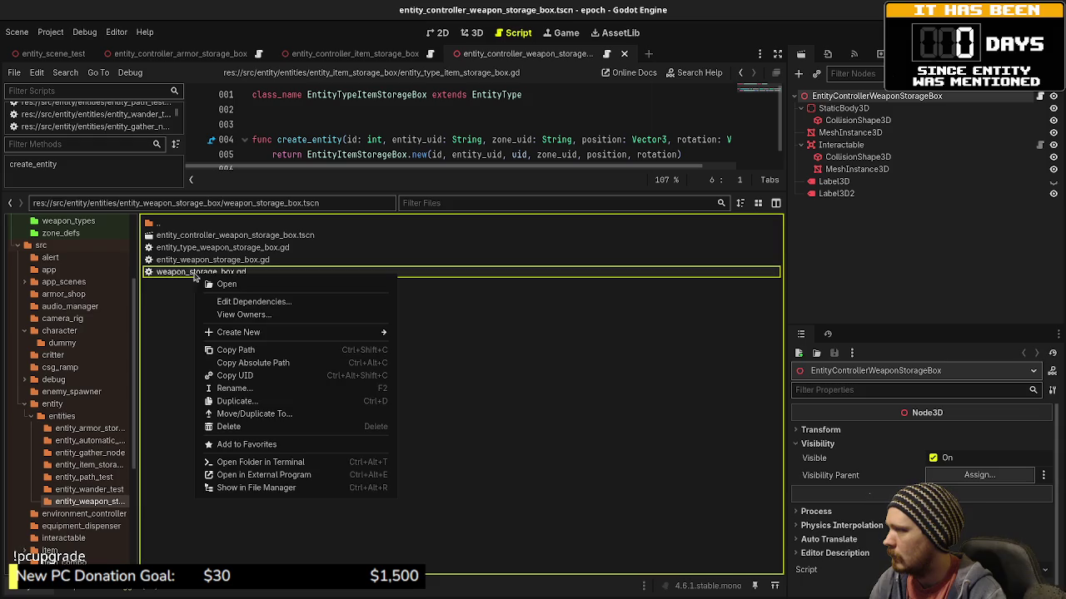
click(243, 388)
key(Home)
text(entity_)
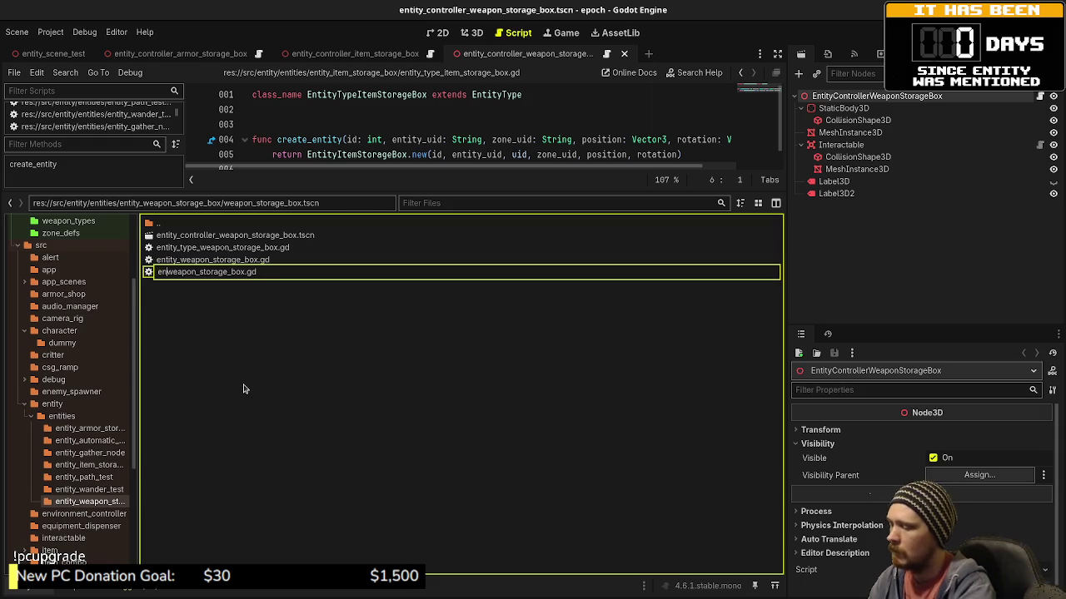
text(controller_)
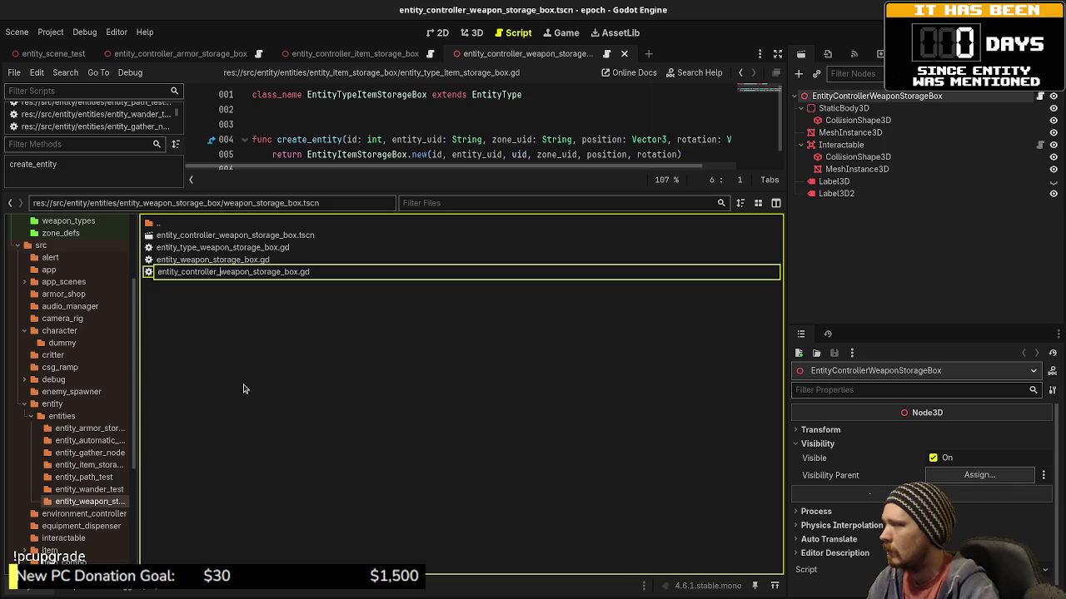
key(Return)
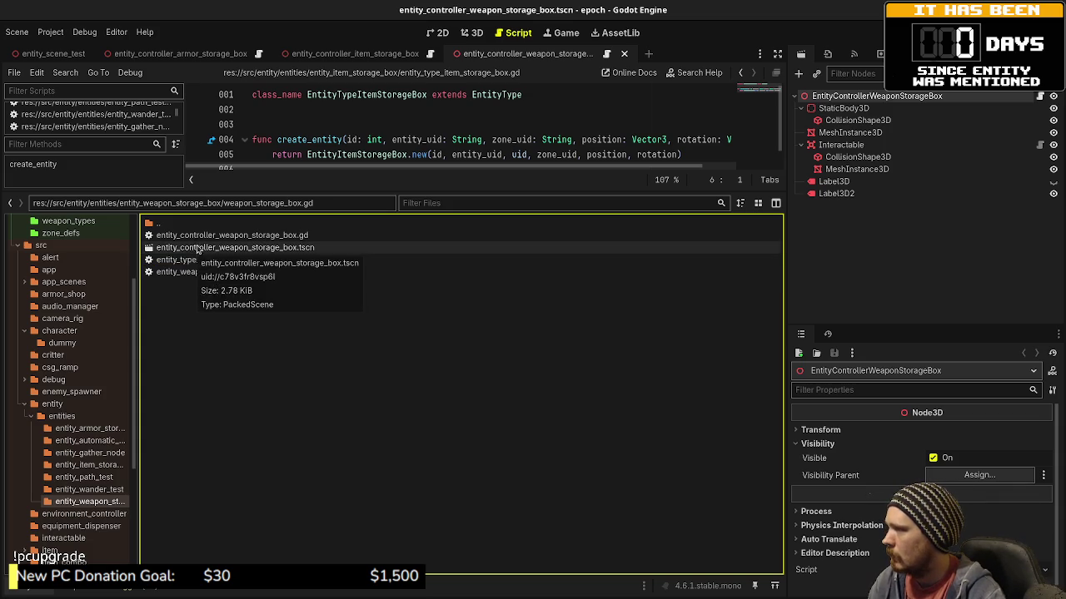
Change the script's class_name to EntityControllerWeaponStorageBox, save, and run the project
double_click(199, 236)
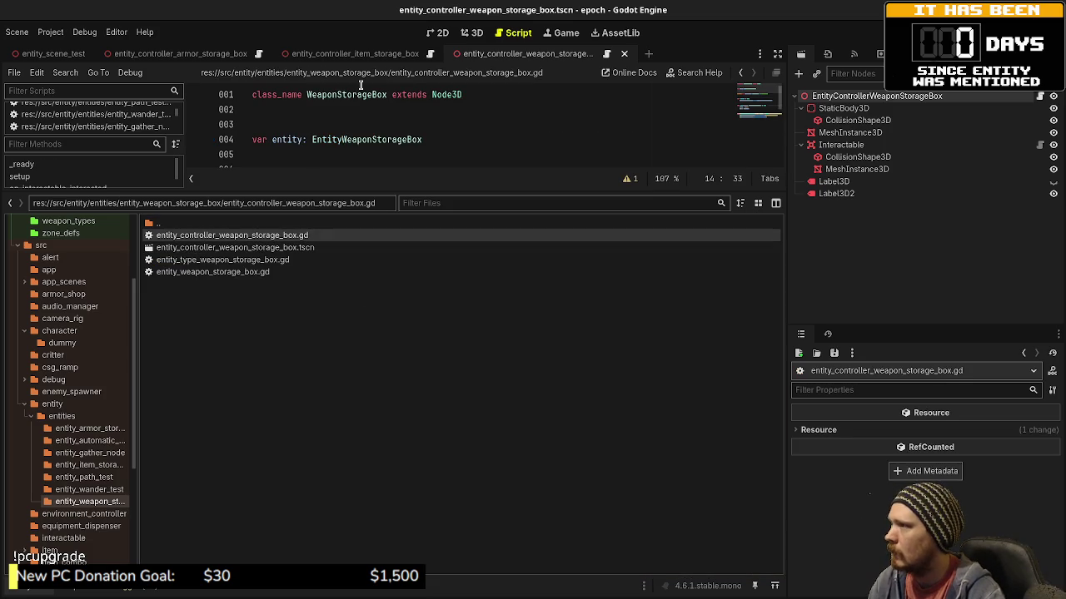
click(308, 94)
text(EntityControll)
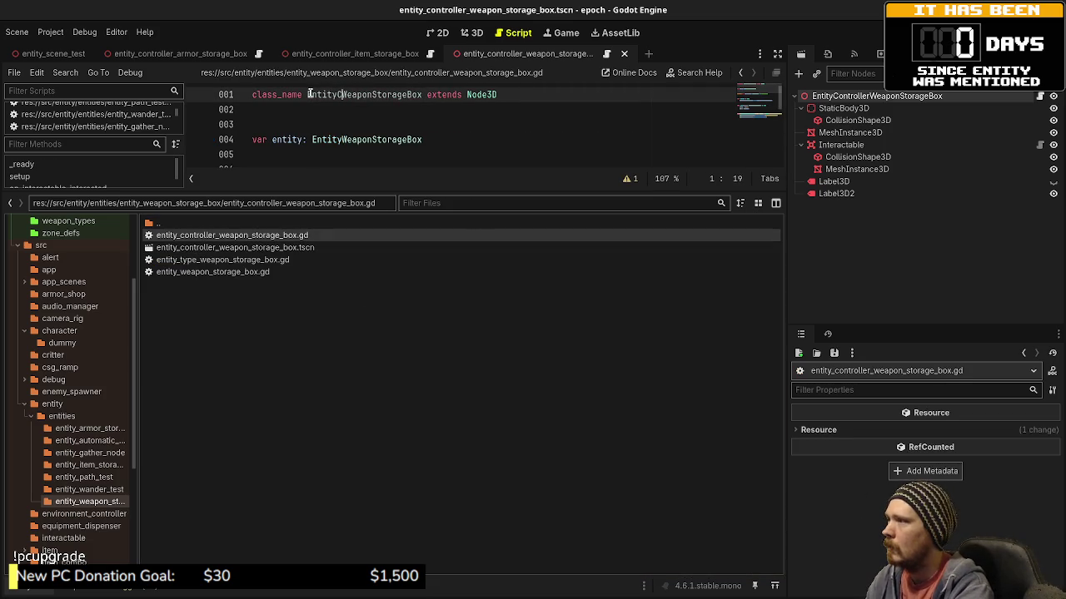
text(er)
key(ctrl+s)
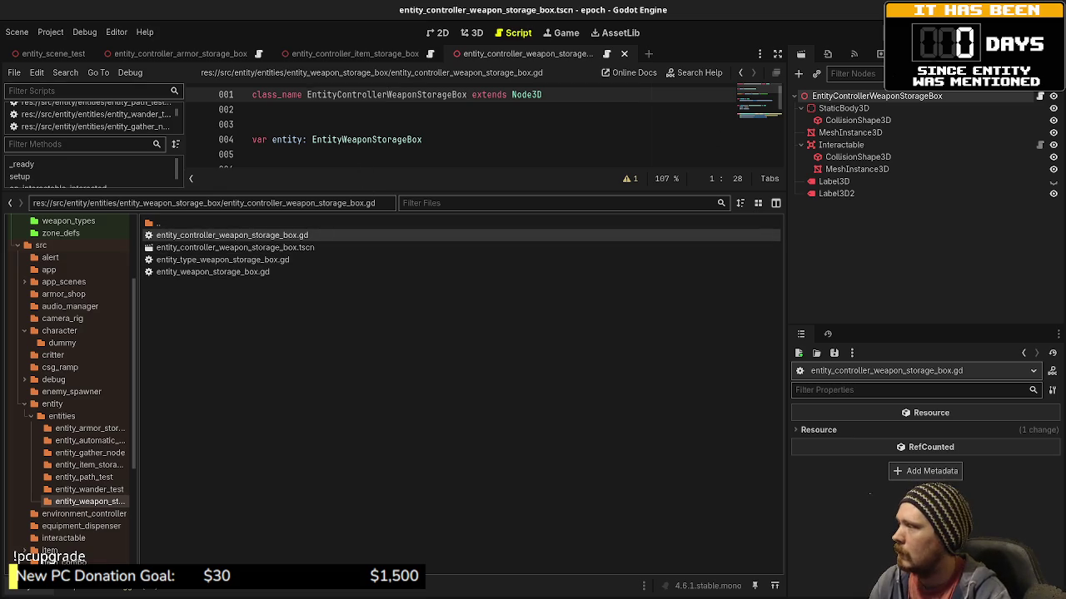
key(F5)
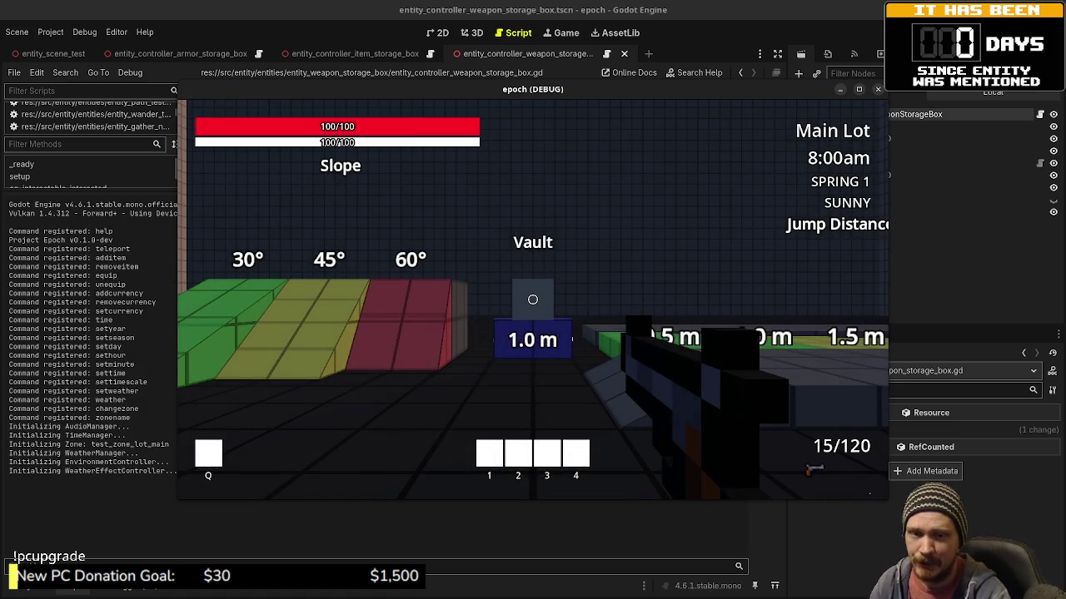
In the running game, walk to the storage boxes, open the Item Storage inventory, then stop the game
mouse_move(533, 299)
key(w)
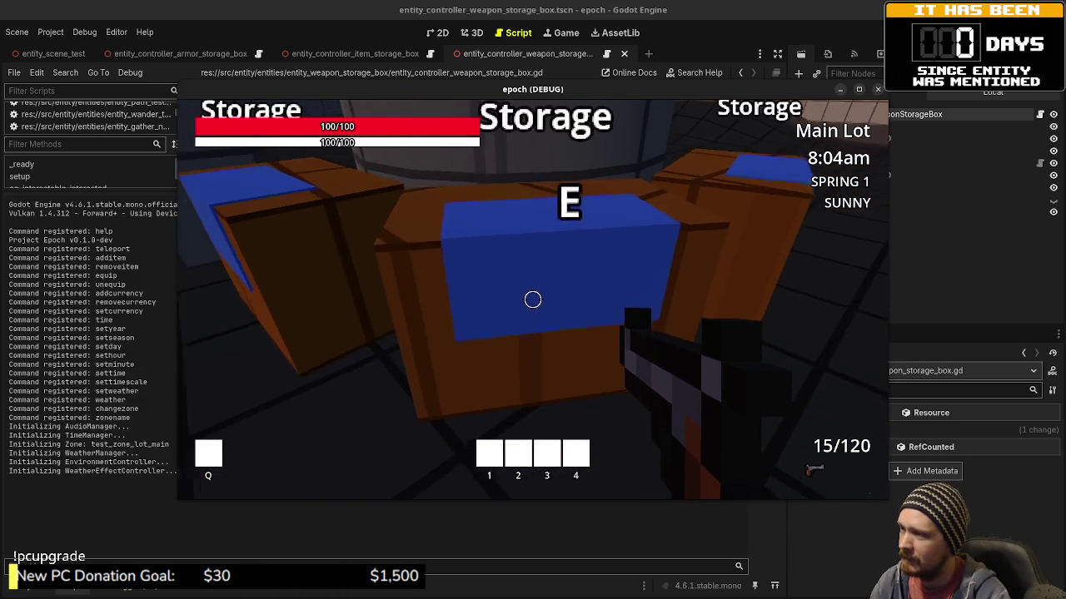
key(e)
key(e)
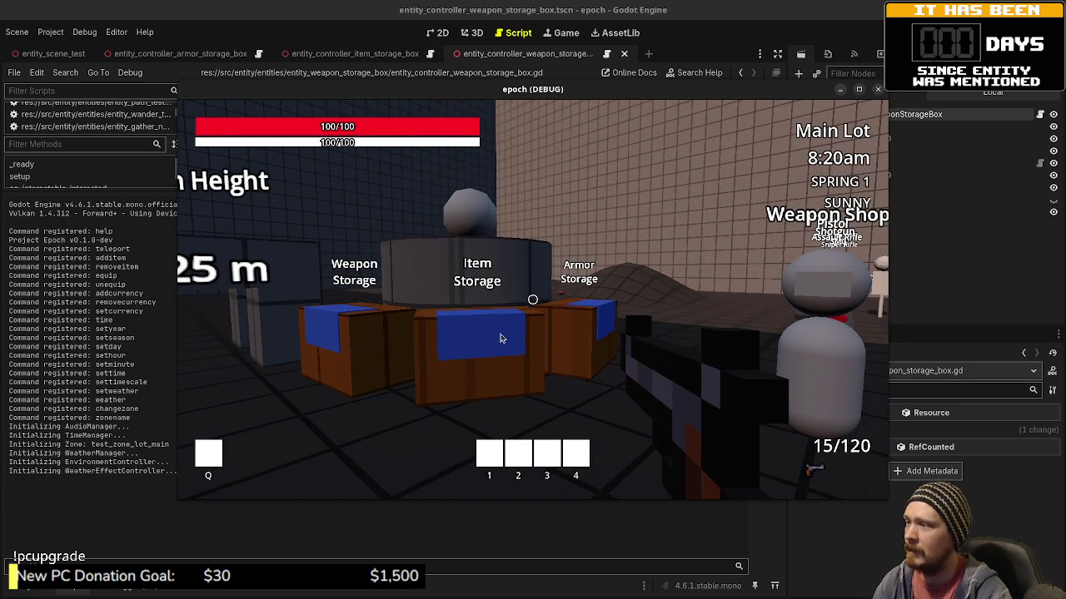
key(F8)
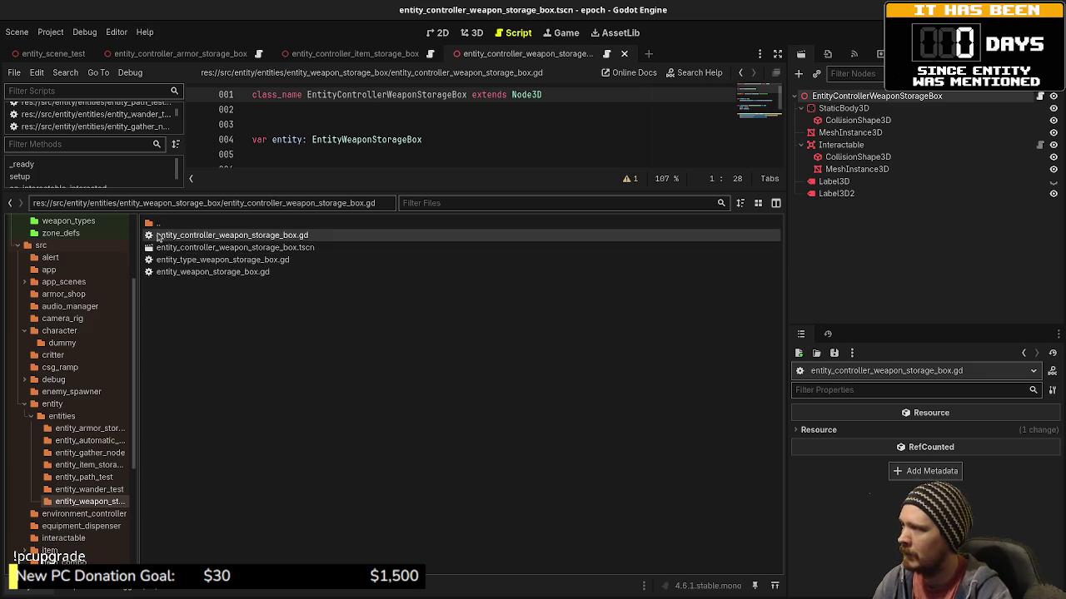
Open the weapon, item and armor storage box controller scripts from their entity folders
double_click(269, 237)
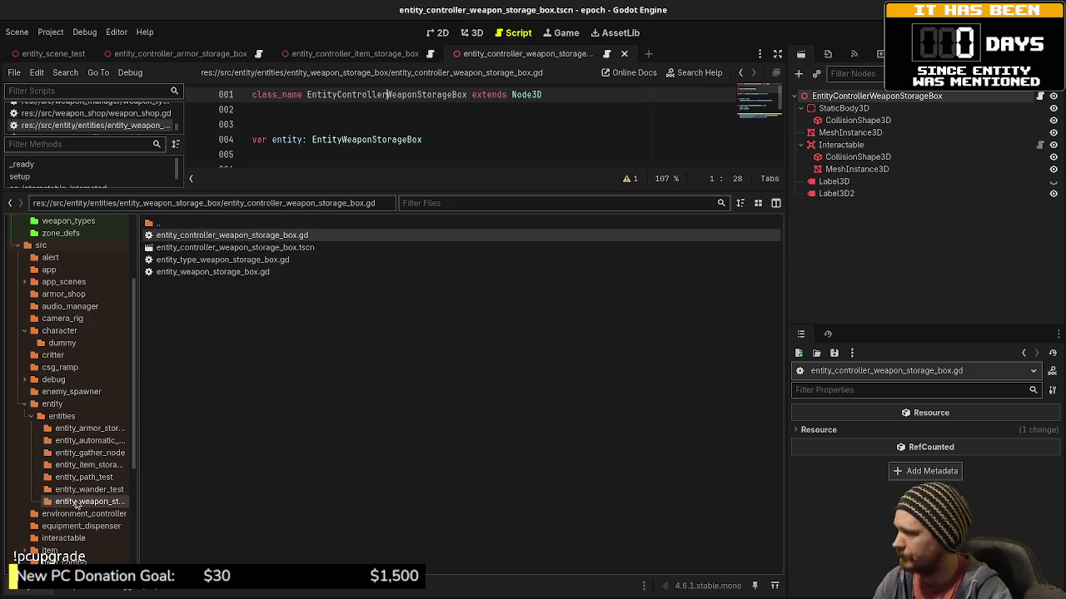
click(72, 416)
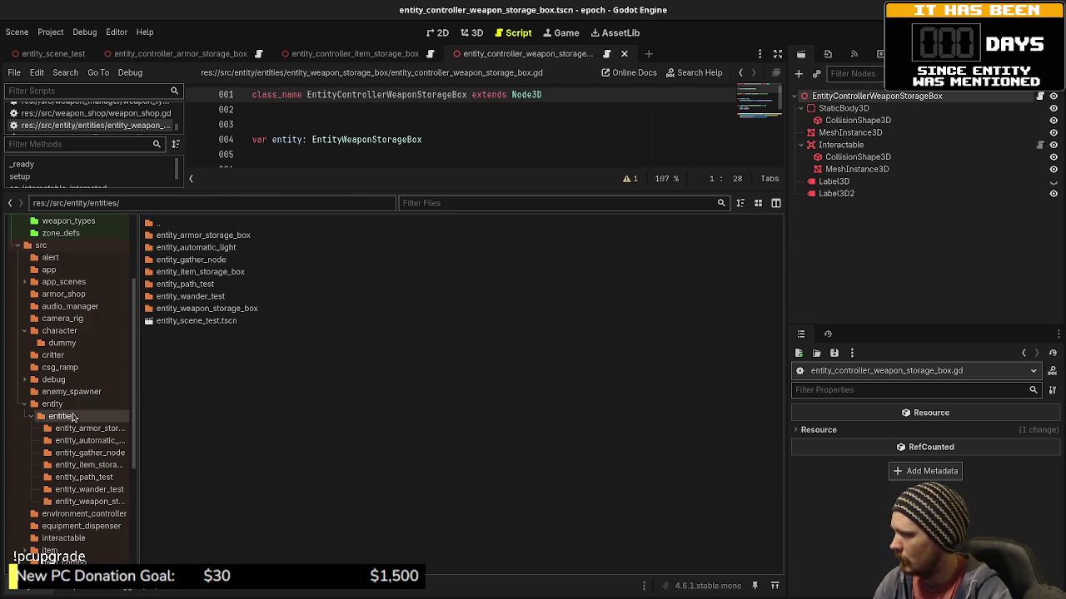
double_click(210, 276)
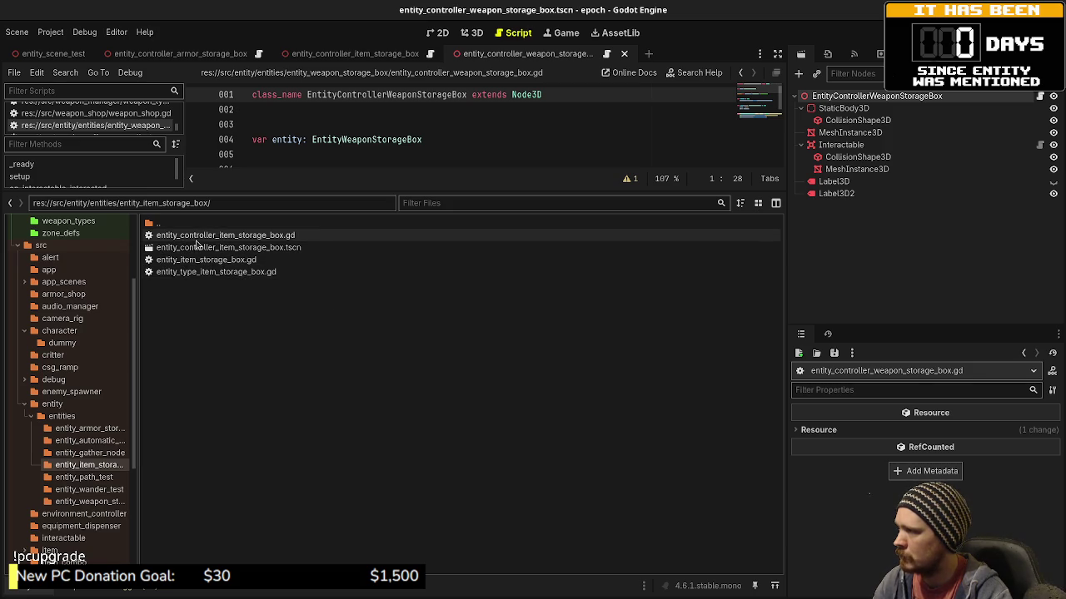
double_click(265, 238)
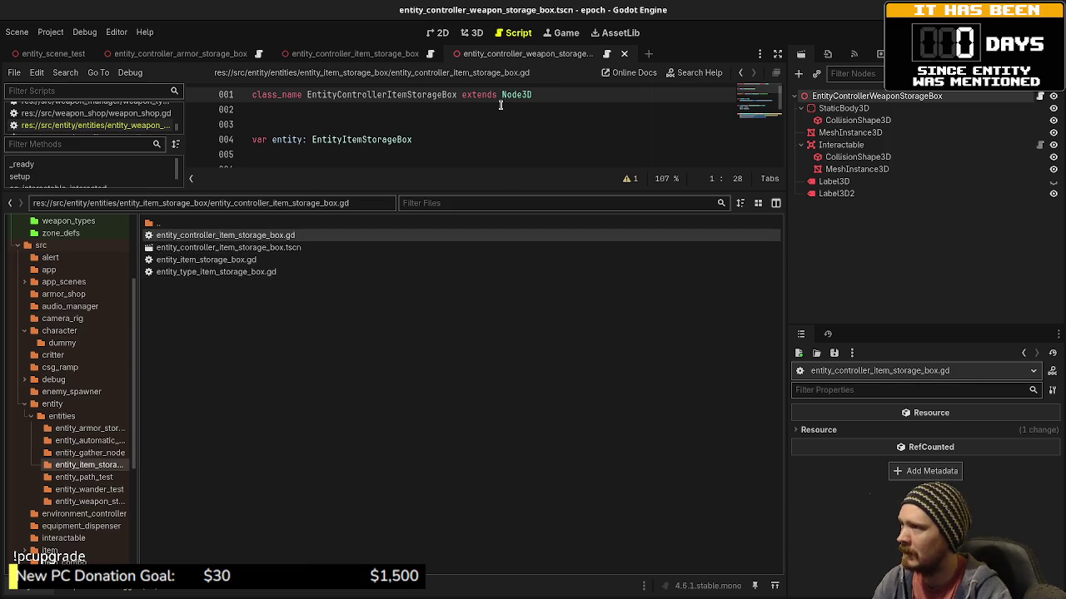
click(67, 416)
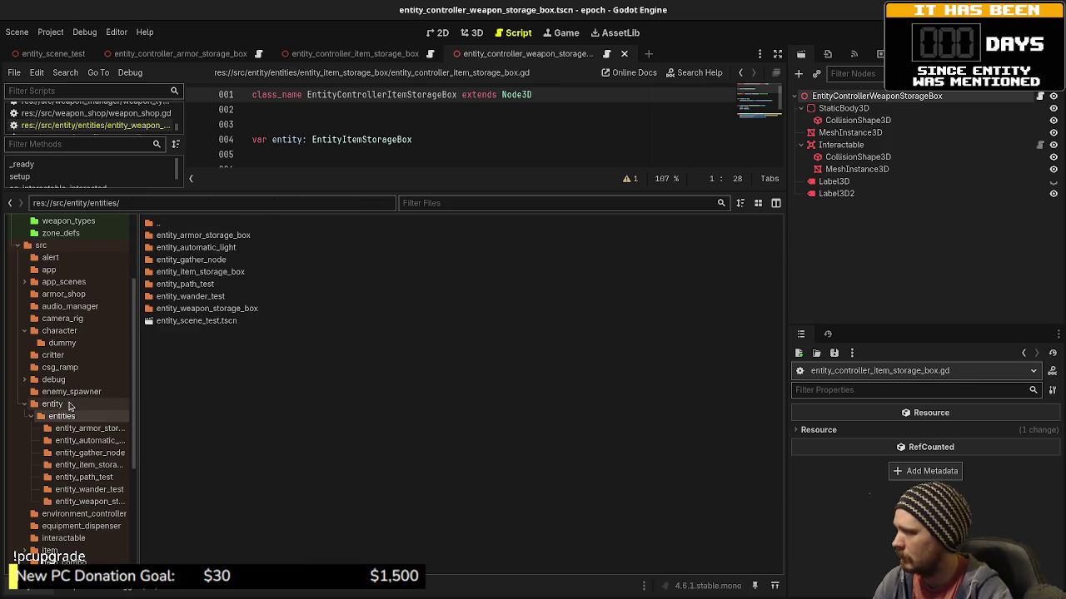
double_click(218, 237)
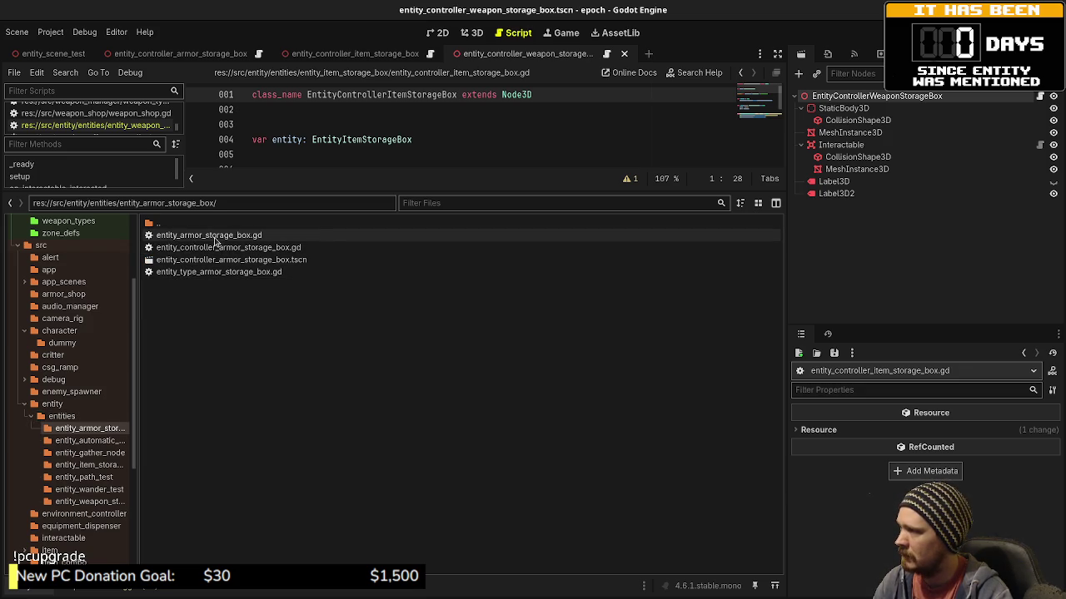
double_click(272, 249)
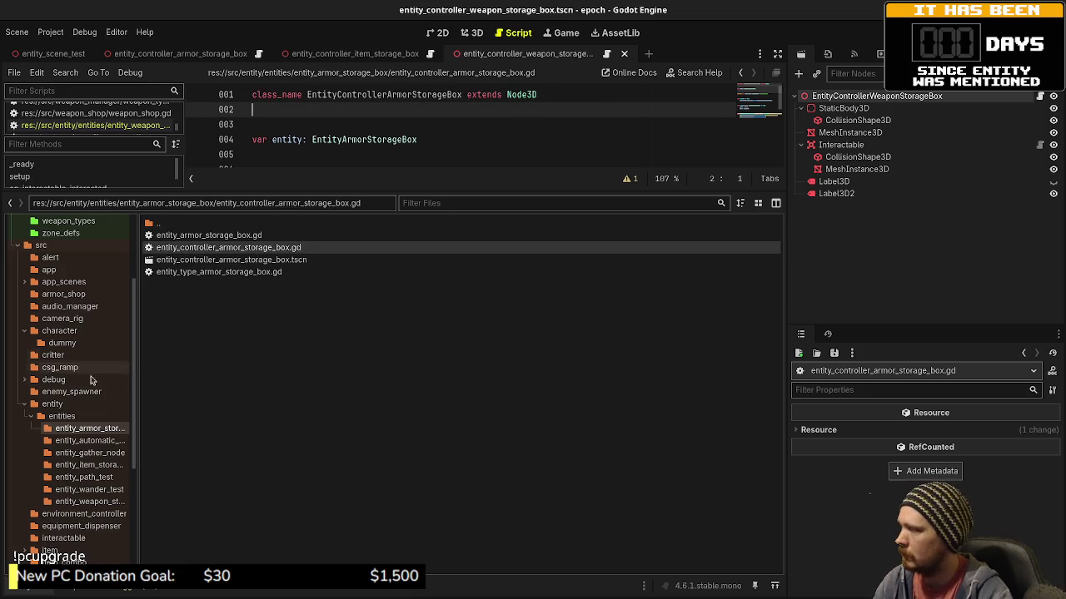
Look through the entity_automatic_light and entity_wander_test folders, then open entity_gather_node
click(77, 416)
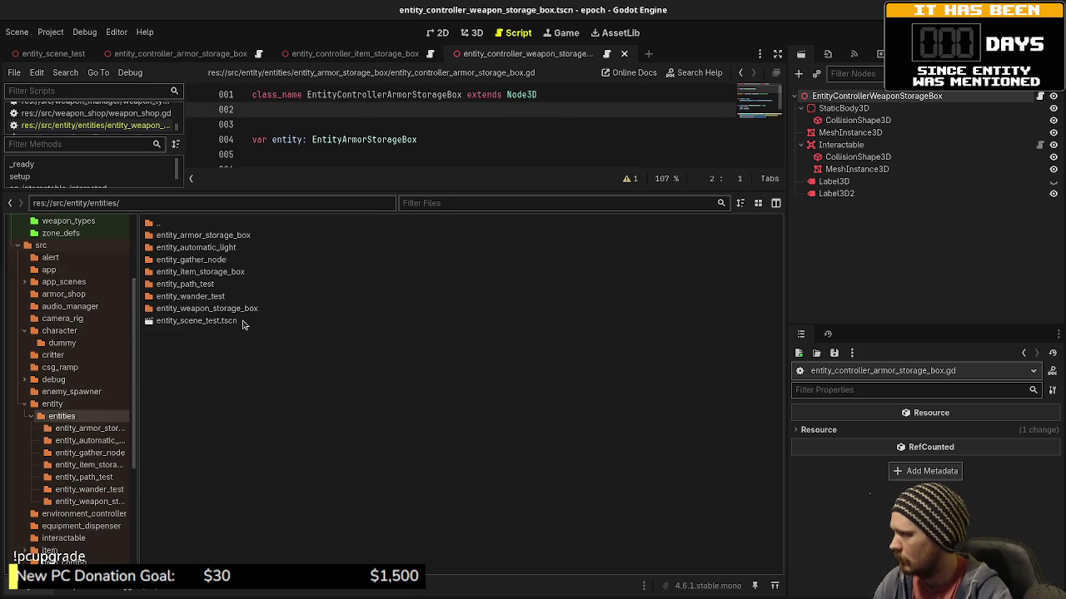
double_click(204, 247)
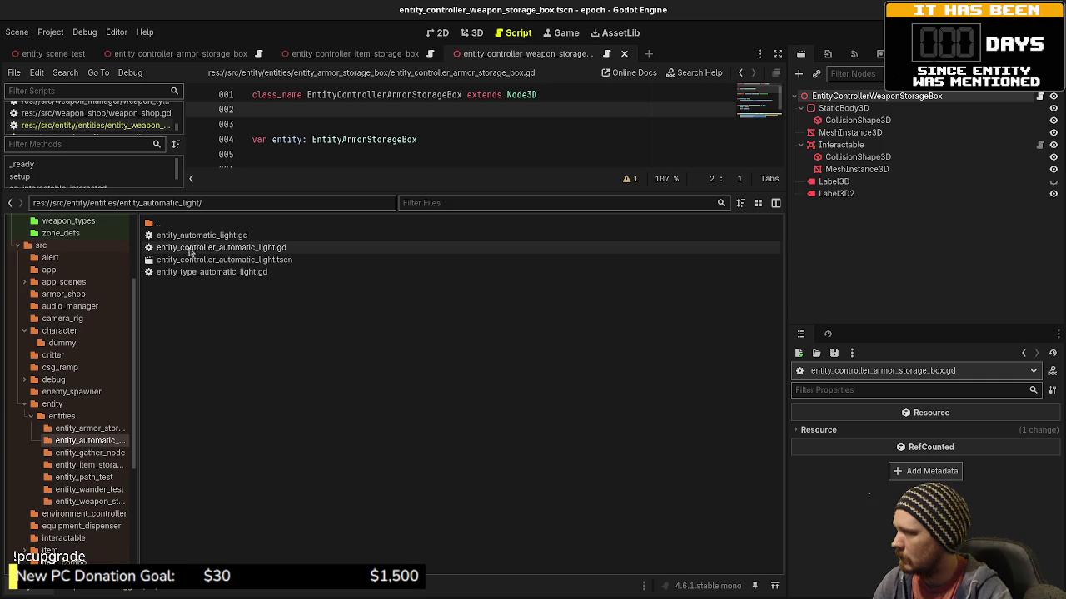
double_click(154, 223)
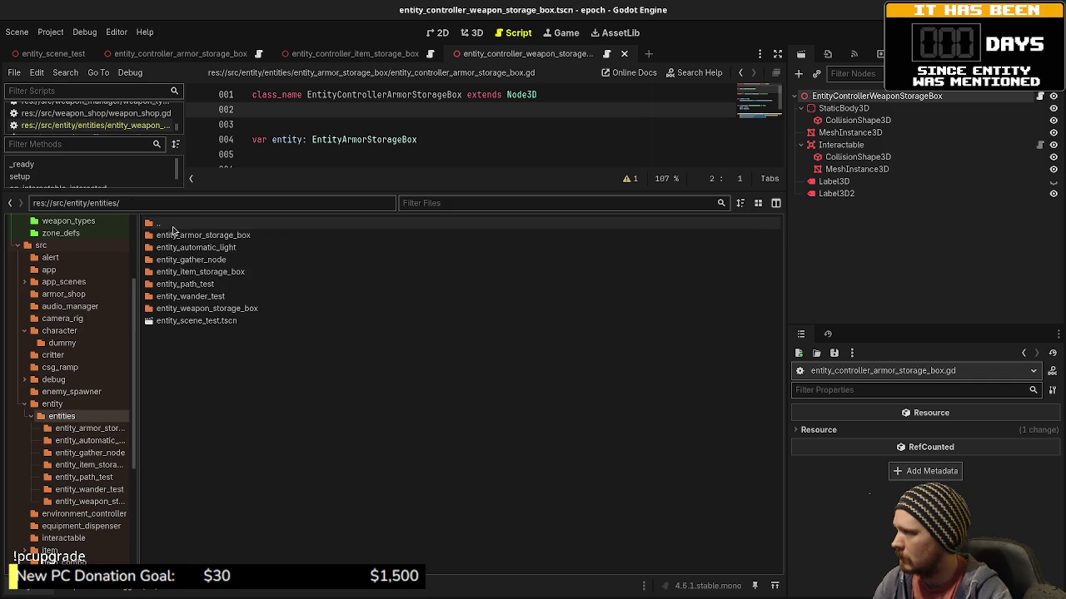
double_click(189, 298)
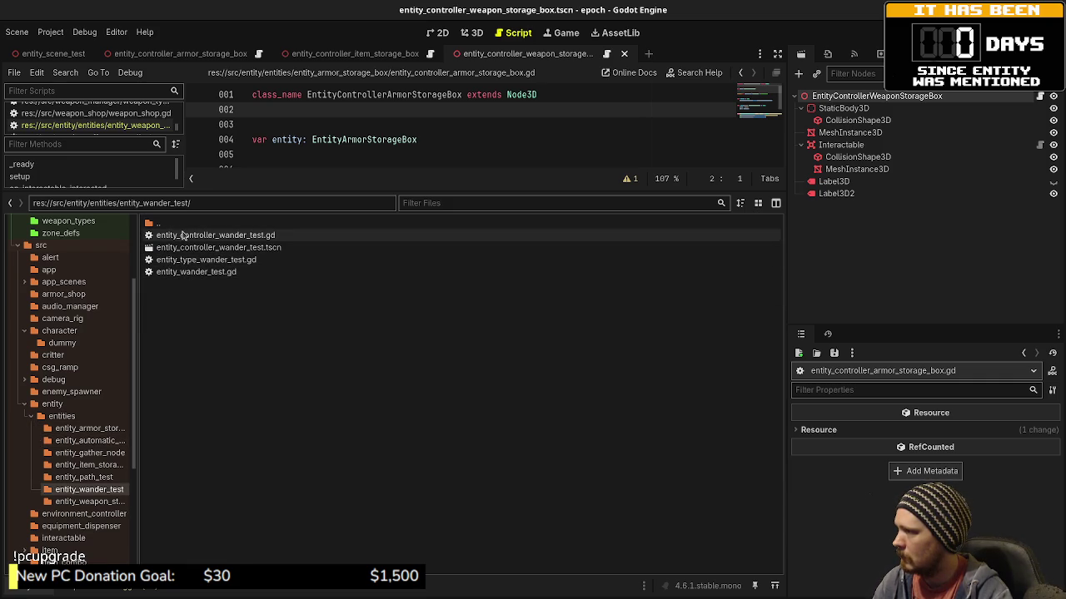
double_click(167, 223)
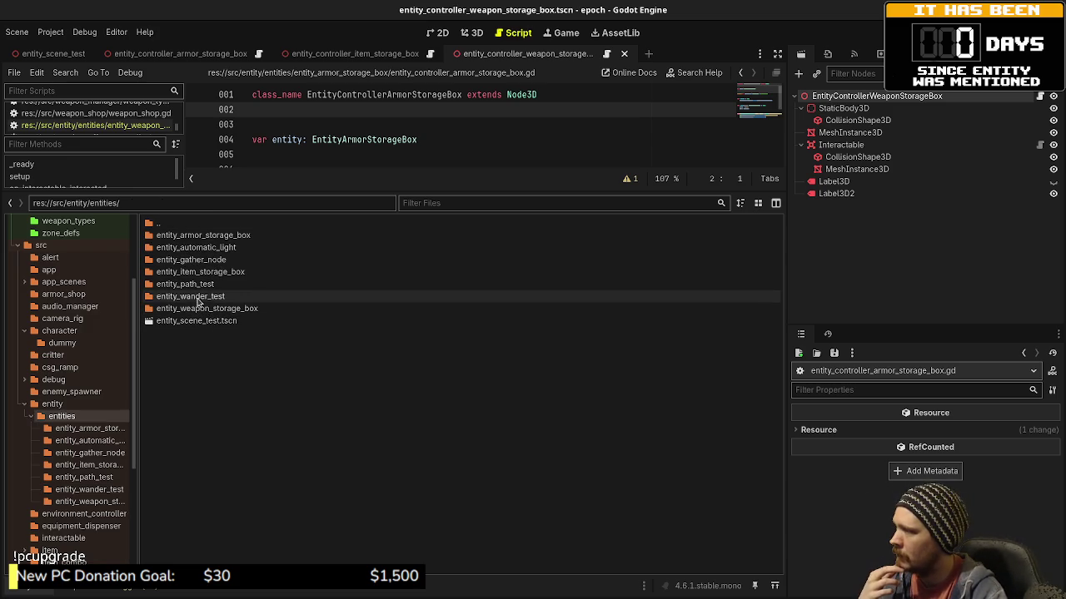
double_click(190, 260)
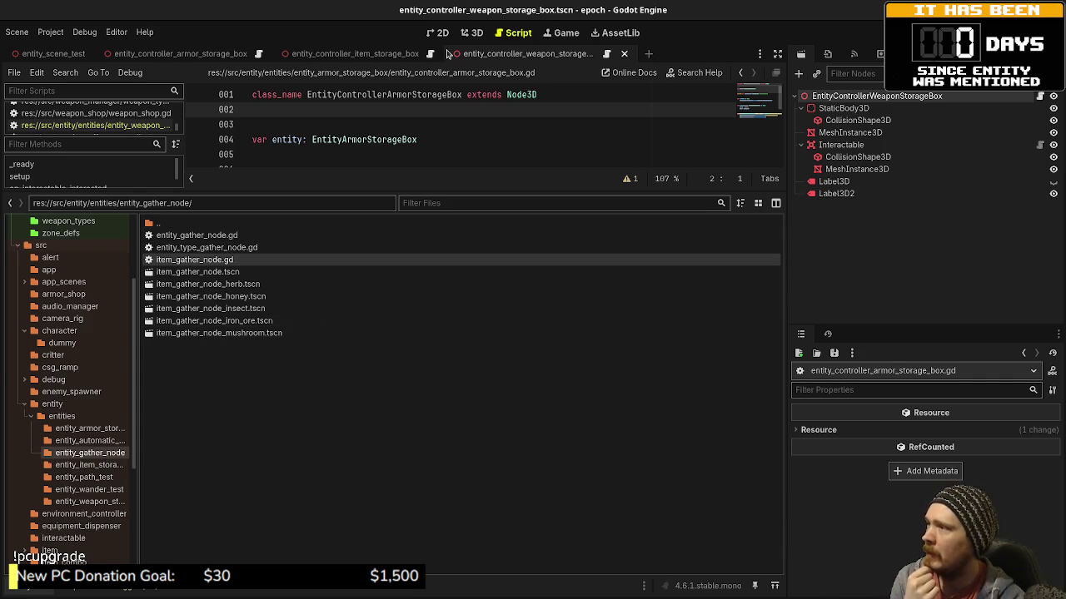
Open the item_gather_node scene in the 3D view and enlarge the viewport
double_click(208, 271)
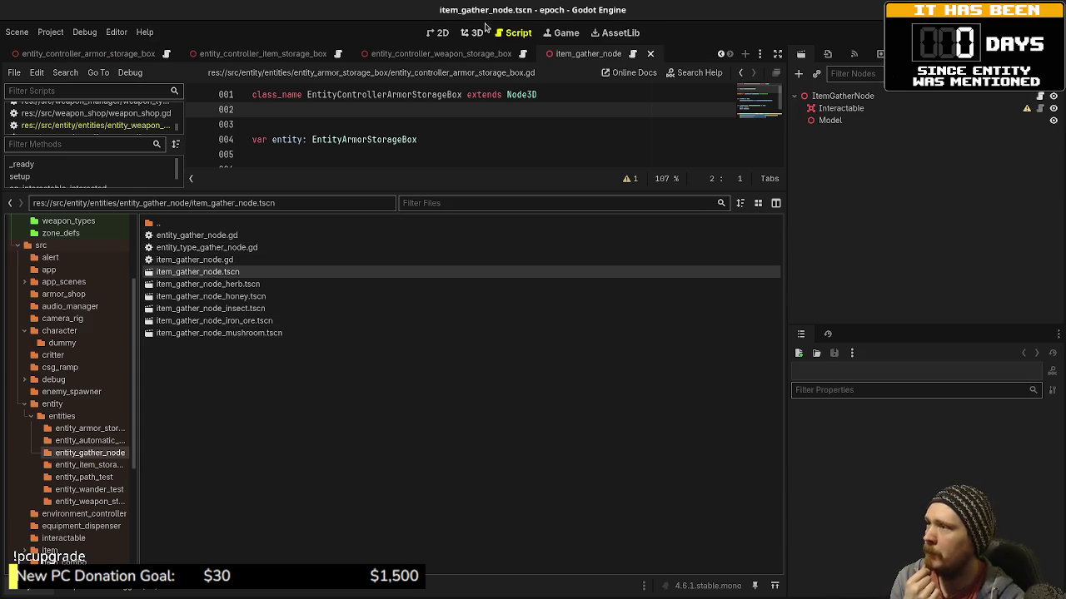
click(476, 33)
drag(460, 192, 492, 317)
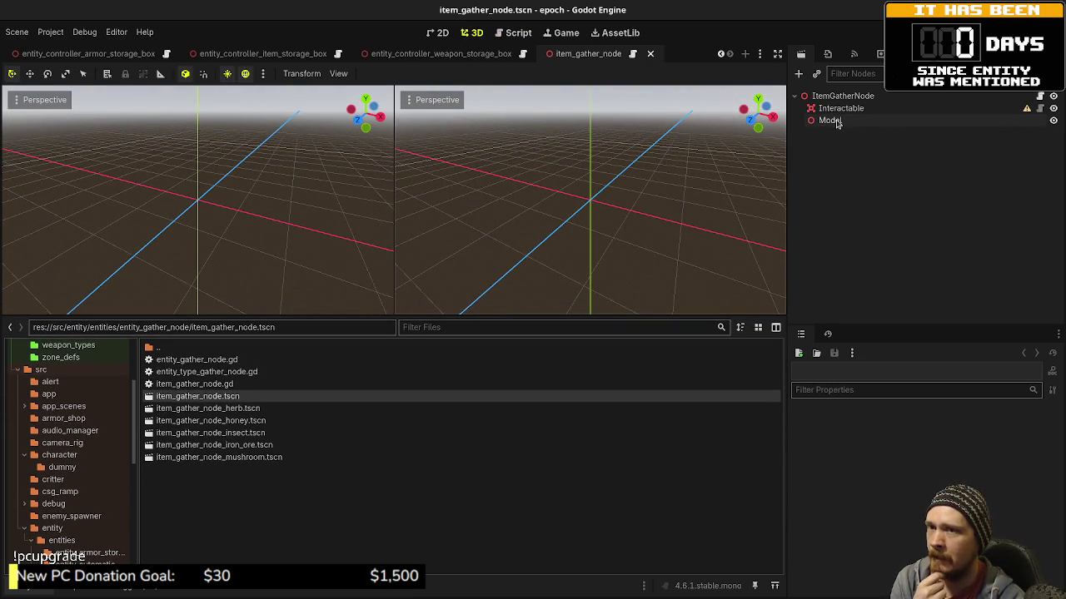
Review the ItemGatherNode script, select its line-4 entity variable, then open item_gather_node_herb.tscn
click(1040, 96)
scroll(358, 200, down, 1)
scroll(351, 176, up, 1)
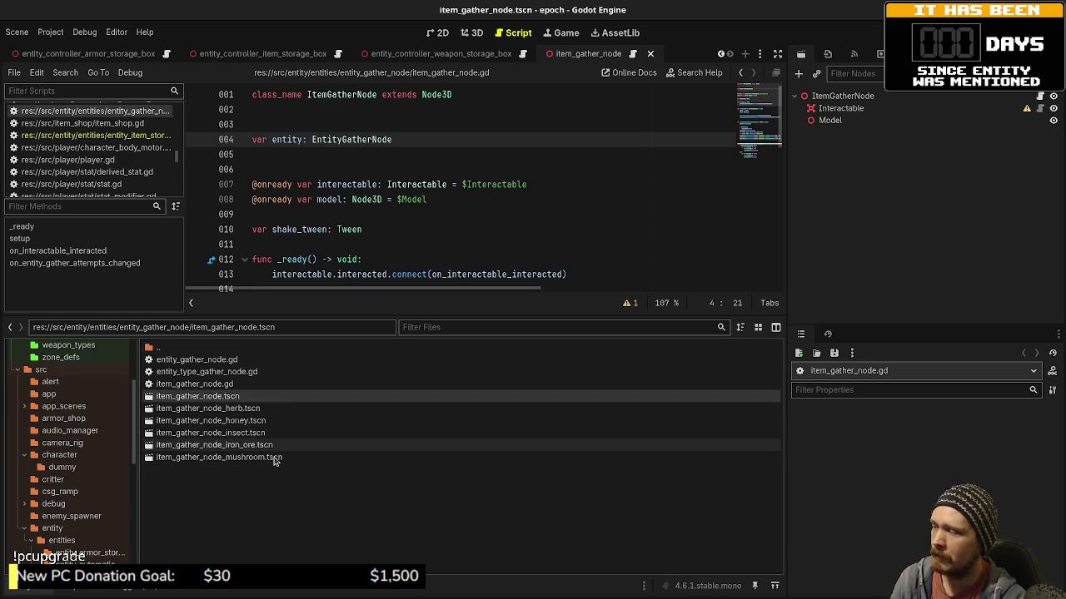
scroll(389, 202, down, 1)
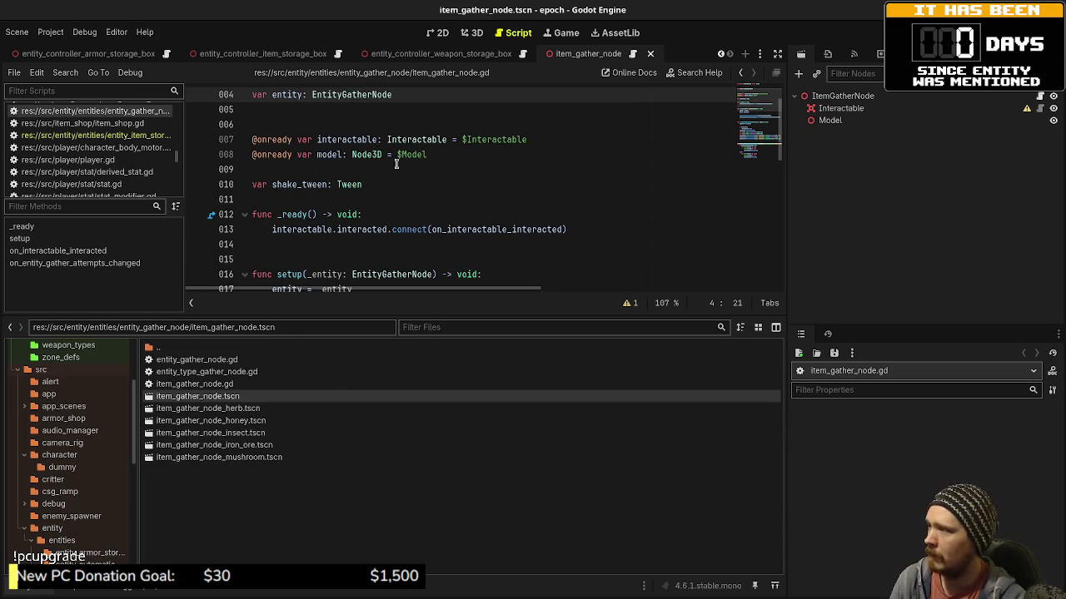
scroll(442, 182, up, 1)
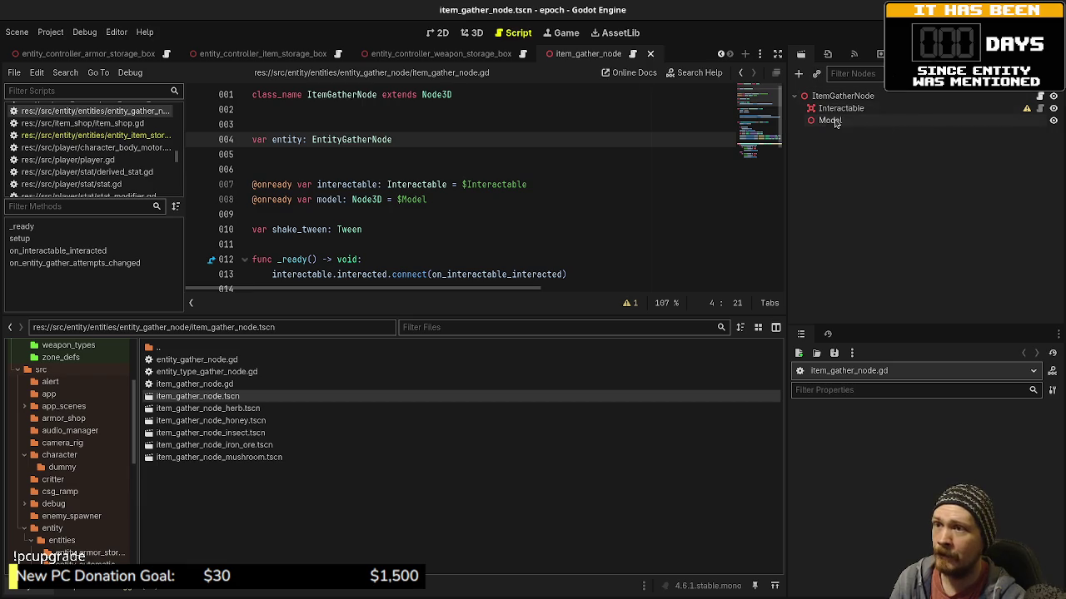
scroll(312, 175, down, 1)
scroll(302, 140, down, 5)
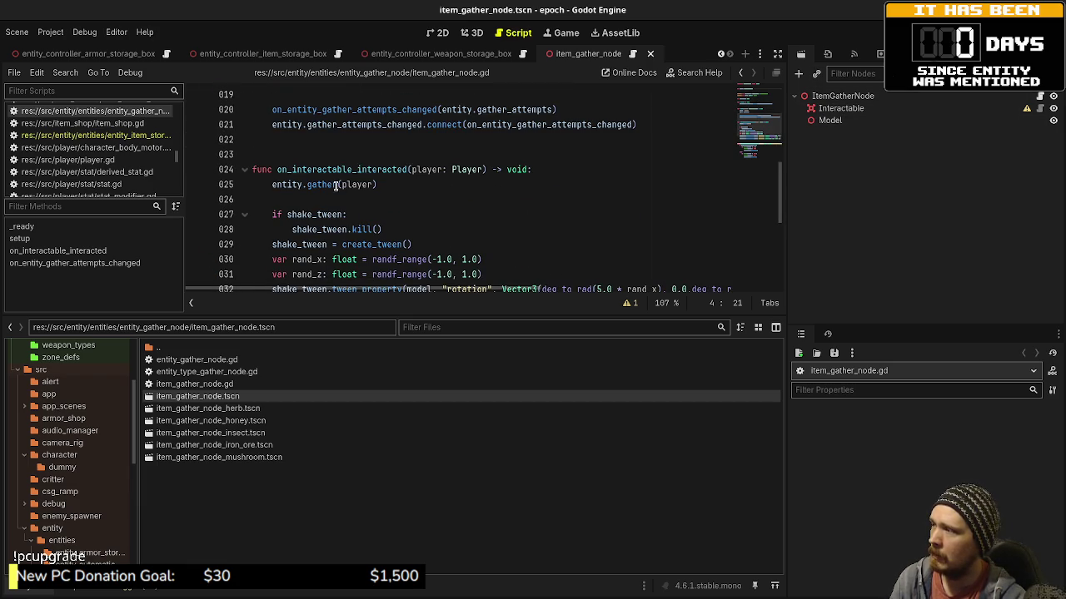
scroll(367, 242, down, 5)
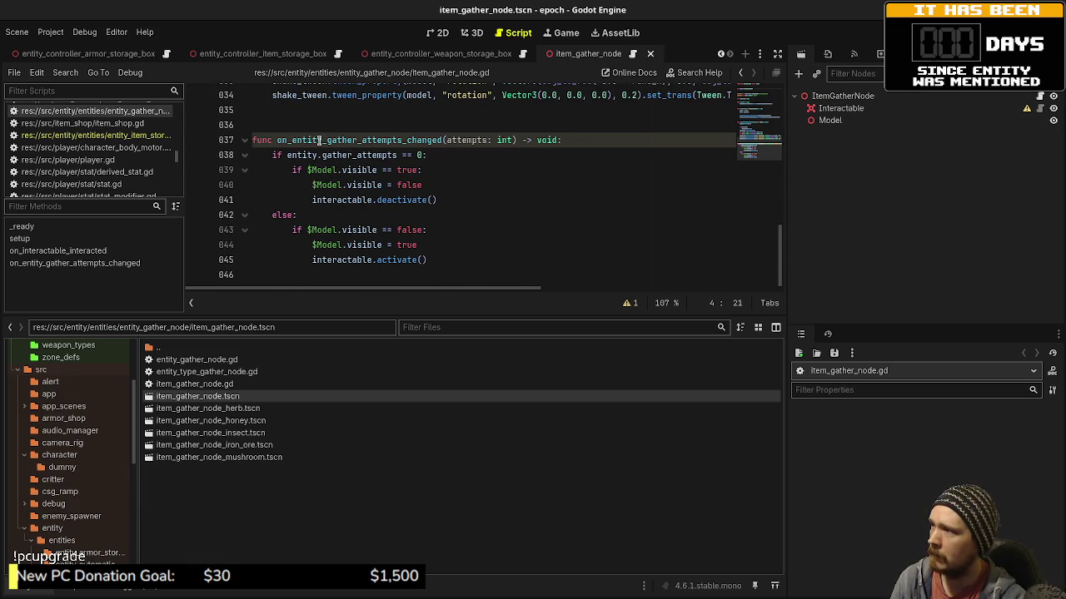
scroll(325, 154, up, 11)
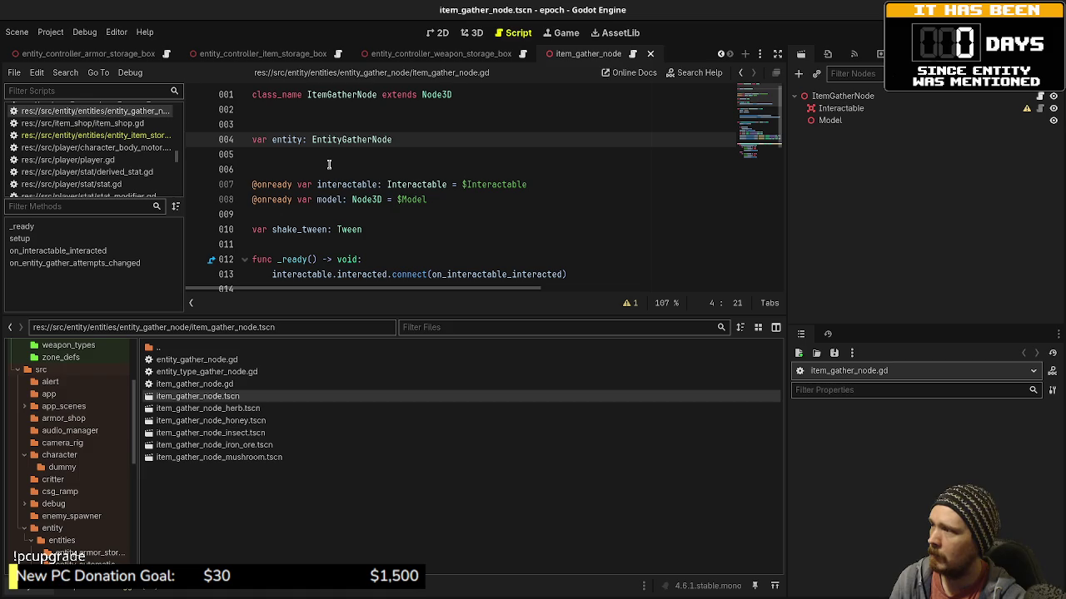
drag(398, 139, 230, 139)
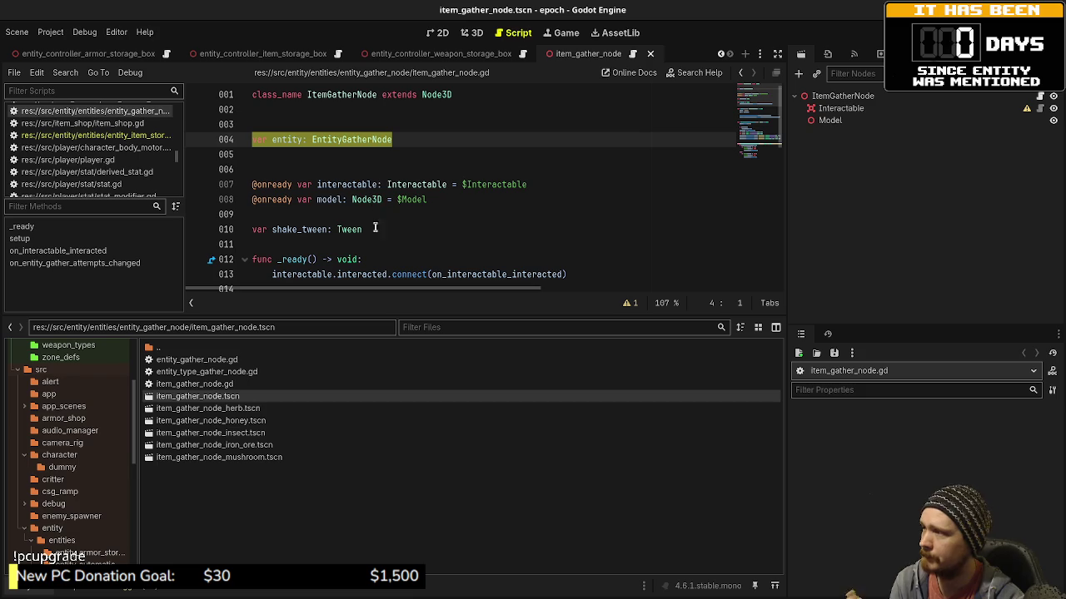
double_click(241, 408)
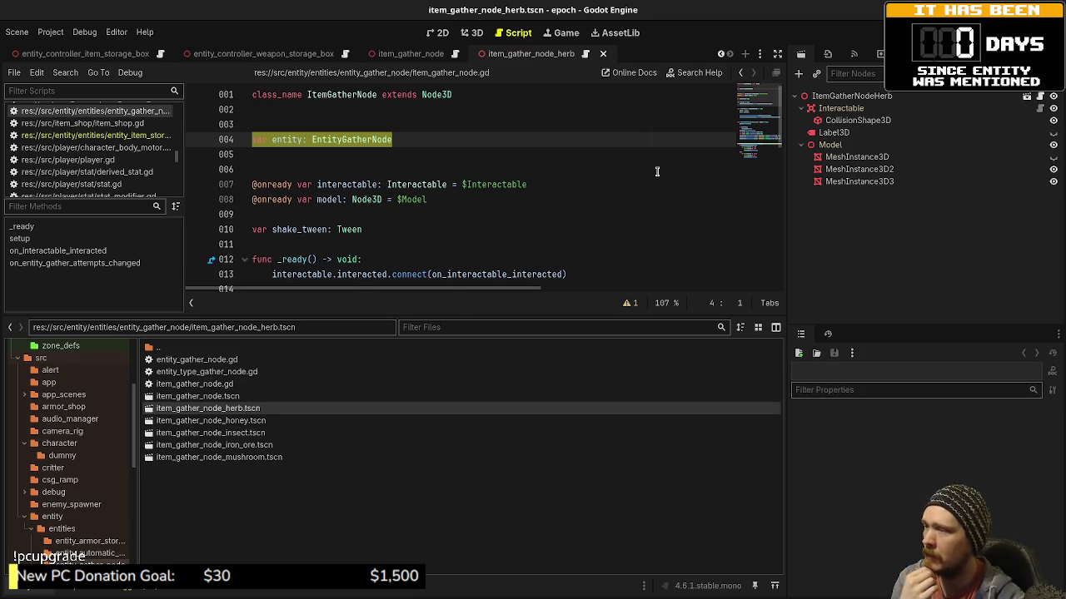
View the item_gather_node_herb scene in the 3D workspace and scroll the file tree to the top
click(472, 32)
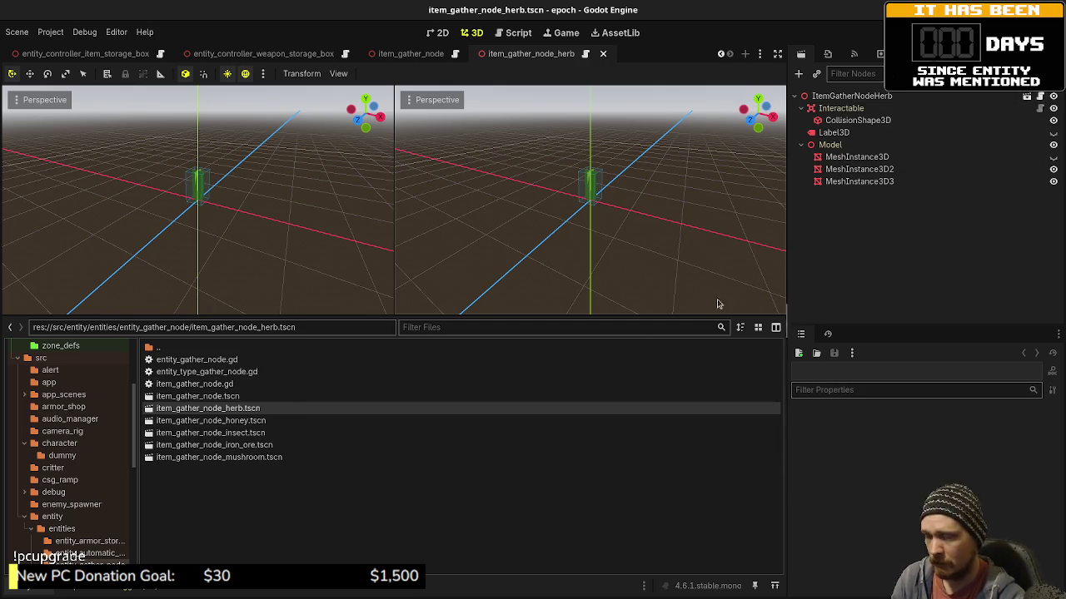
scroll(79, 418, up, 5)
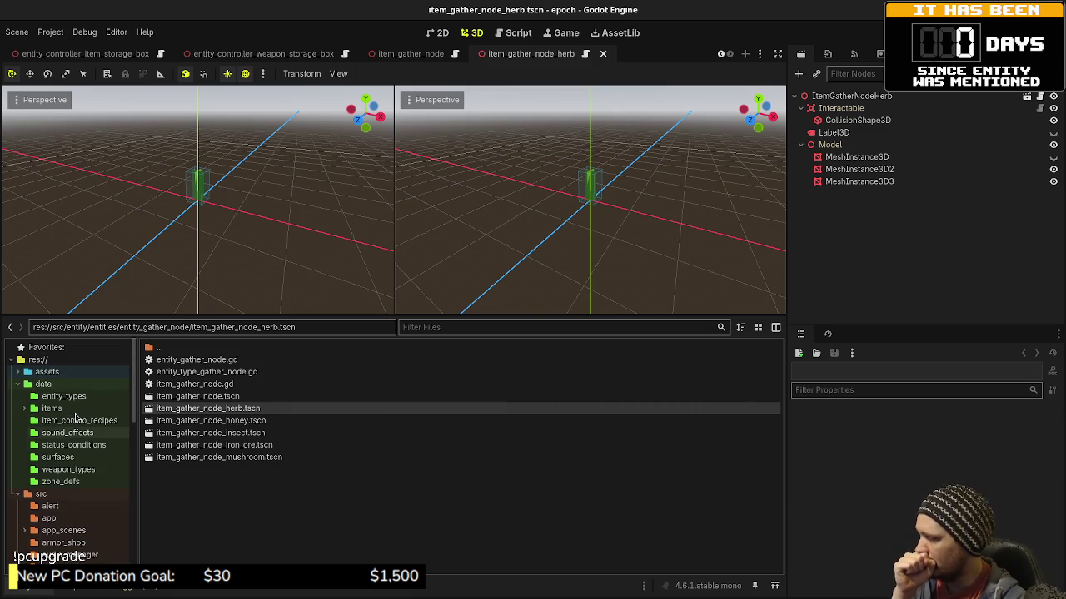
Inspect the honey and herb gather node entity type resources in data/entity_types
click(72, 397)
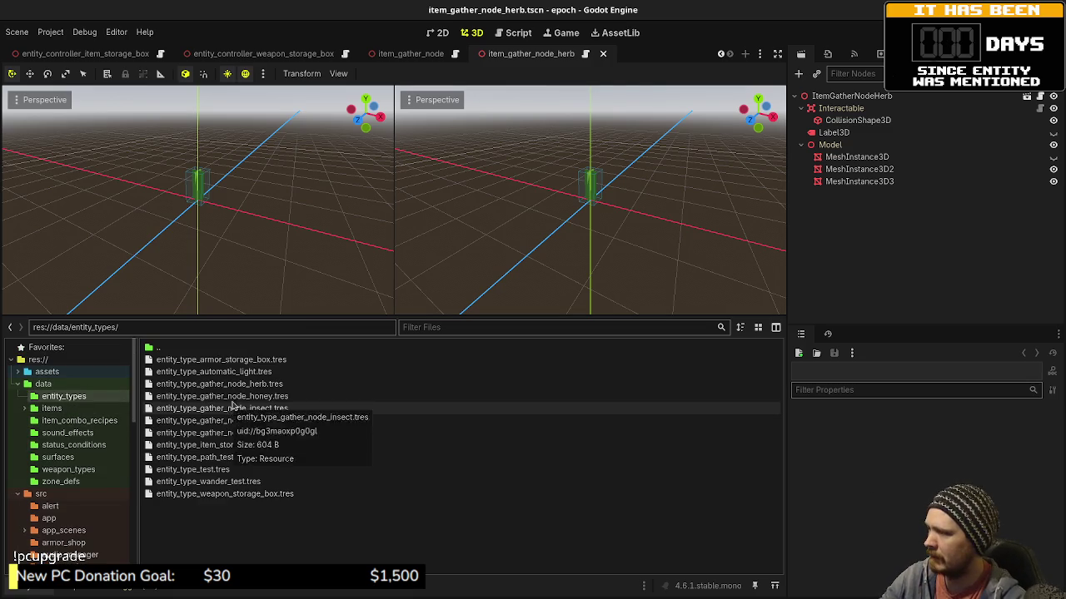
click(221, 397)
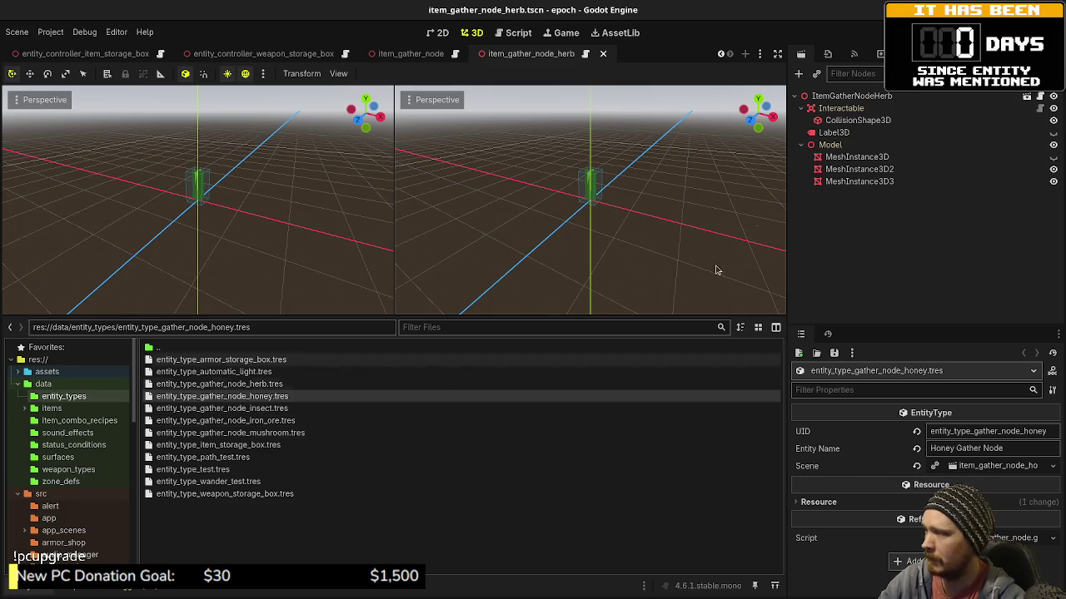
click(271, 386)
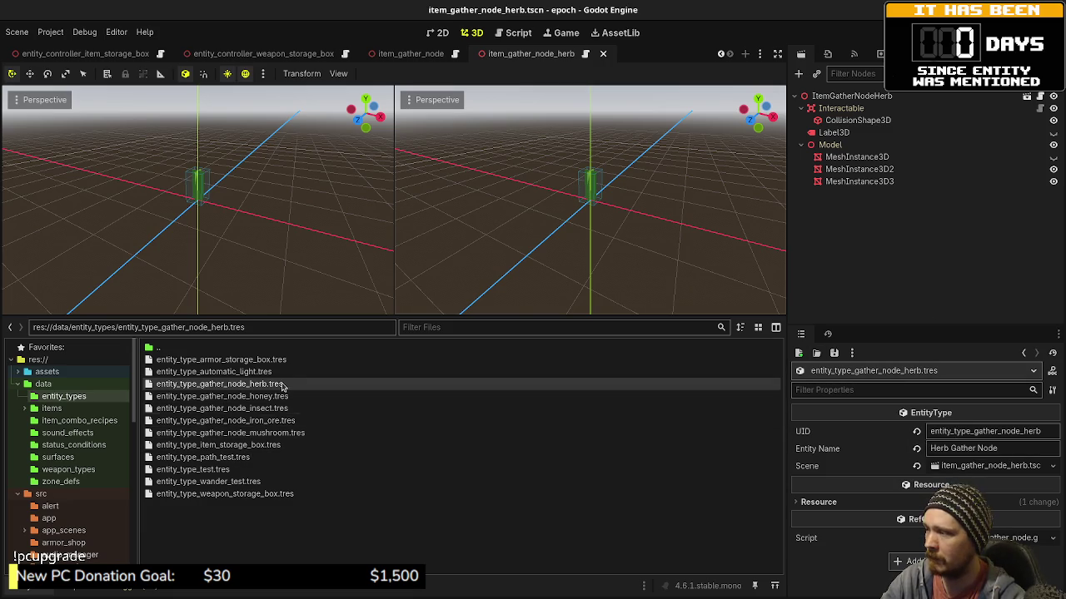
scroll(58, 500, down, 3)
scroll(59, 505, down, 4)
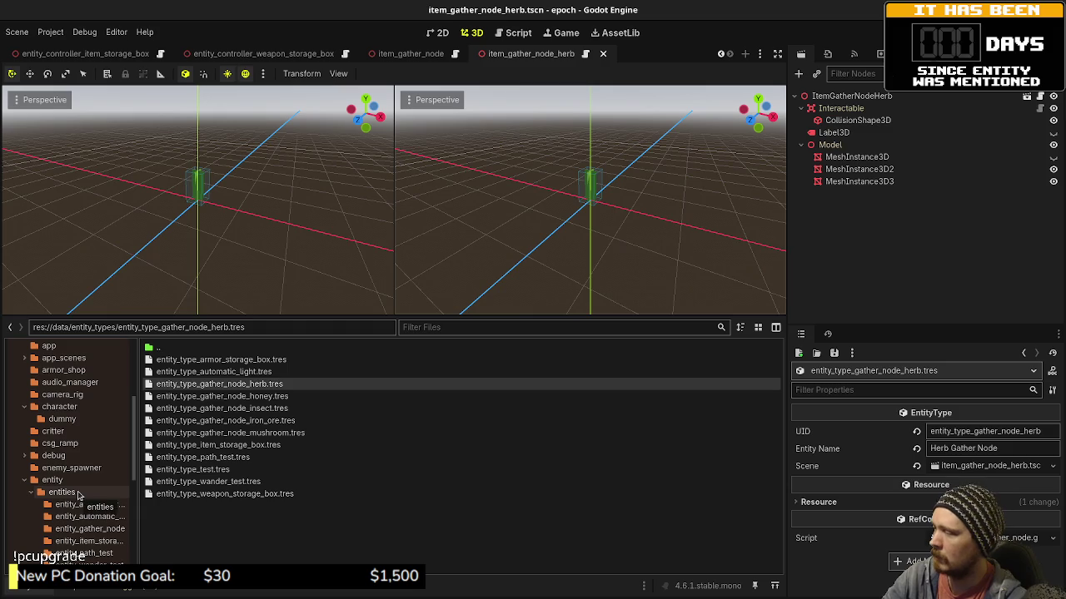
Open the item_gather_node.gd script from the entities/entity_gather_node folder
click(81, 494)
double_click(197, 384)
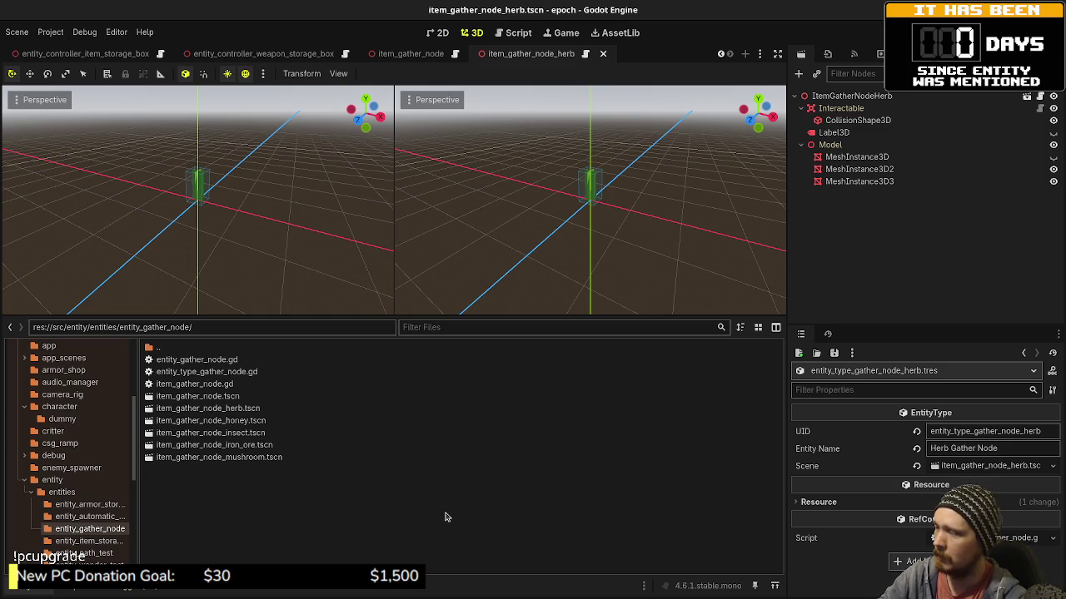
click(201, 389)
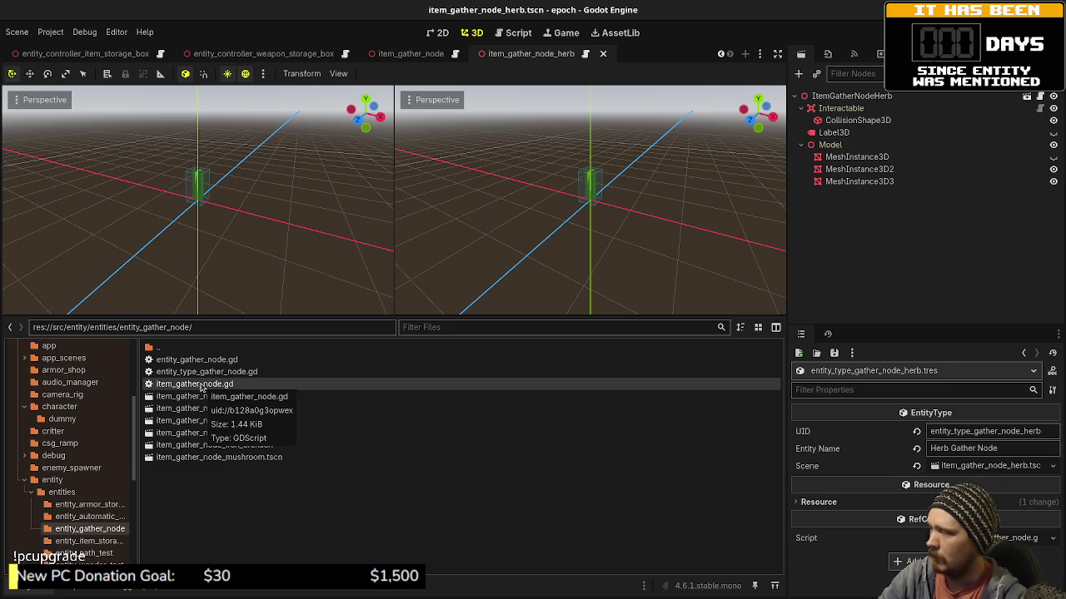
double_click(209, 386)
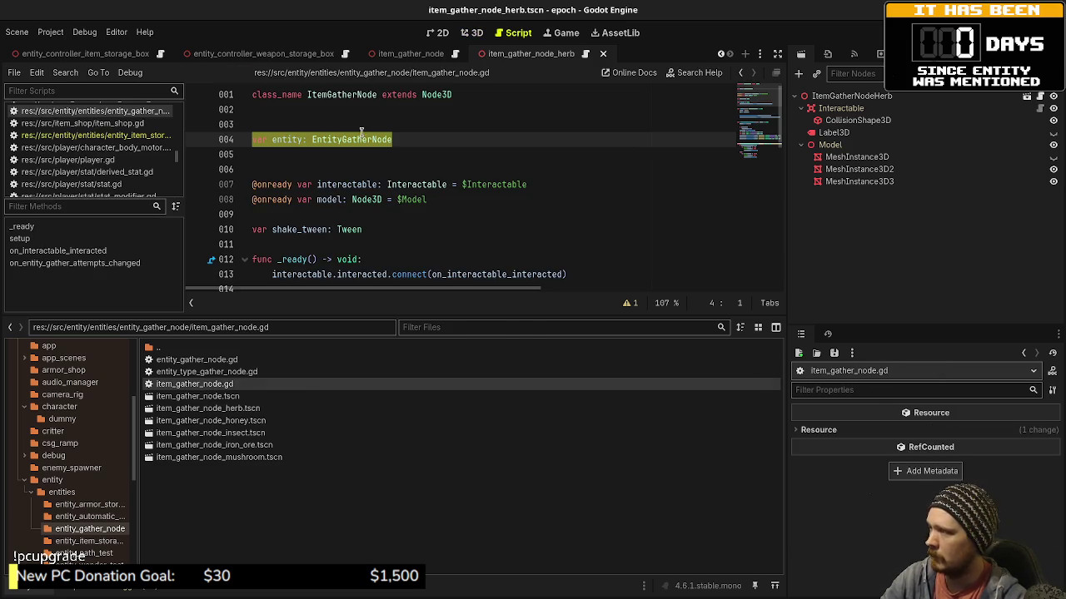
Change its class_name to EntityControllerGatherNode, save, and reopen item_gather_node.tscn
click(329, 94)
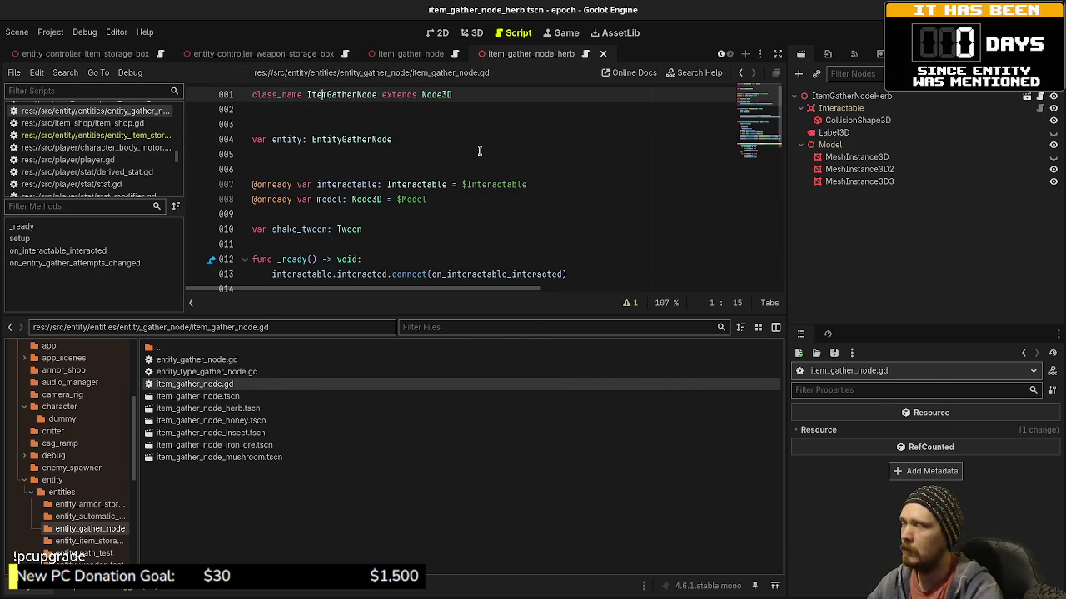
text(EntityControlle)
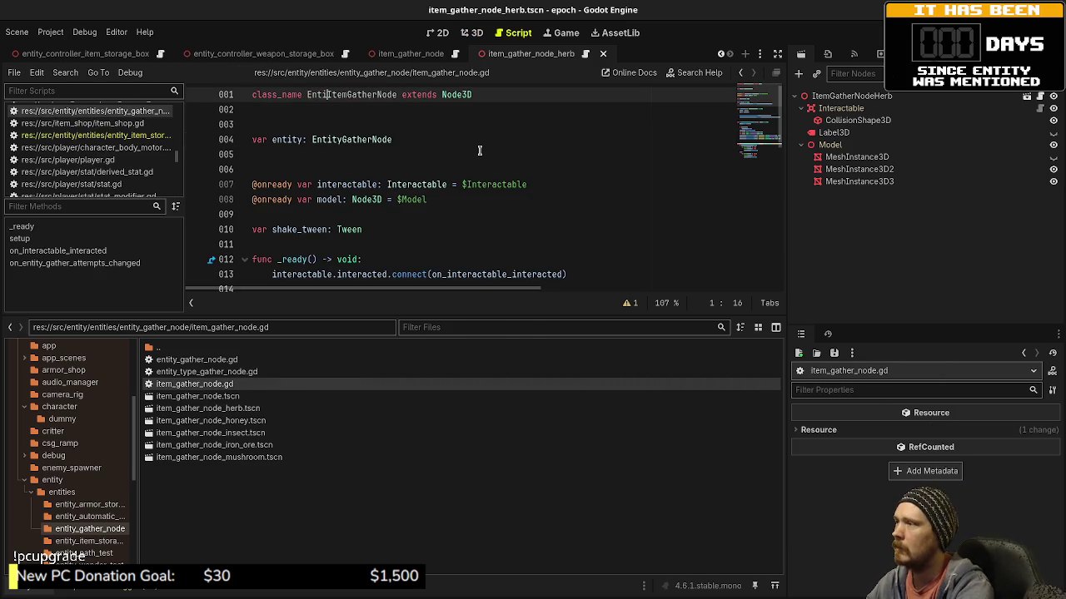
text(r)
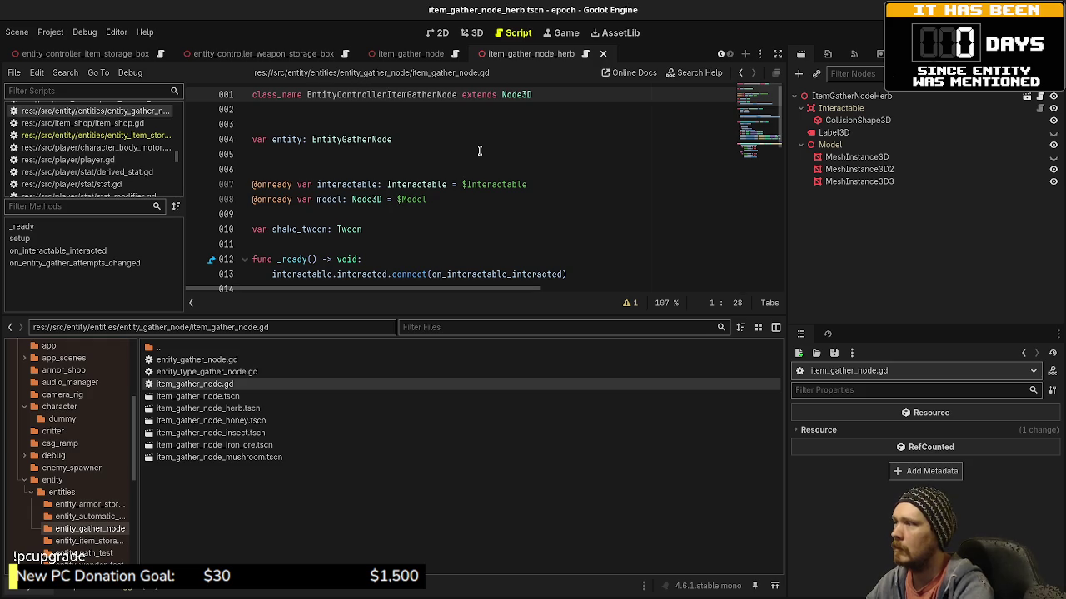
click(480, 150)
key(ctrl+s)
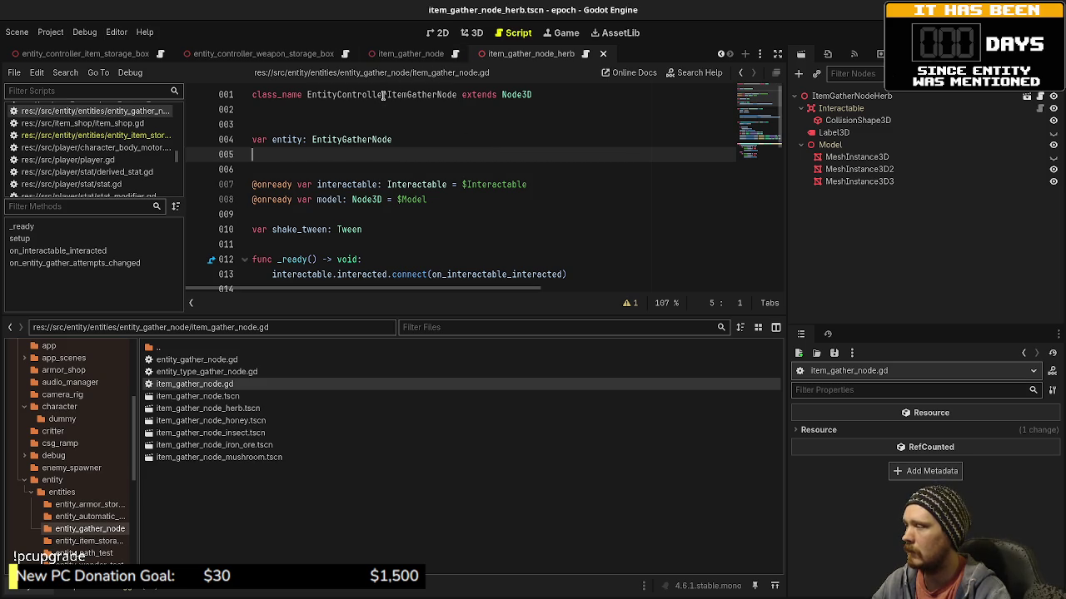
drag(388, 94, 406, 94)
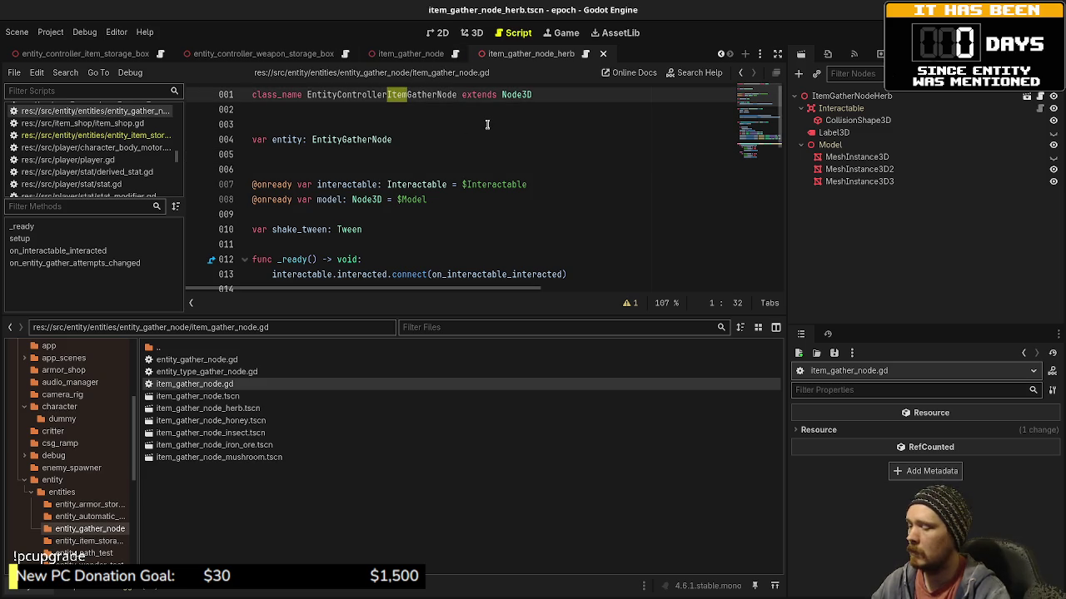
key(BackSpace)
key(ctrl+s)
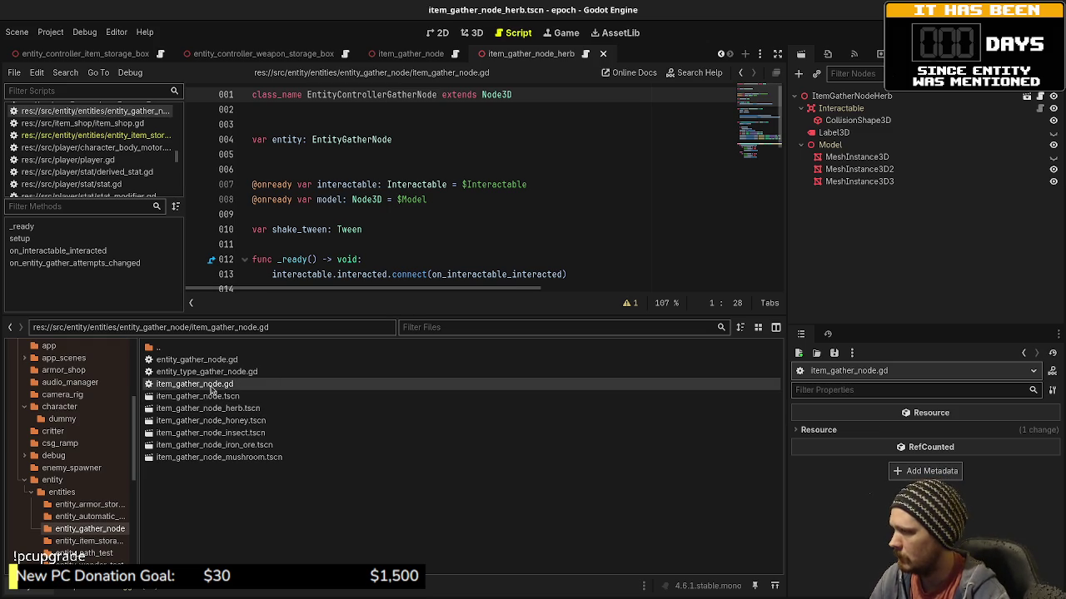
double_click(216, 397)
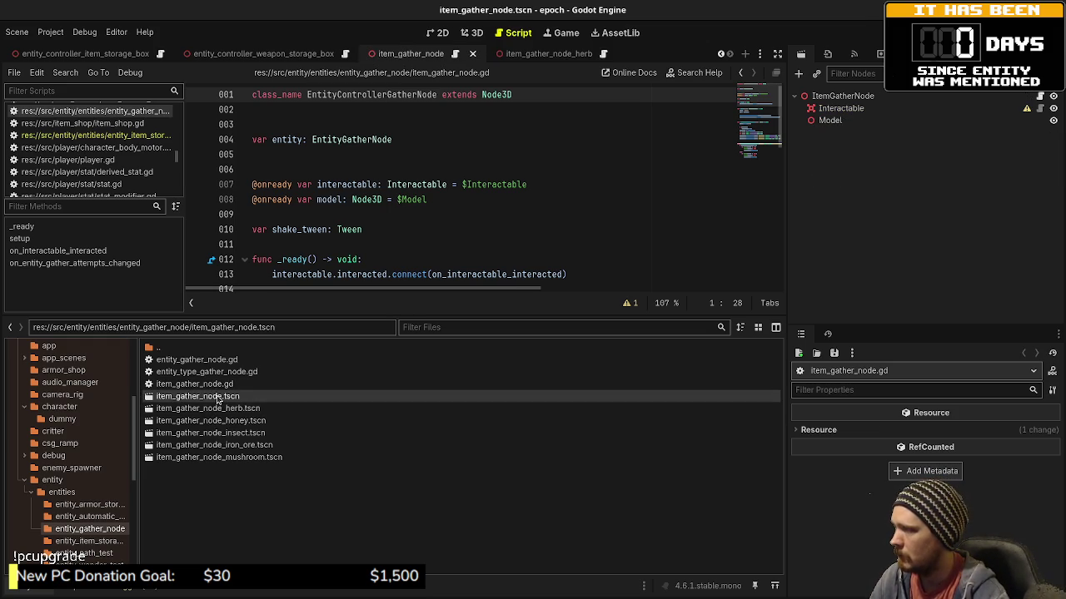
Rename the gather node's root node to EntityControllerGatherNode and save the scene
click(837, 97)
click(837, 97)
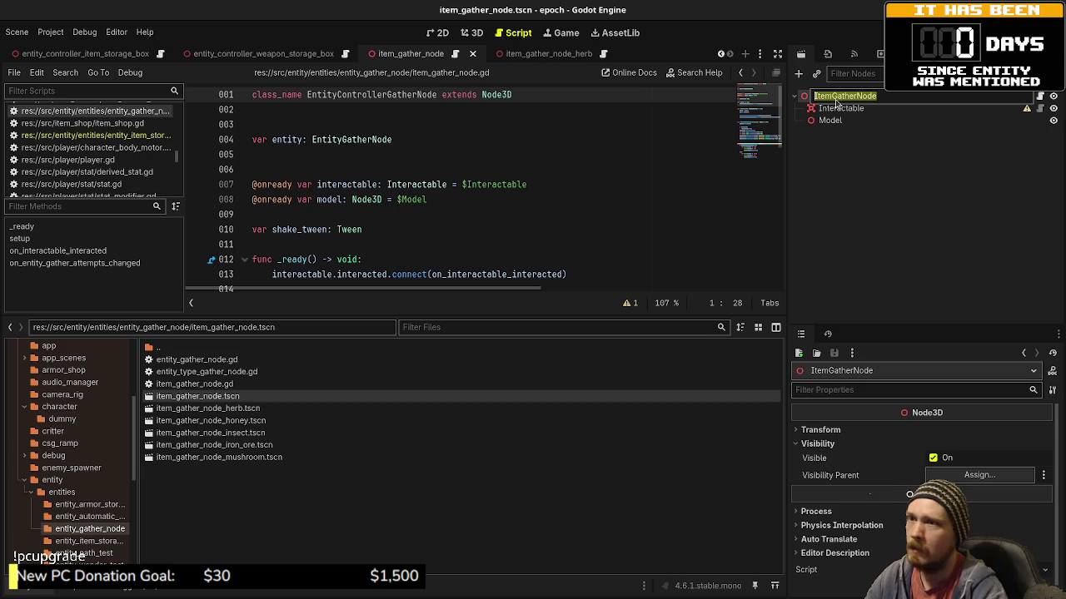
text(EntityContr)
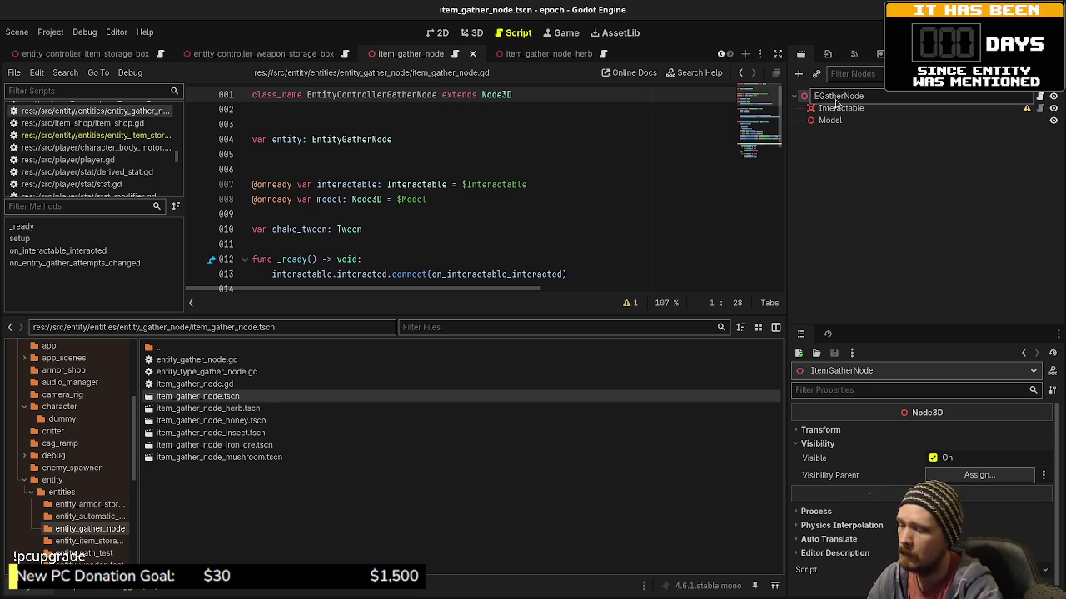
text(oller)
key(Return)
key(ctrl+s)
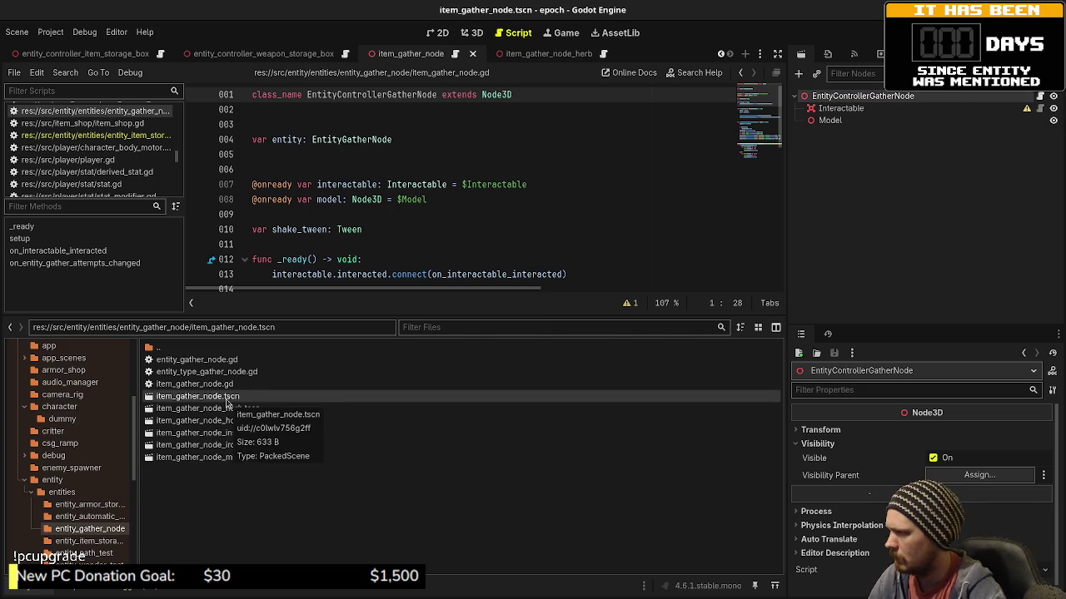
Rename item_gather_node.tscn and item_gather_node.gd to entity_controller_gather_node.tscn and .gd
click(226, 397)
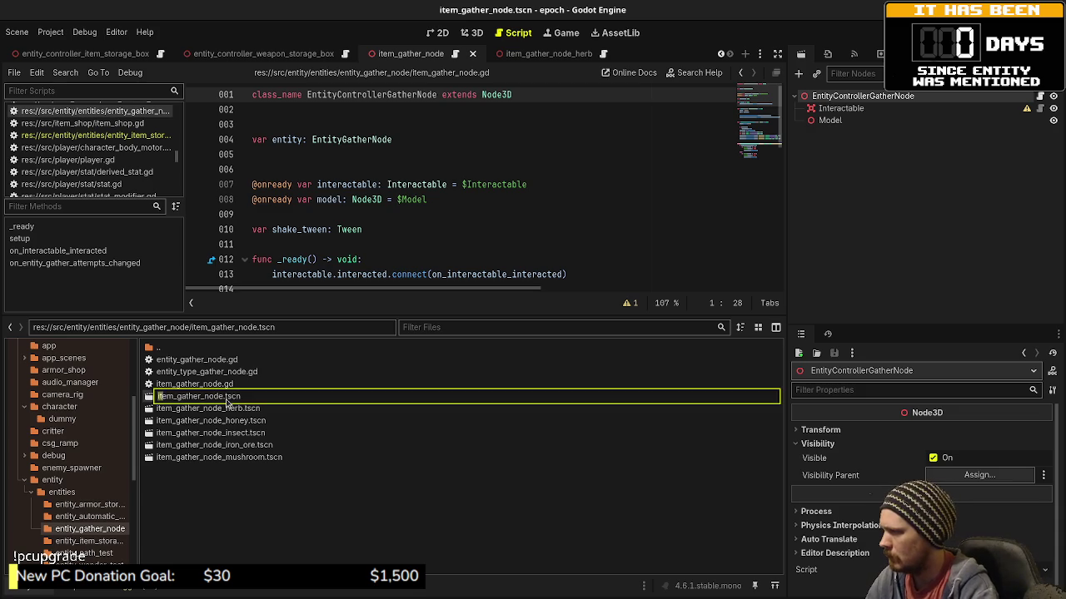
text(En)
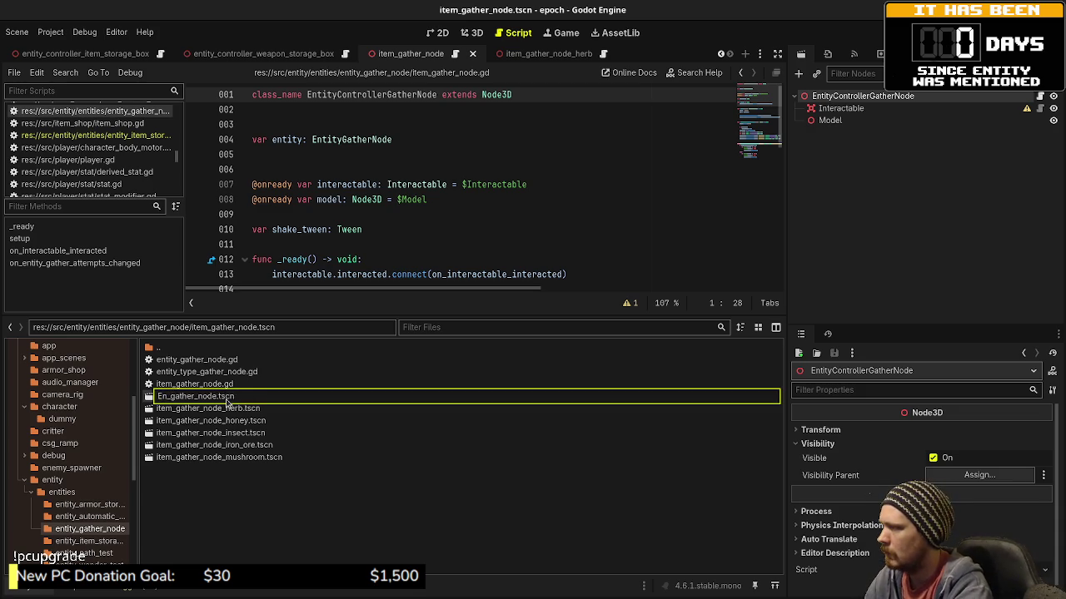
text(ntity_controller)
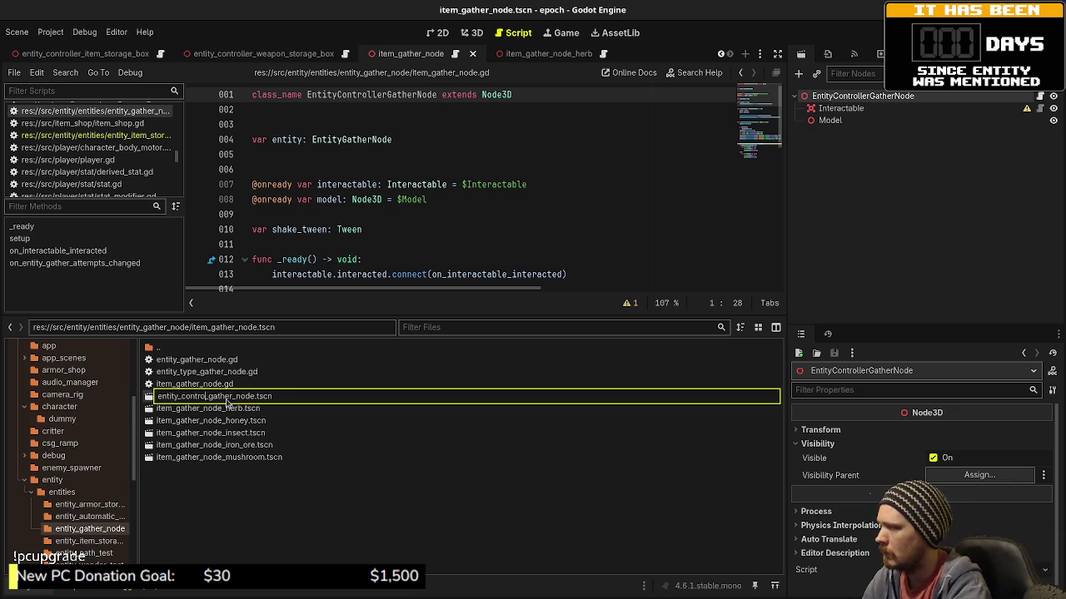
key(Return)
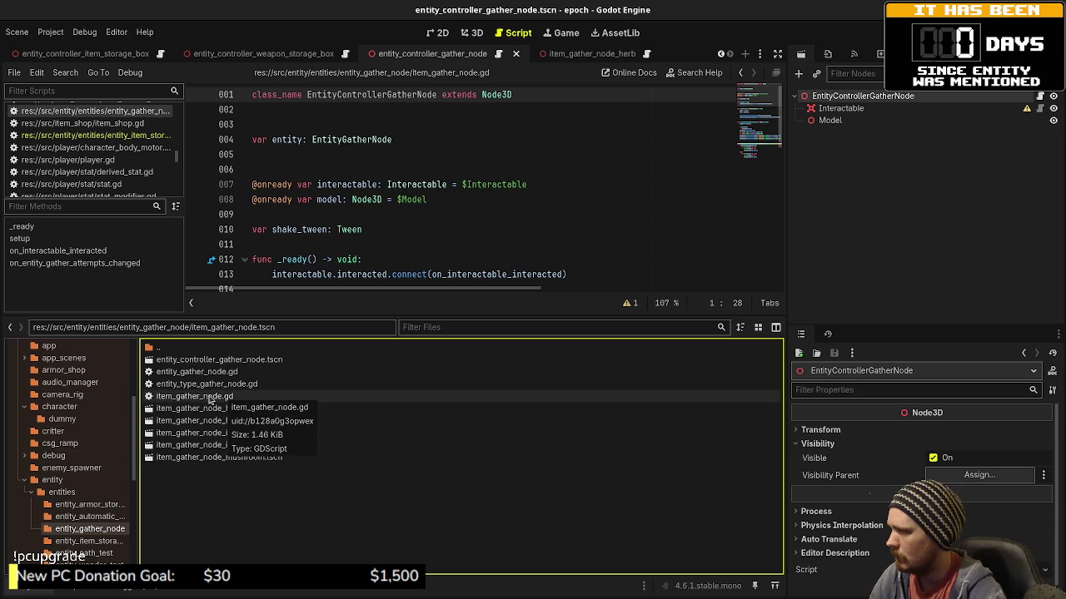
click(210, 397)
key(F2)
text(entity_controller_gather_node.gd)
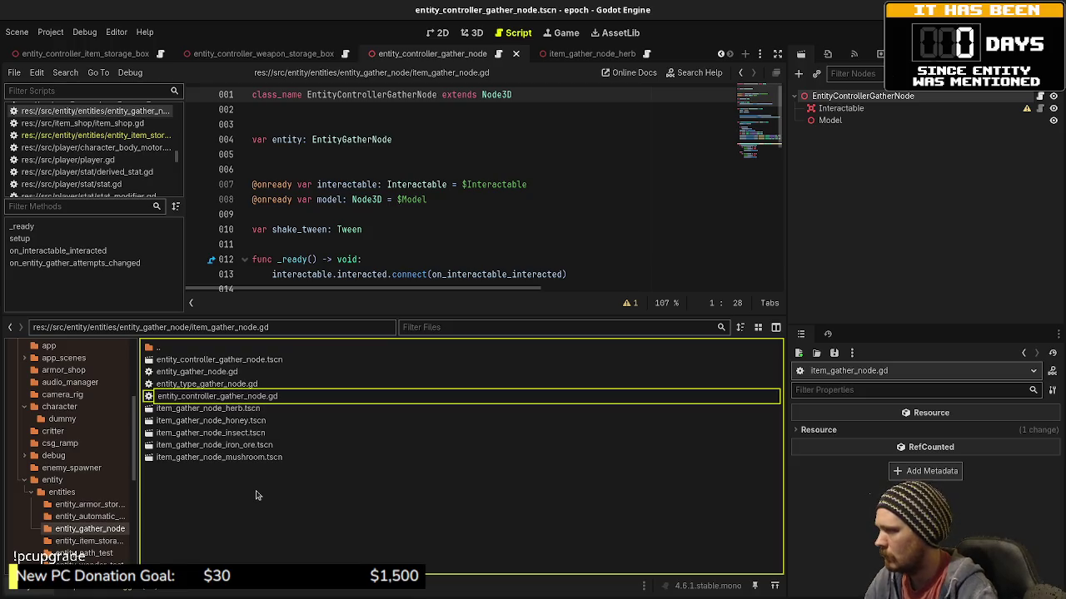
key(Return)
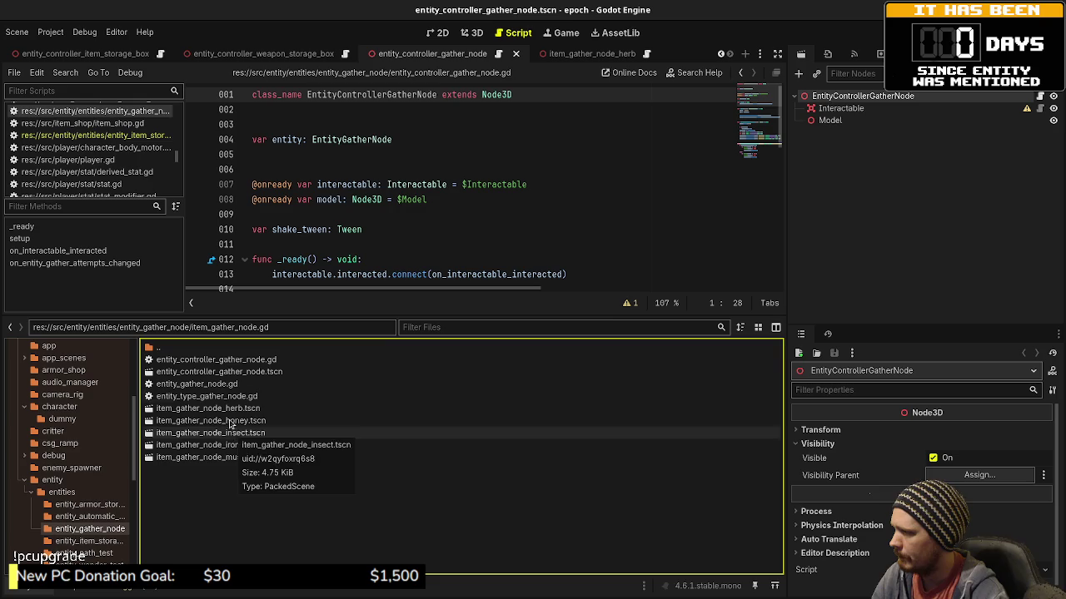
click(235, 373)
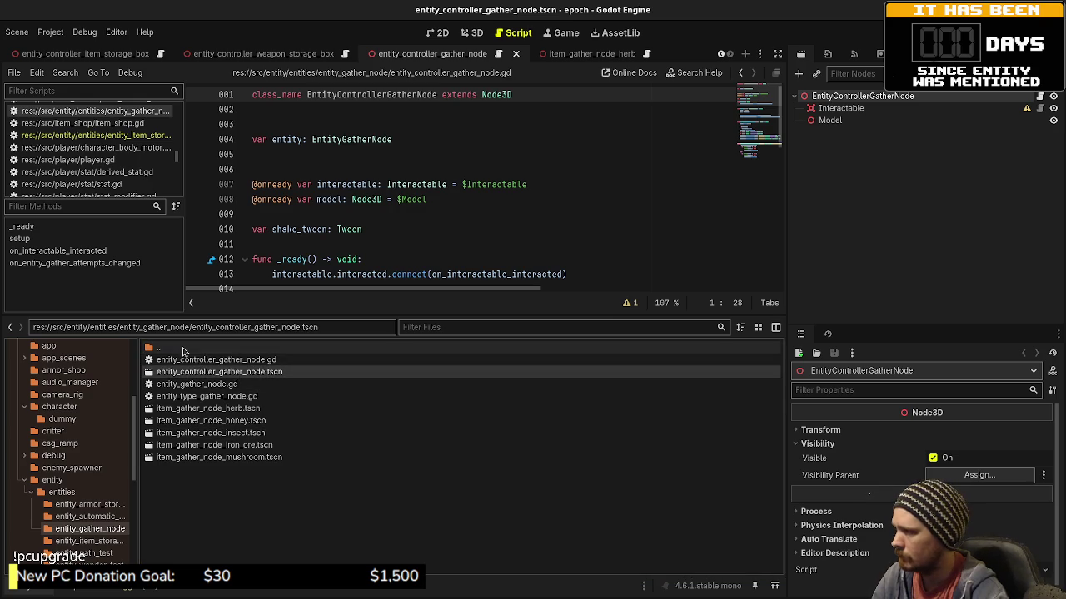
Open the armor, item and weapon storage box controller scenes
double_click(162, 347)
double_click(203, 361)
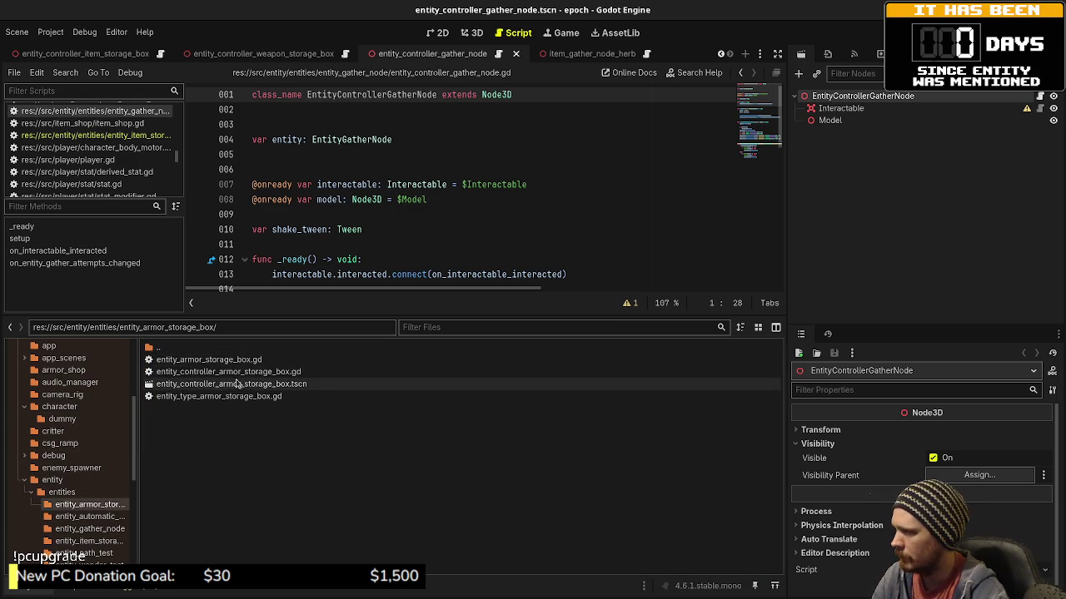
double_click(230, 385)
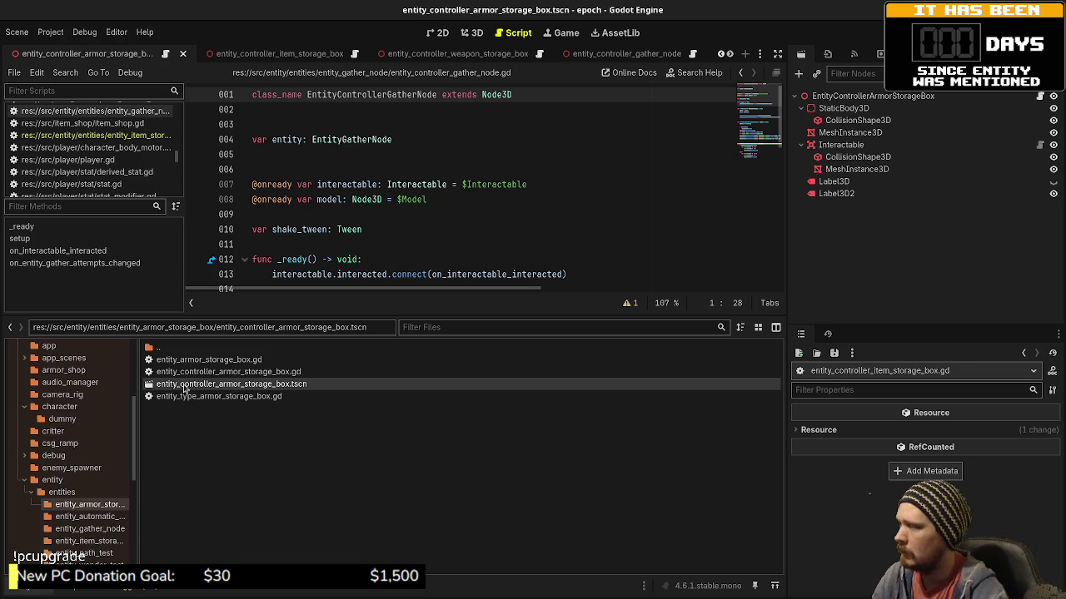
double_click(210, 348)
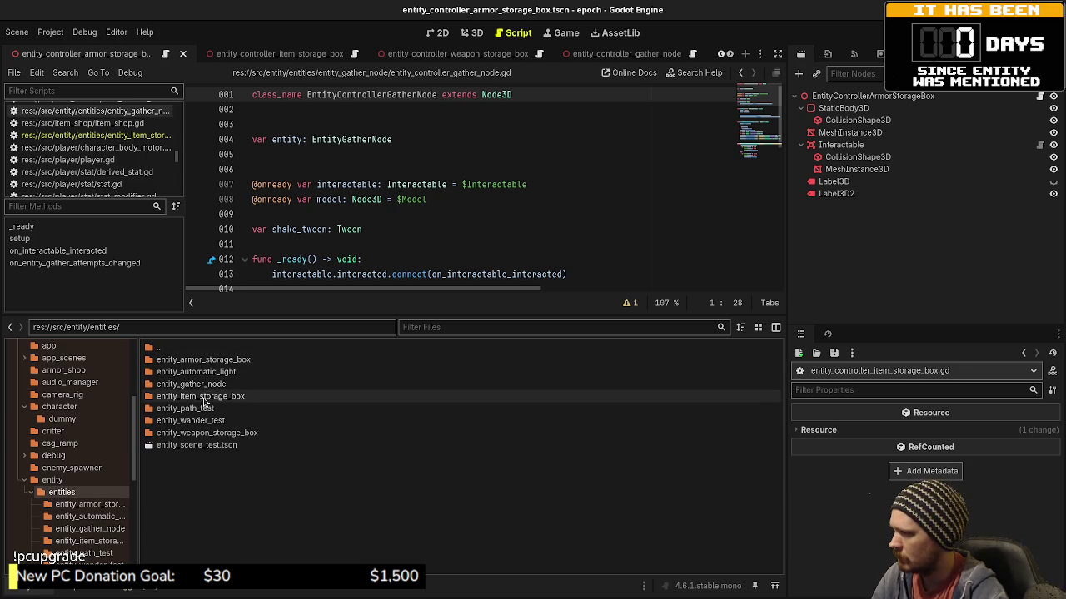
double_click(204, 396)
double_click(226, 373)
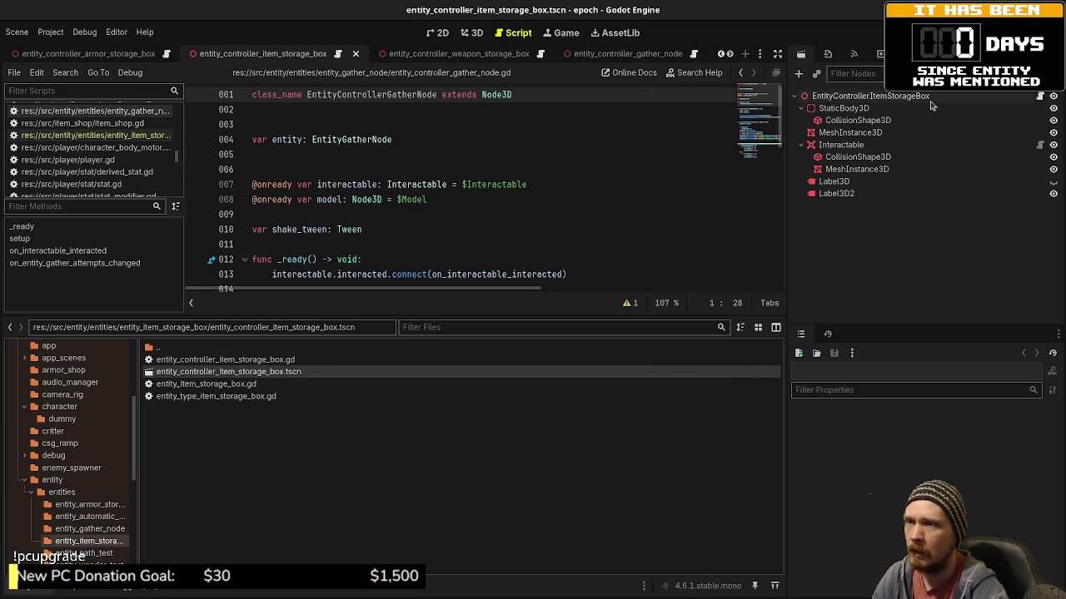
double_click(168, 349)
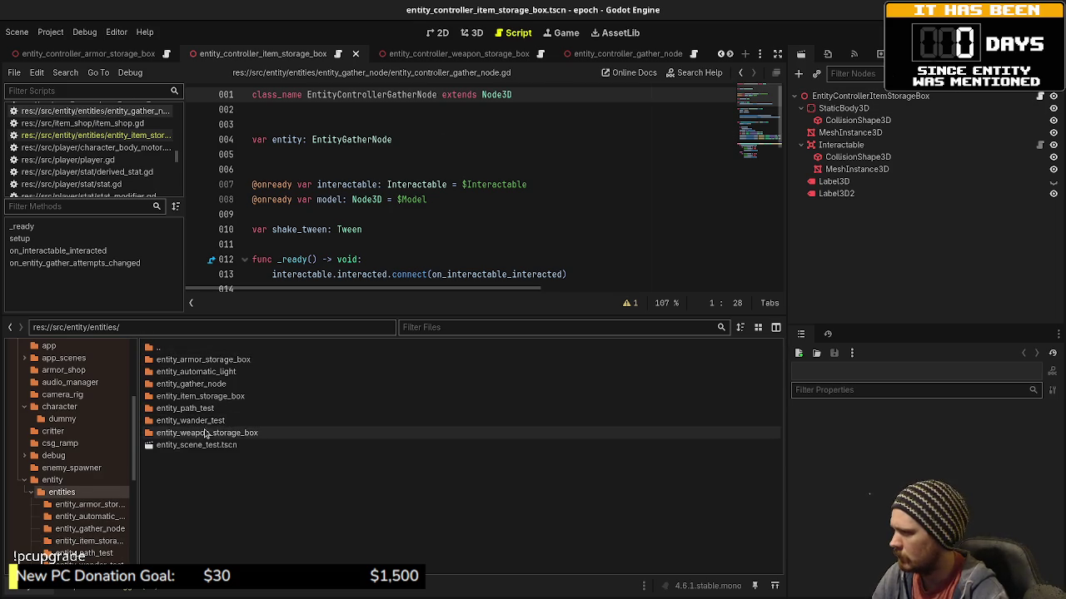
double_click(213, 433)
double_click(219, 373)
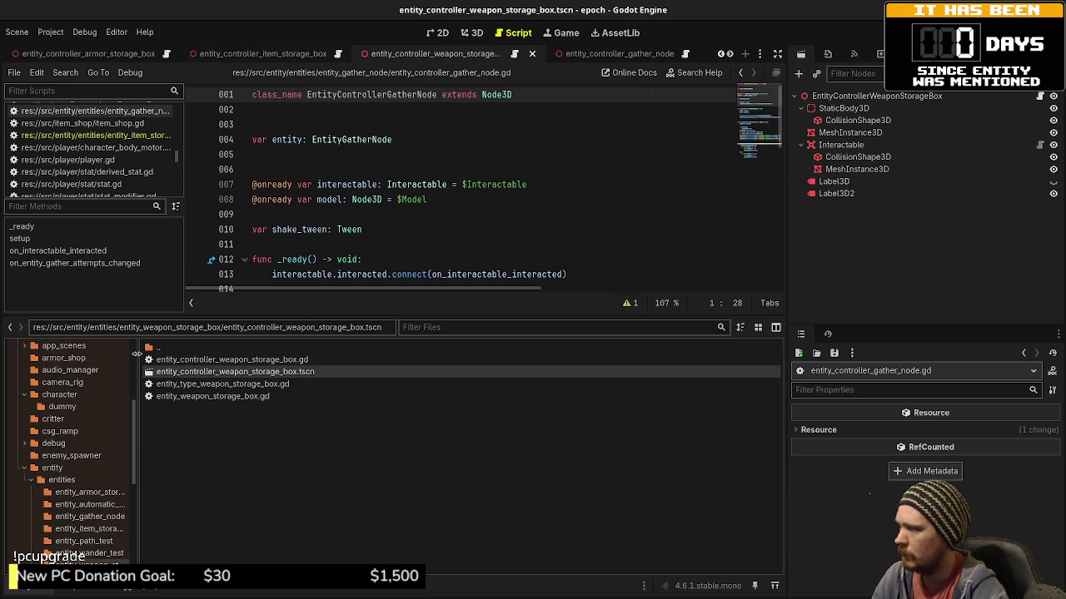
Open the wander test, path test and automatic light controller scenes
double_click(158, 347)
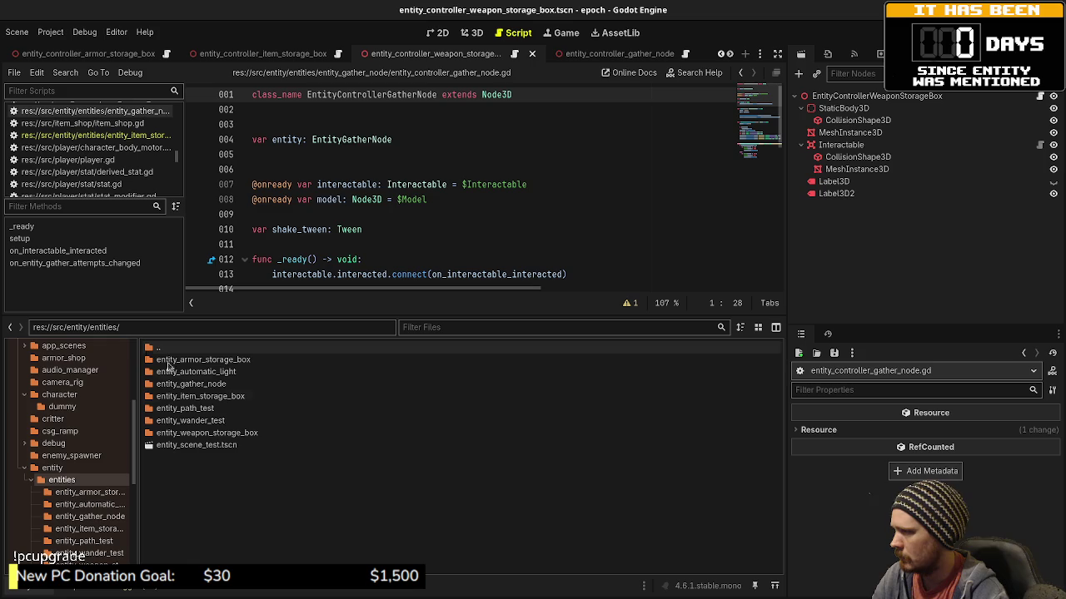
double_click(207, 422)
double_click(218, 372)
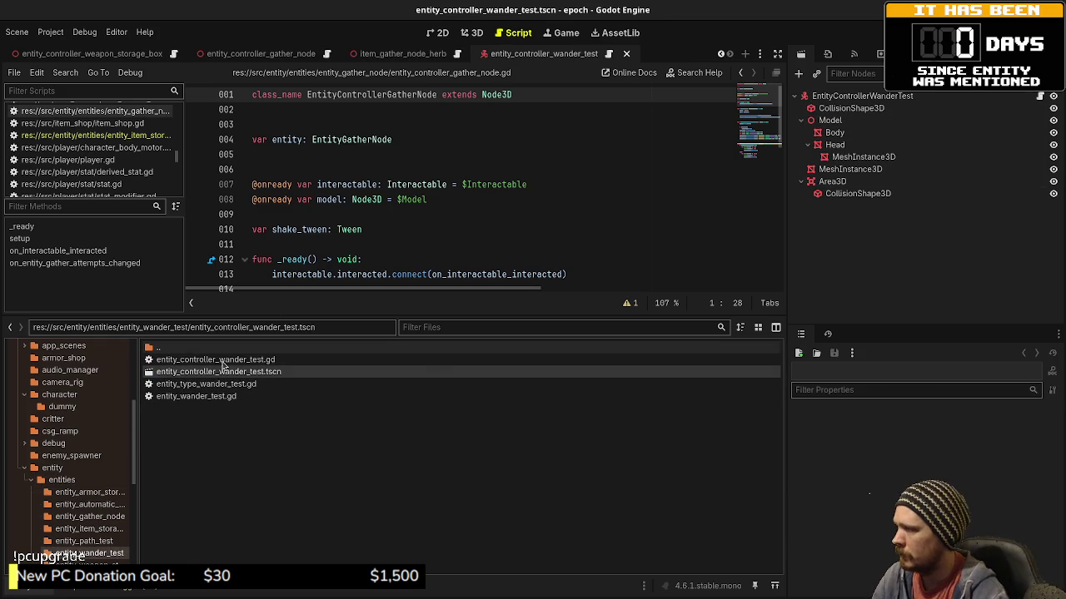
double_click(158, 347)
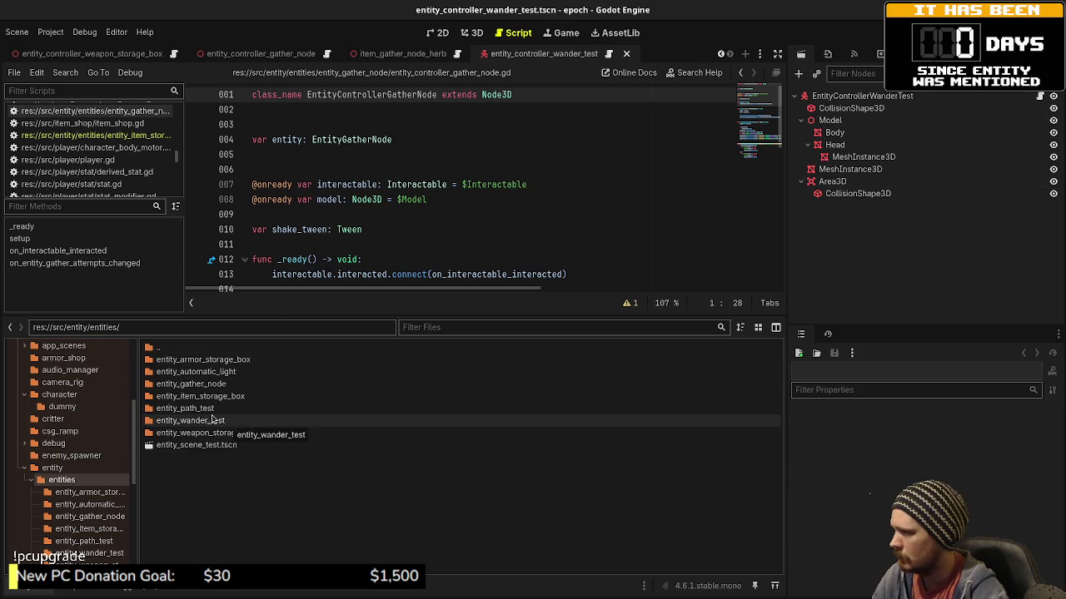
double_click(204, 409)
double_click(209, 372)
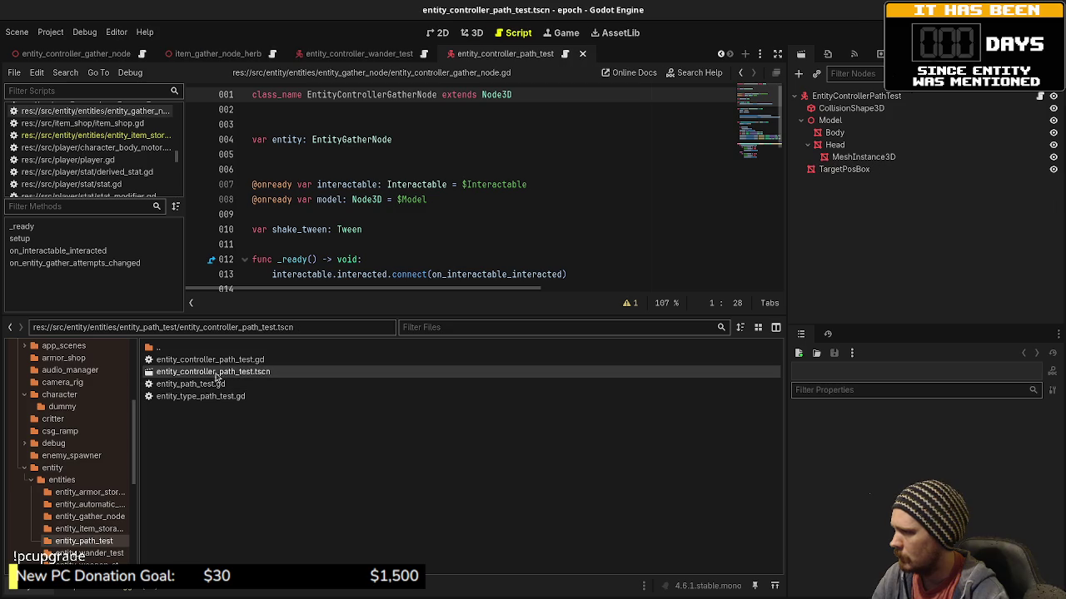
double_click(159, 347)
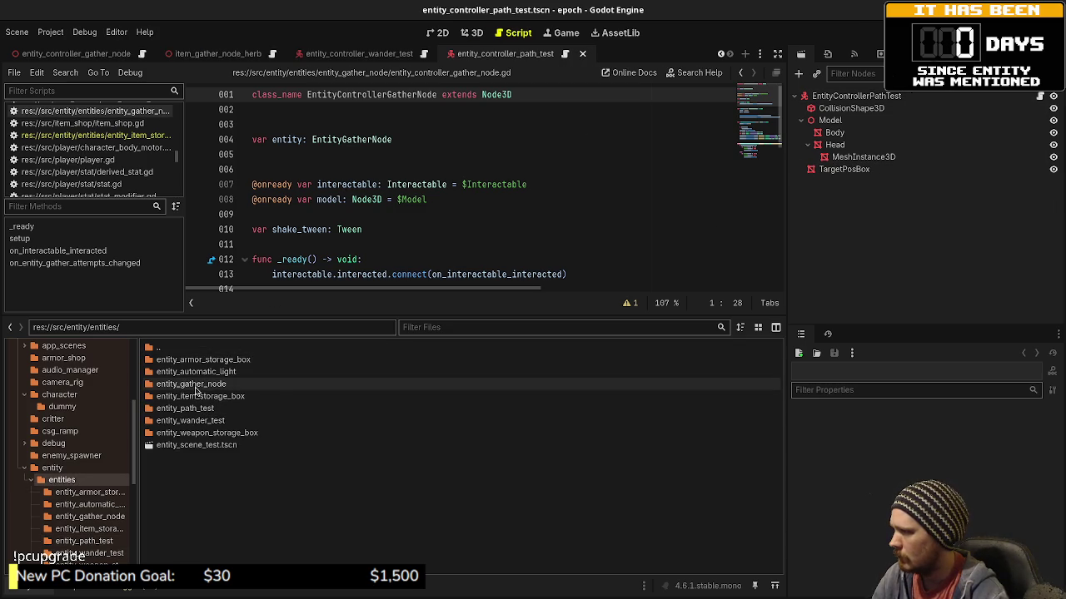
double_click(198, 372)
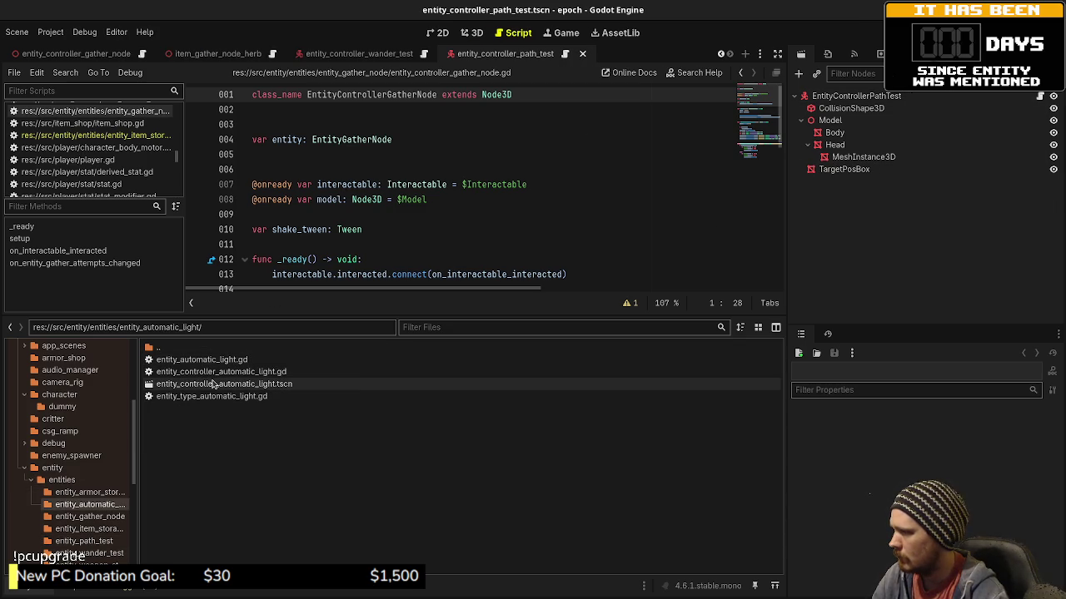
double_click(214, 384)
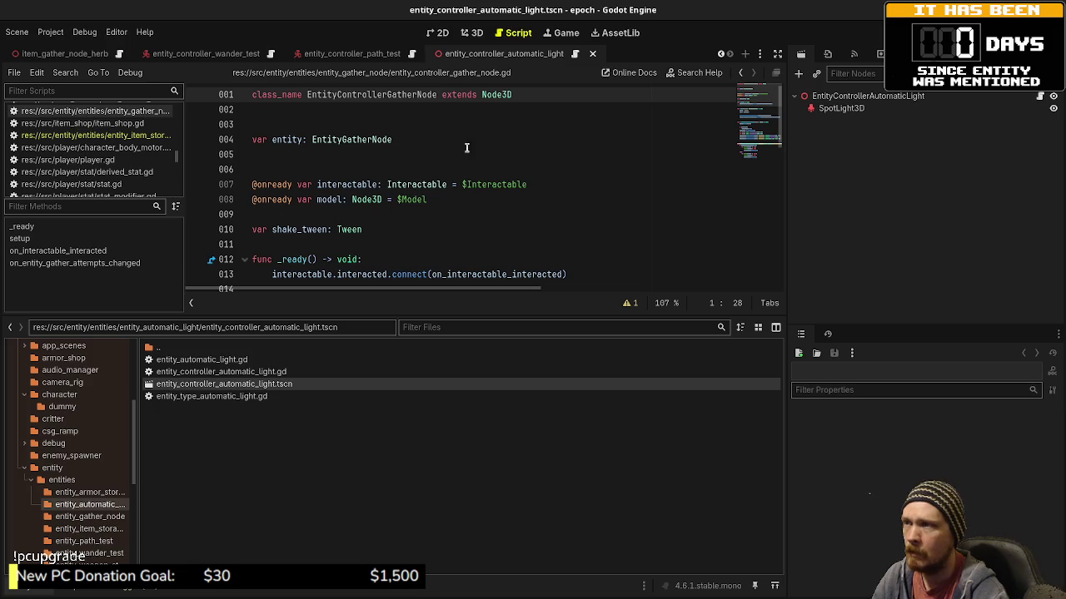
Go into the entity_gather_node folder and launch the game with F6
double_click(171, 348)
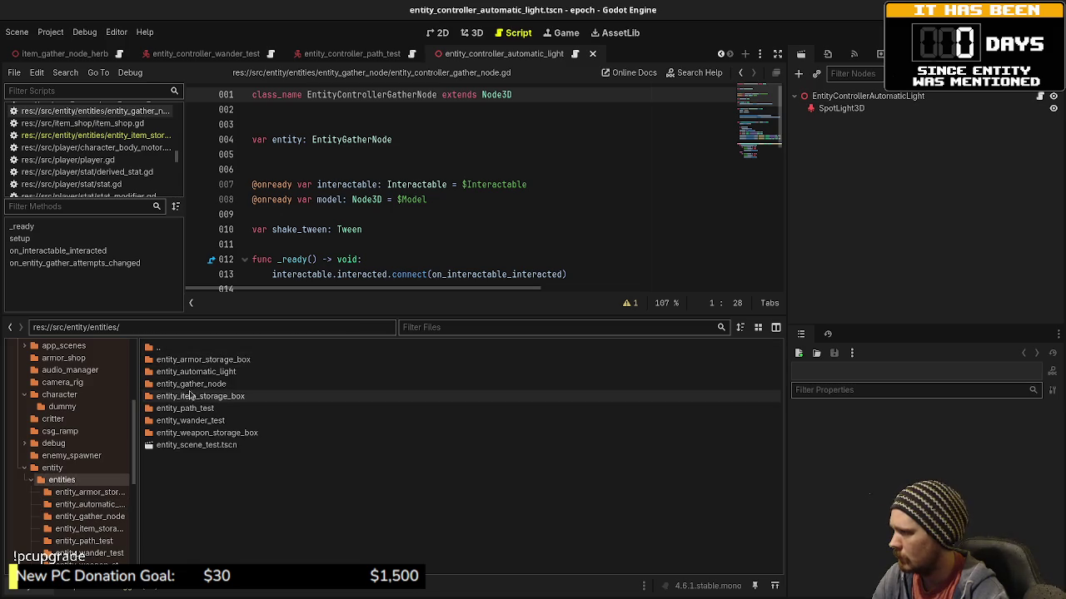
double_click(179, 384)
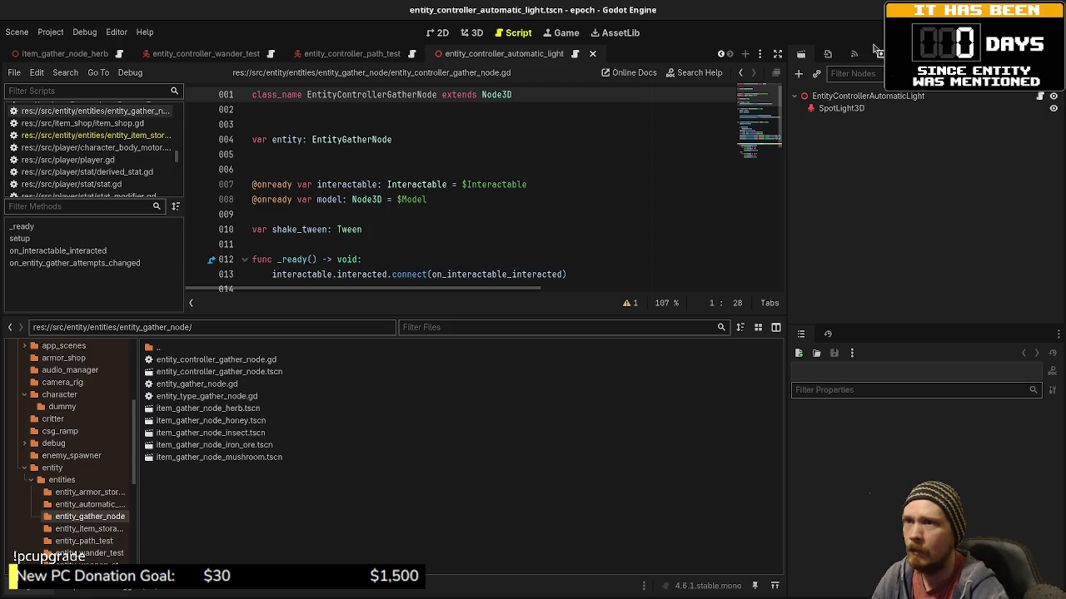
key(F6)
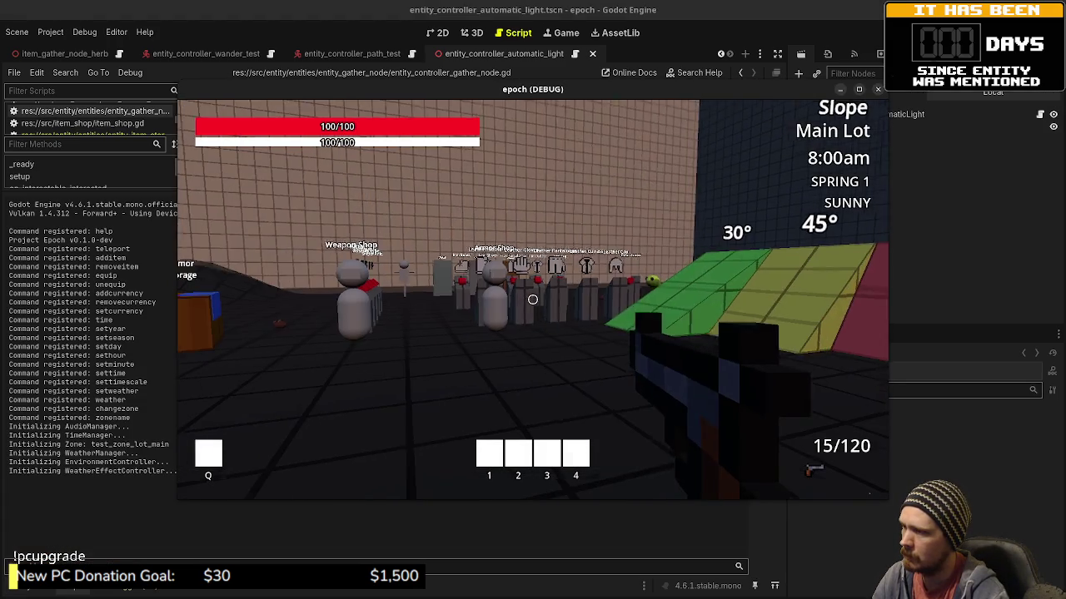
key(w)
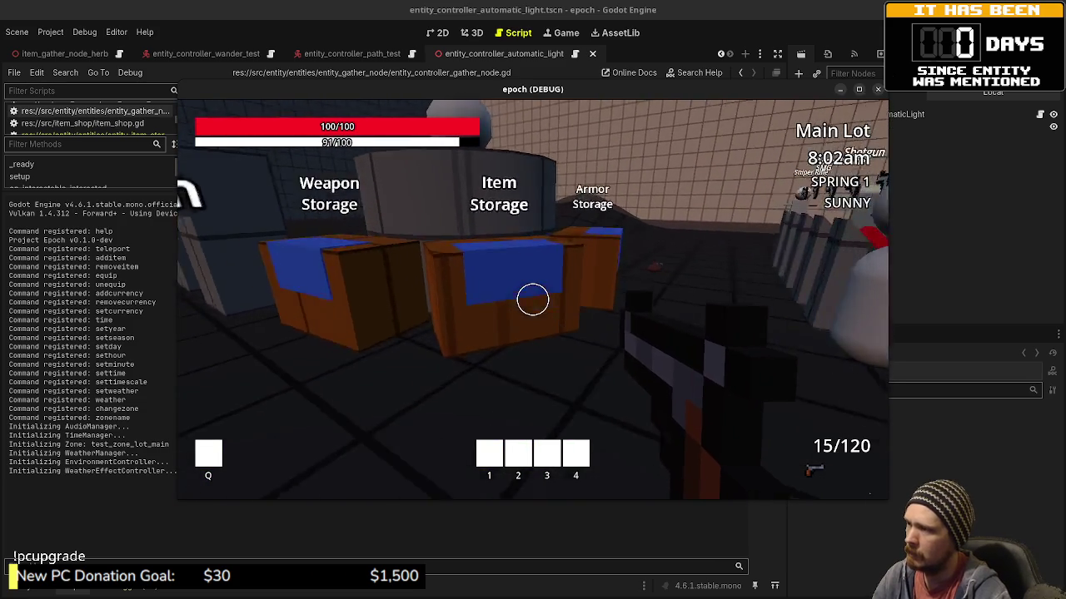
key(e)
key(e)
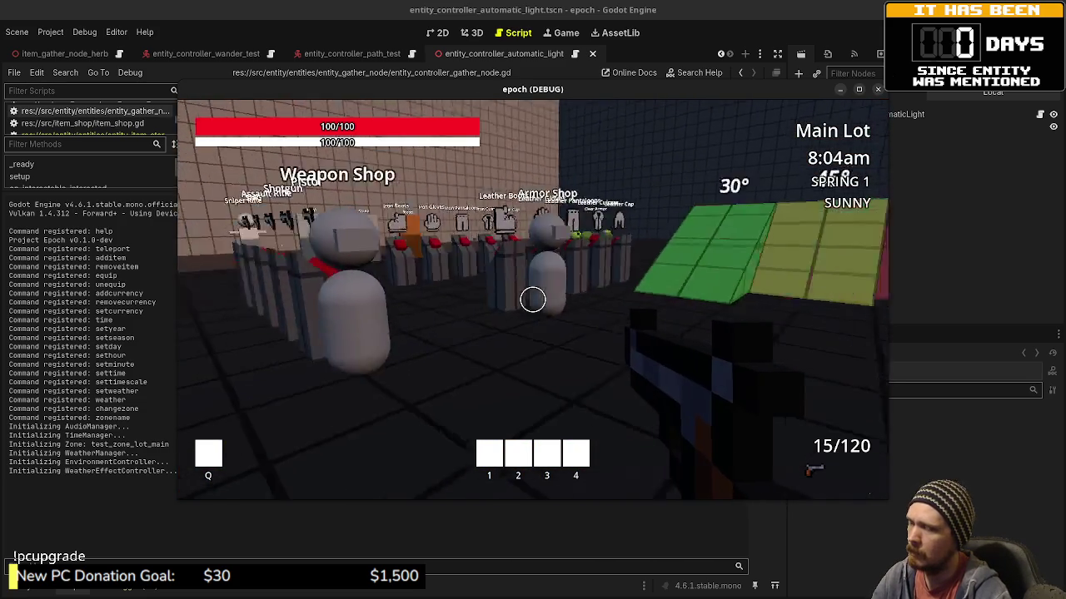
key(w)
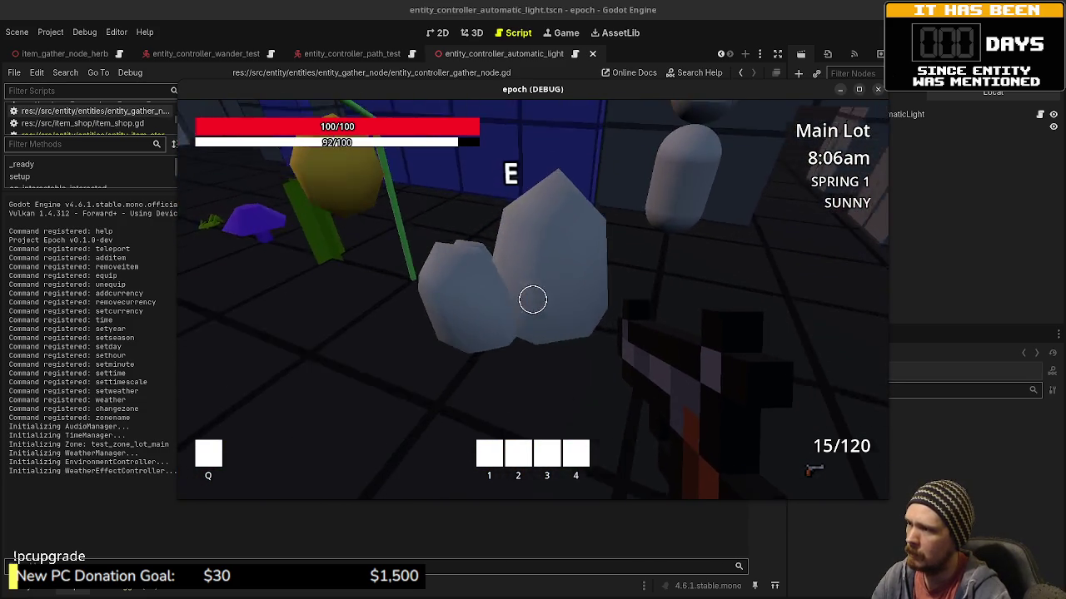
key(e)
key(Tab)
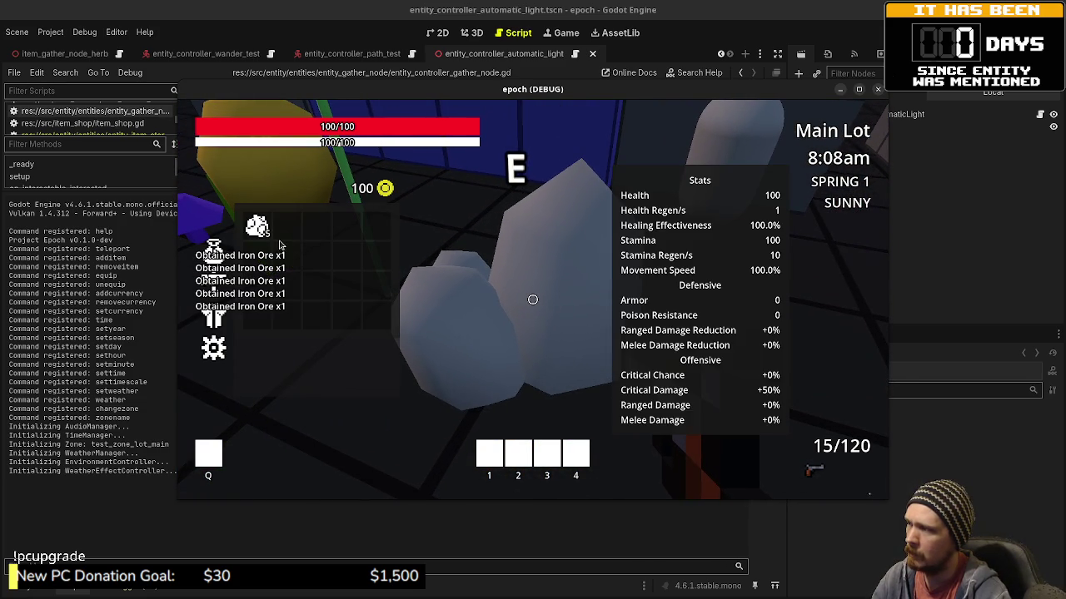
key(Tab)
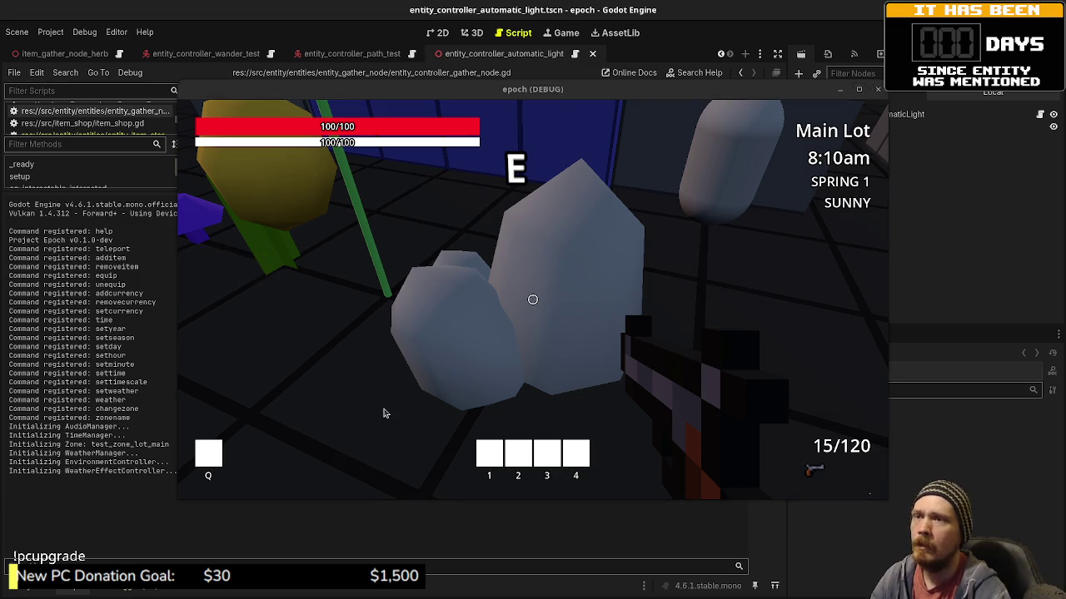
key(F8)
click(42, 589)
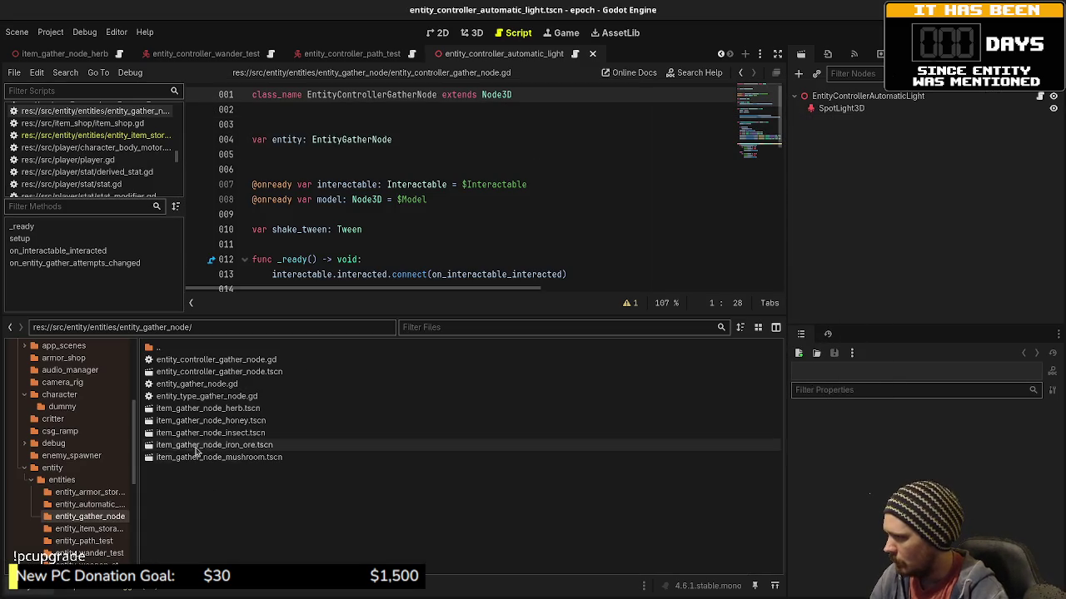
Rename the herb gather node root to EntityControllerGatherNodeHerb and file to entity_controller_gather_node_herb.tscn
double_click(200, 409)
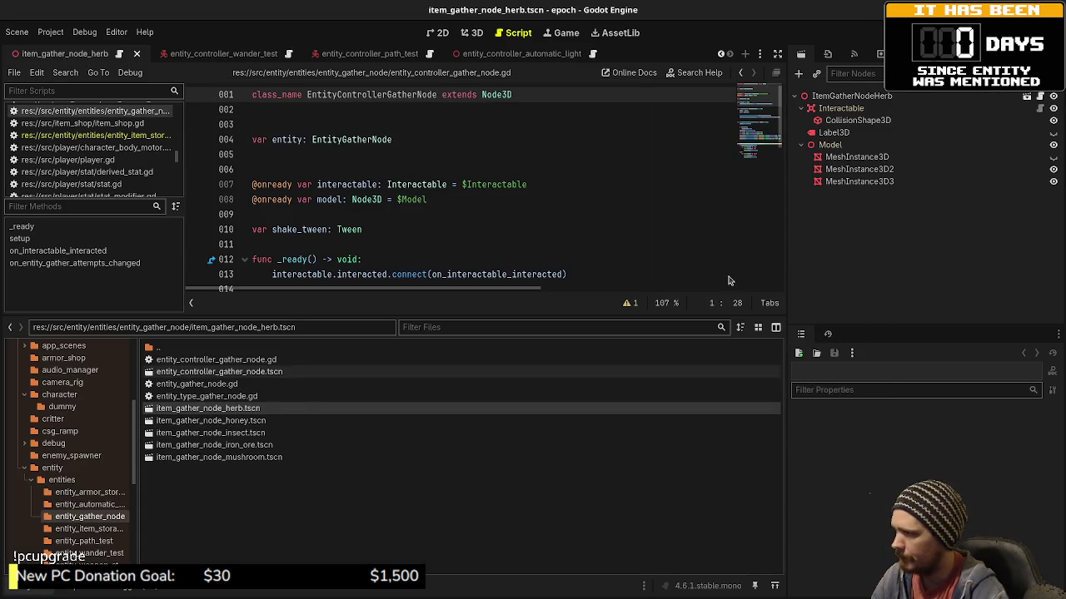
click(839, 95)
click(842, 96)
text(EntityControl)
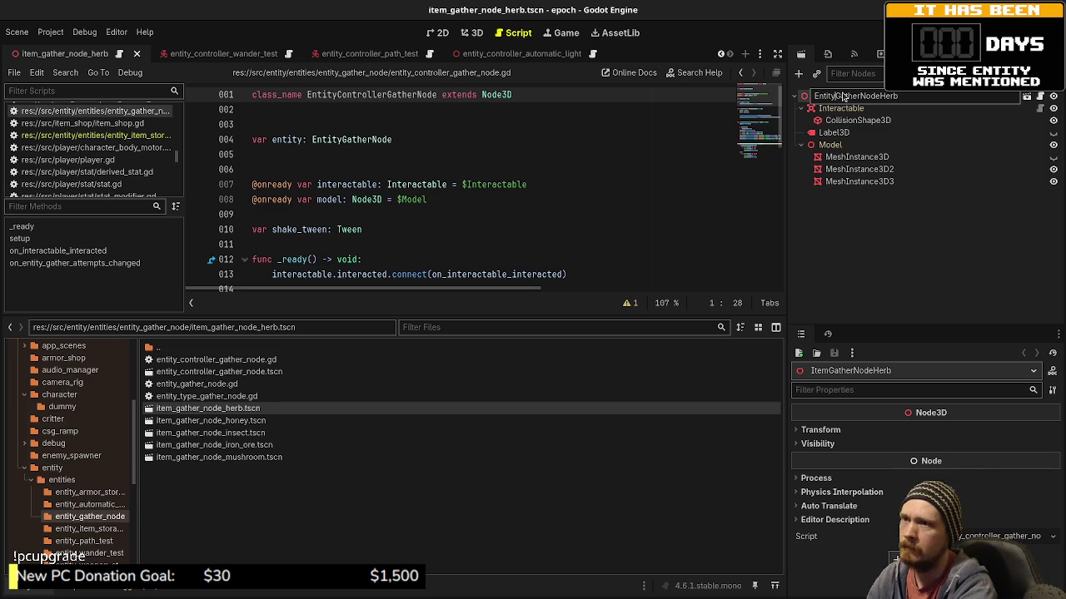
text(ller)
key(Return)
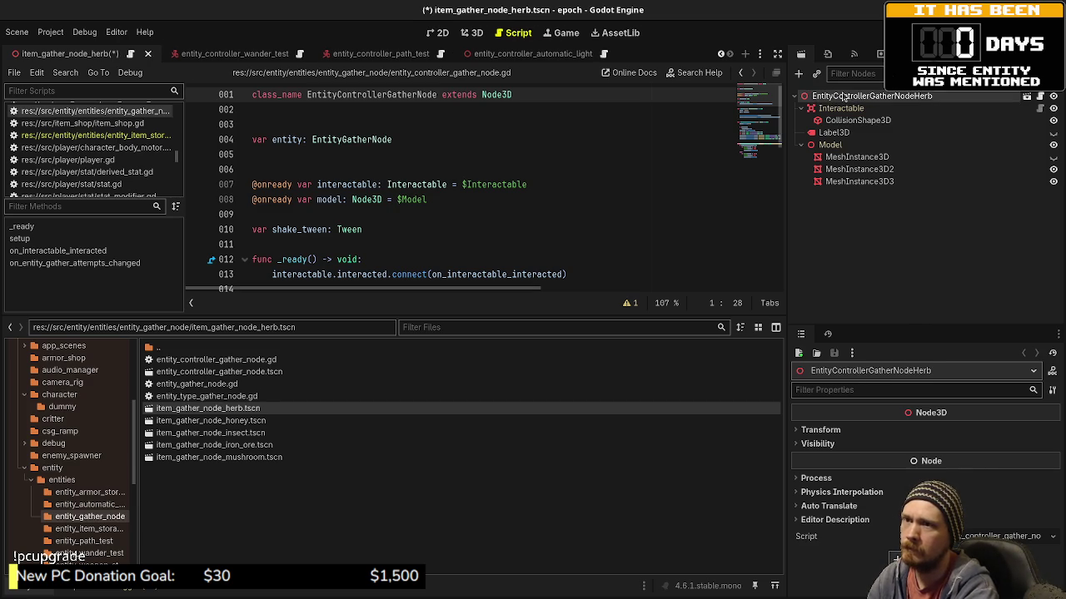
key(ctrl+s)
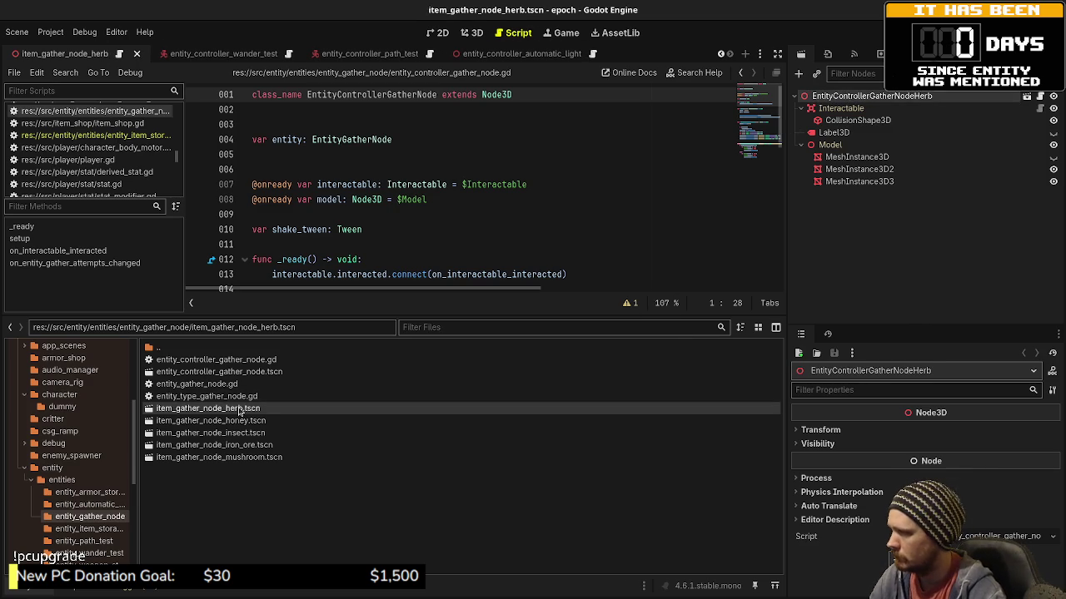
key(F2)
text(en)
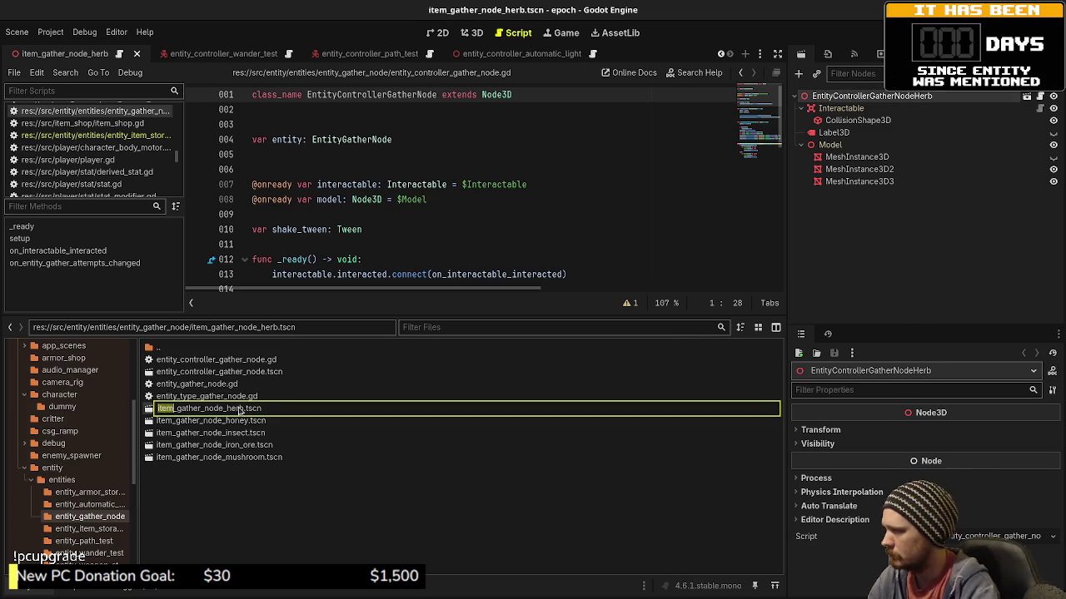
text(tity_contr)
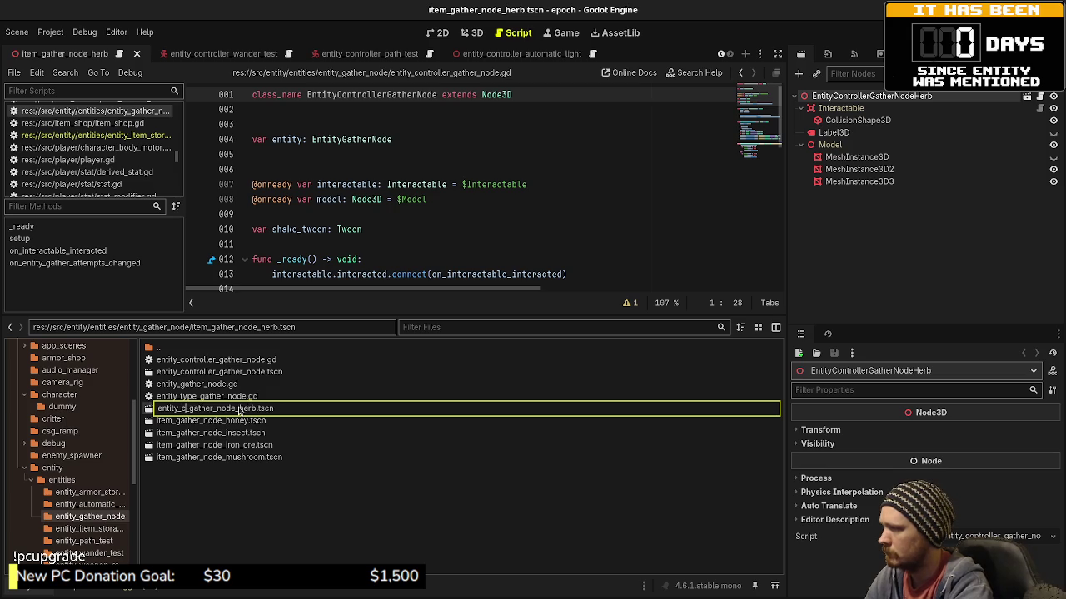
text(oller)
key(Return)
Rename the honey gather node root to EntityControllerGatherNodeHoney and file to entity_controller_gather_node_honey.tscn
double_click(239, 421)
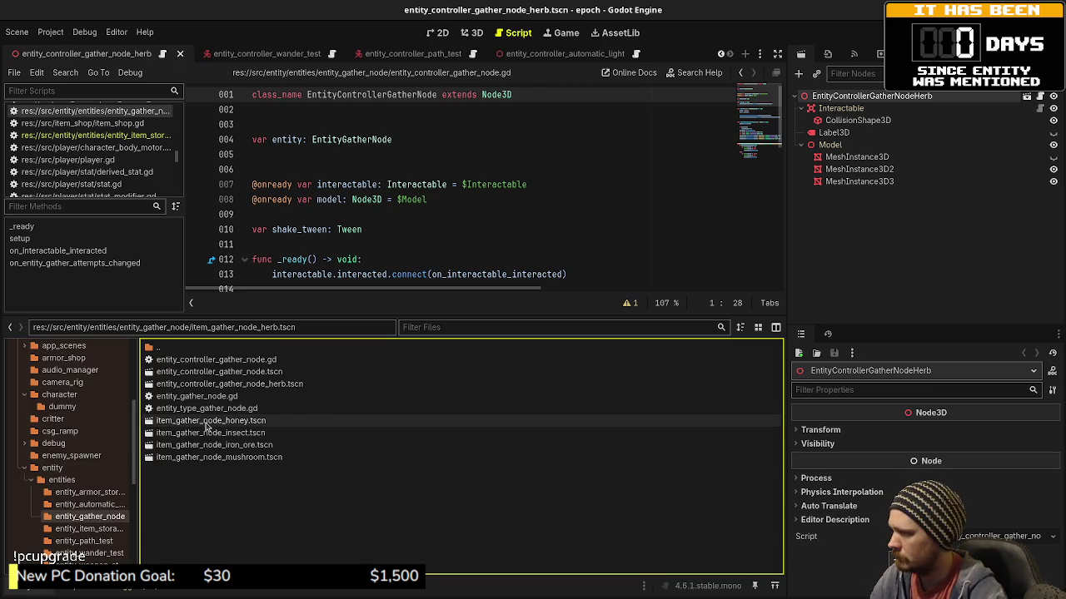
double_click(845, 97)
text(Entity)
text(Controller)
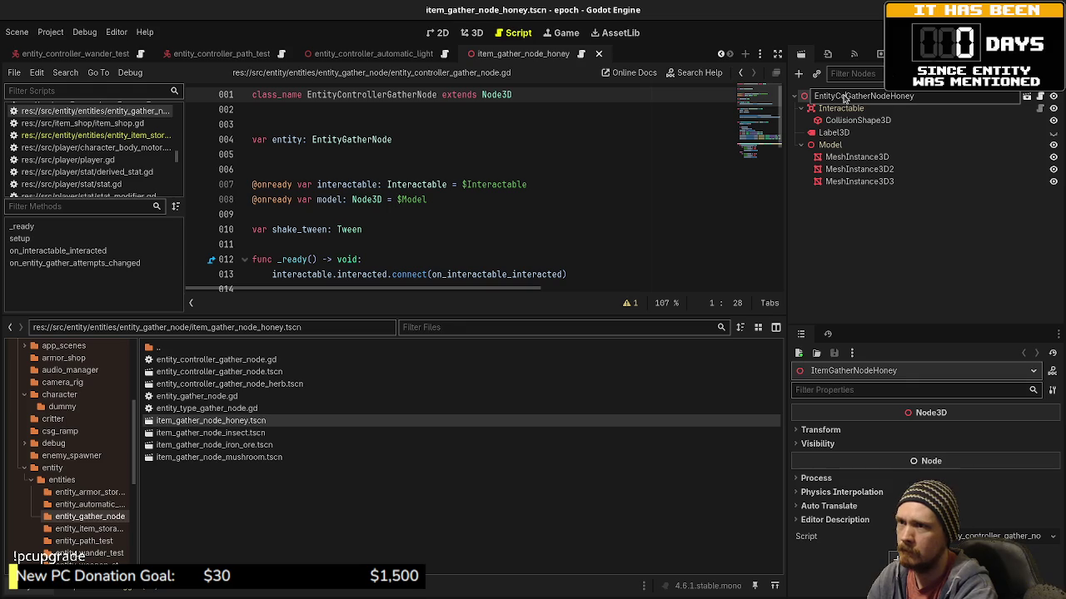
key(Return)
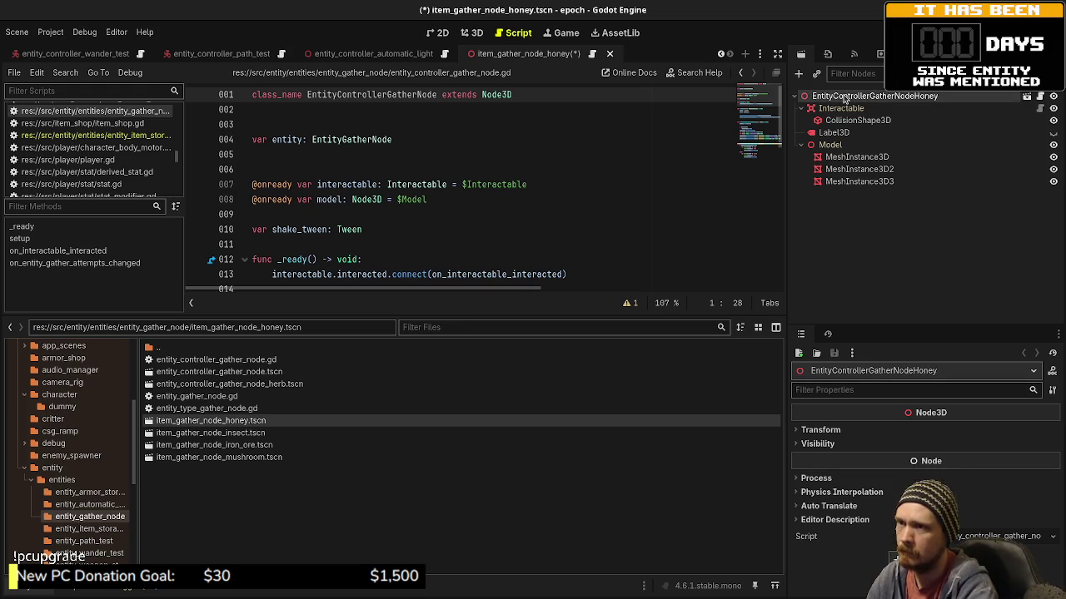
key(ctrl+s)
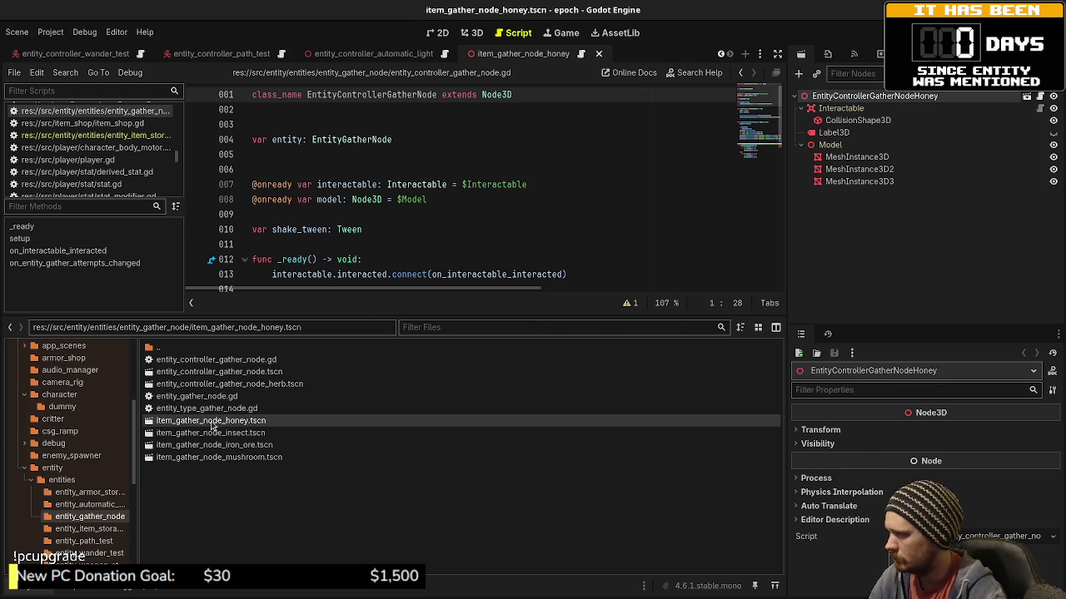
key(F2)
key(Home)
key(Delete)
key(Delete)
key(Delete)
text(ntity_controller)
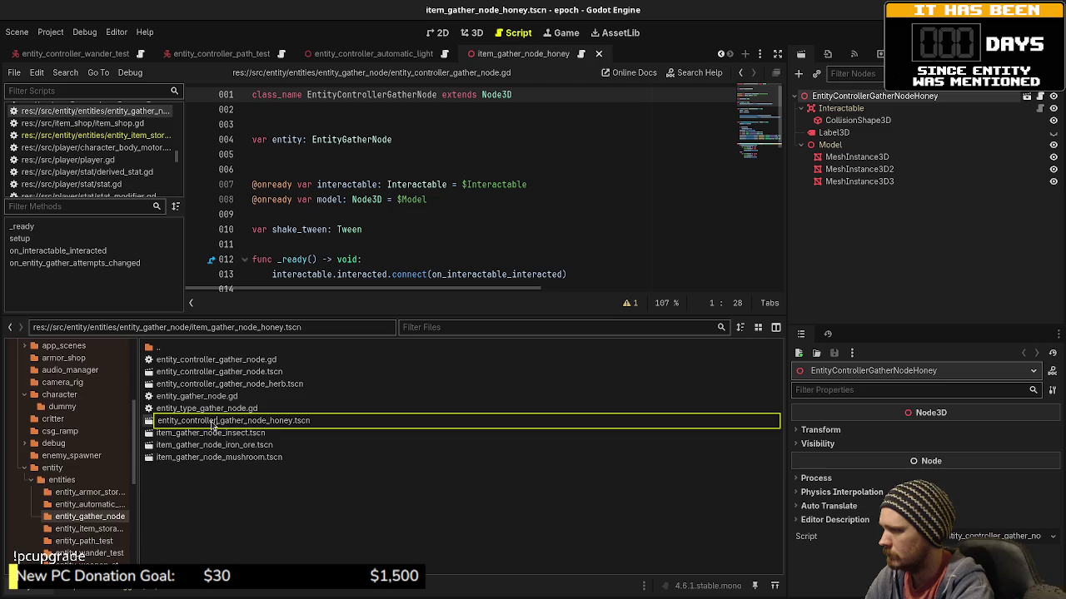
key(Return)
Rename the insect gather node root and scene file with EntityController naming, then open the iron ore scene
double_click(210, 432)
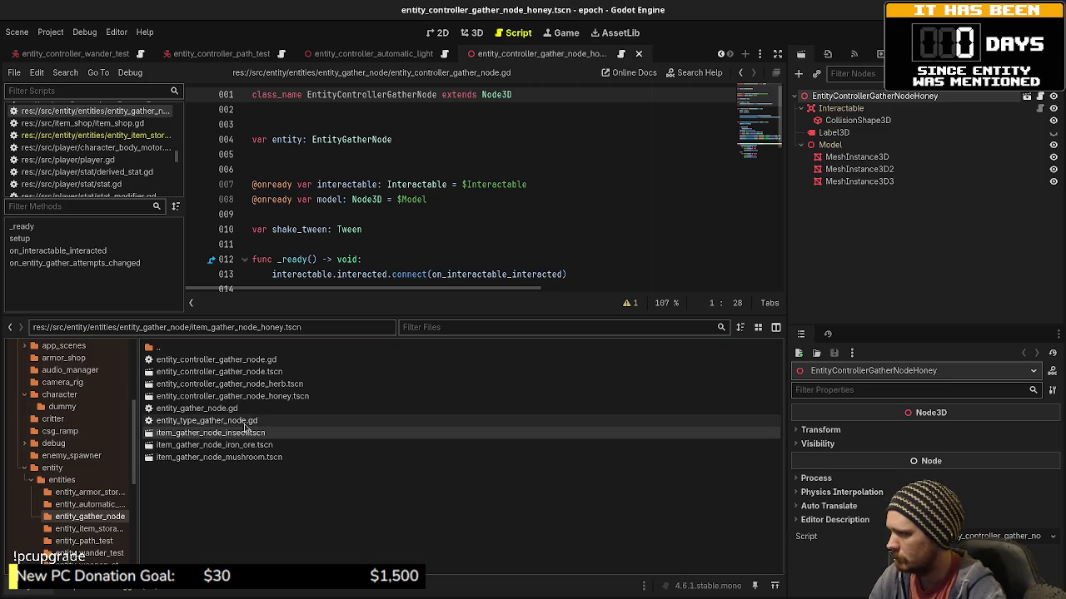
double_click(856, 98)
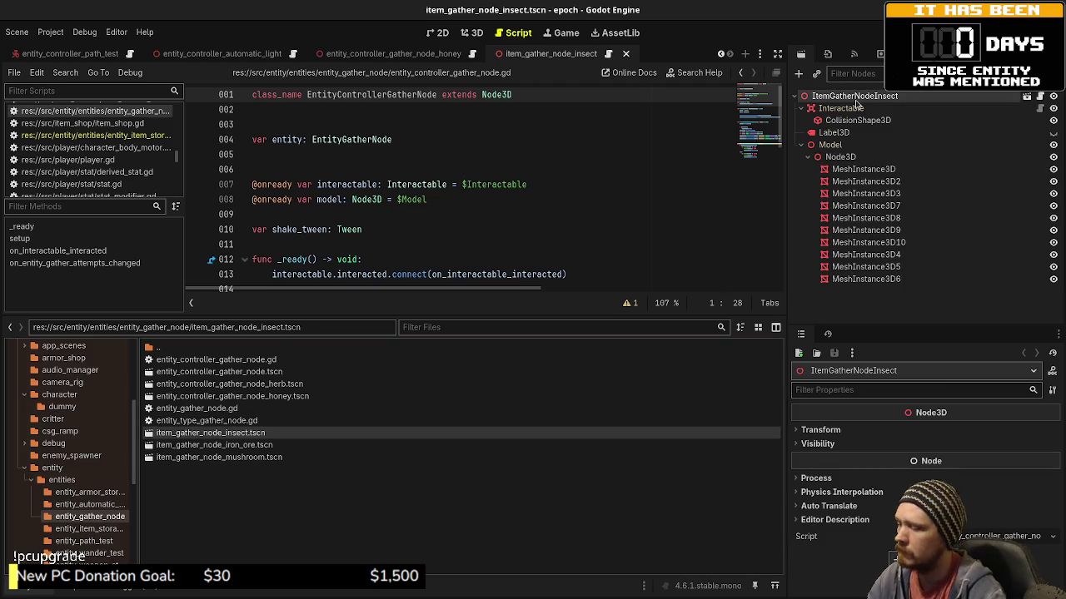
key(BackSpace)
key(BackSpace)
key(BackSpace)
text(EntityCont)
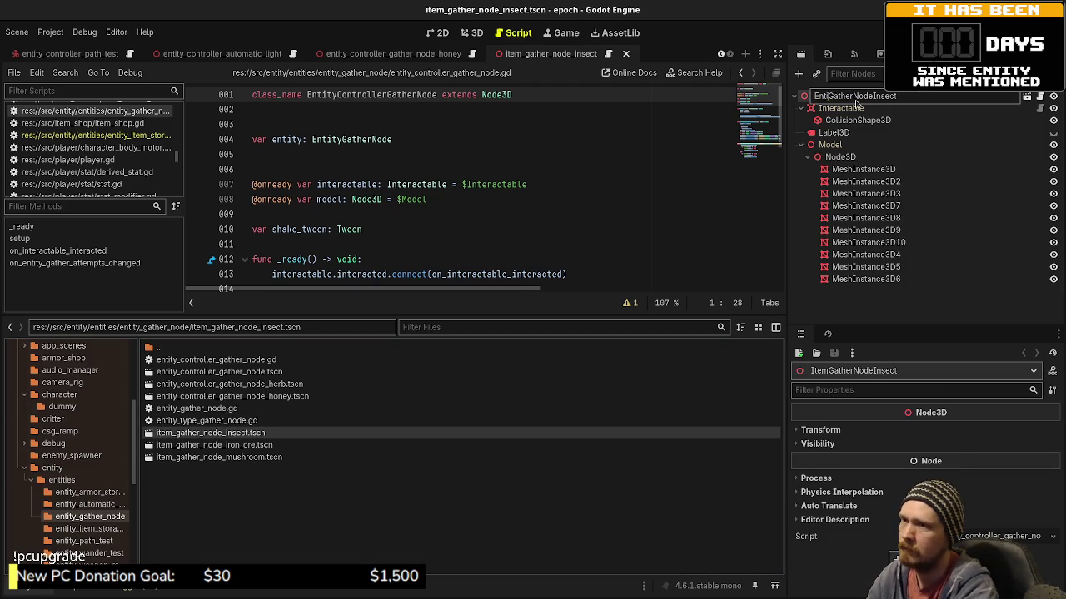
text(roller)
key(Return)
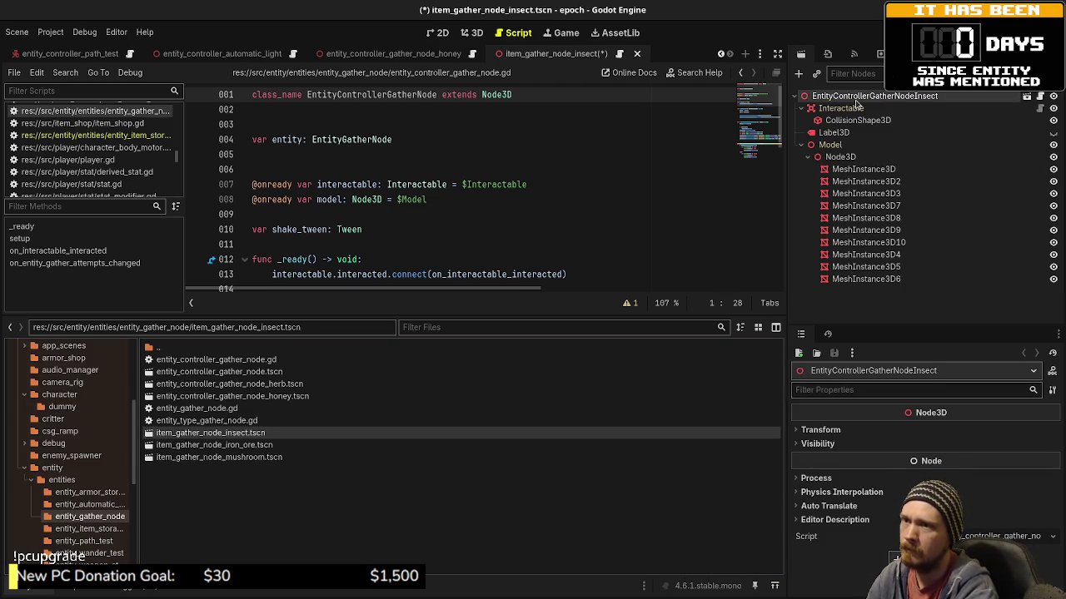
key(ctrl+s)
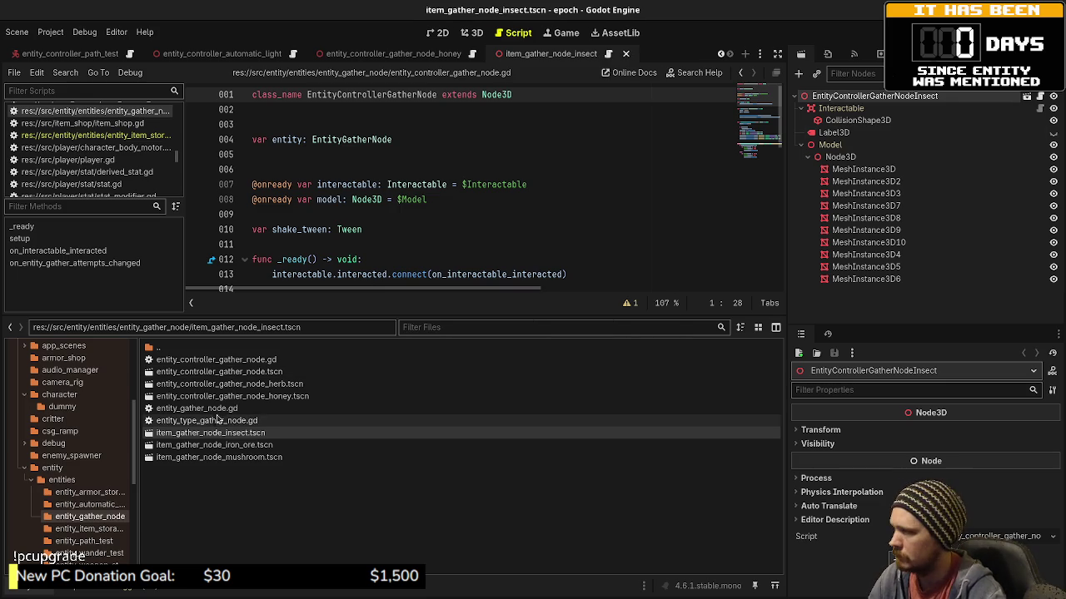
key(F2)
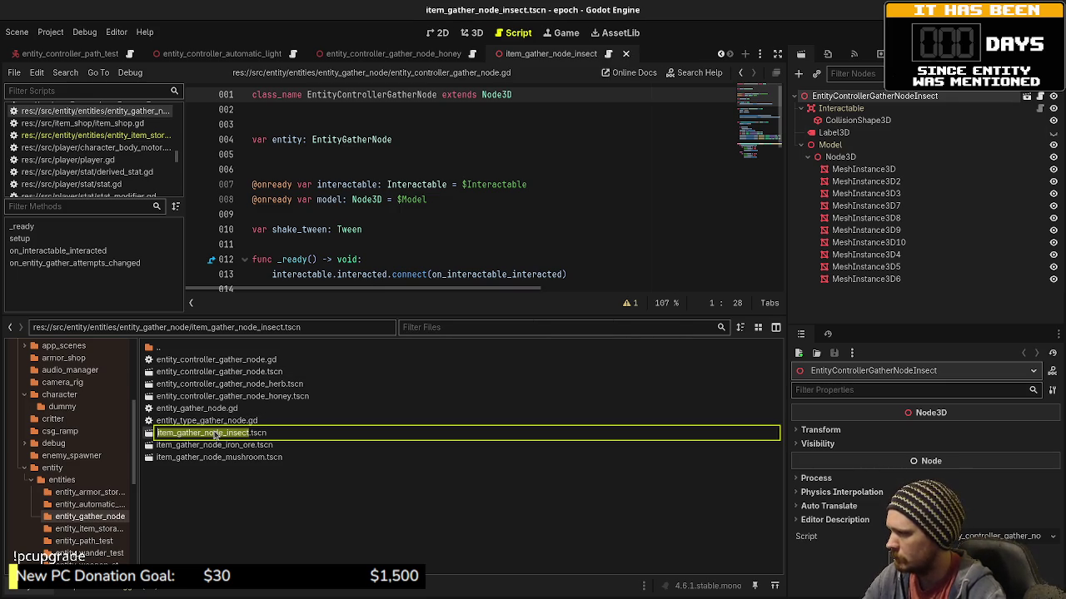
text(entity_controller)
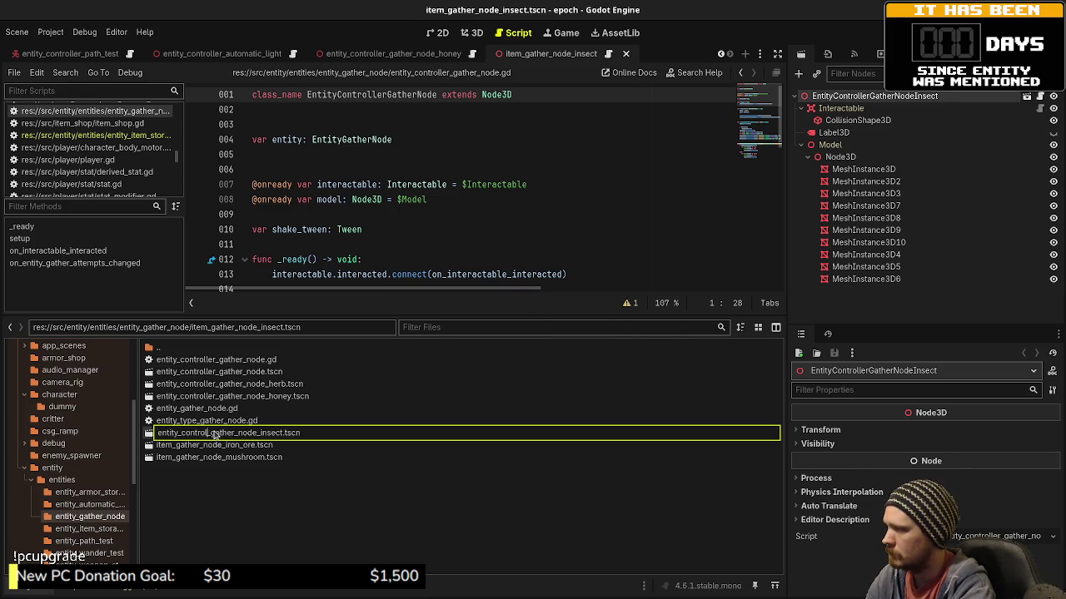
key(Return)
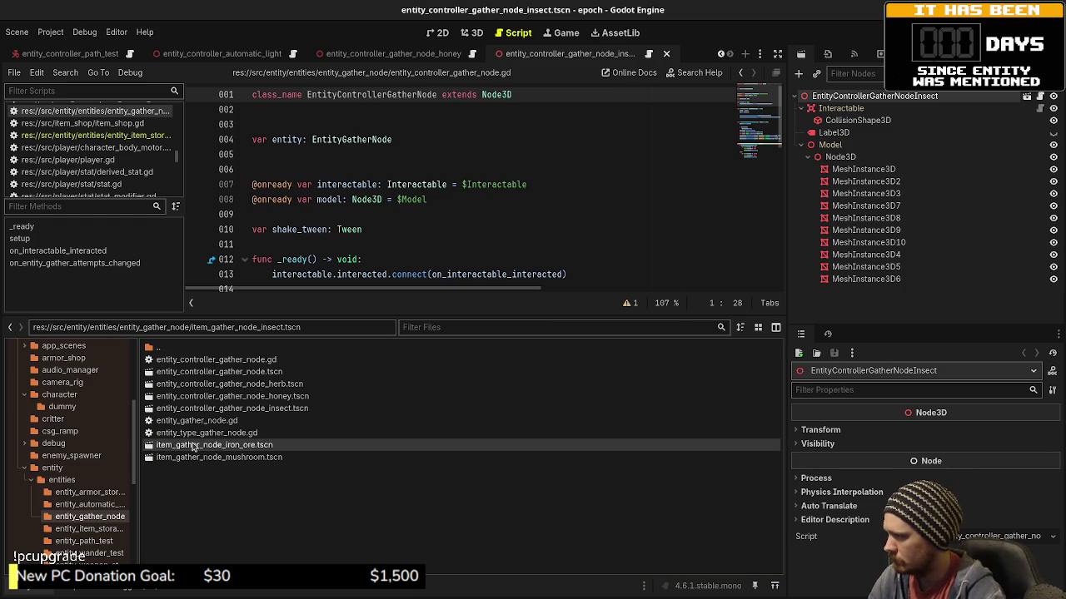
double_click(194, 445)
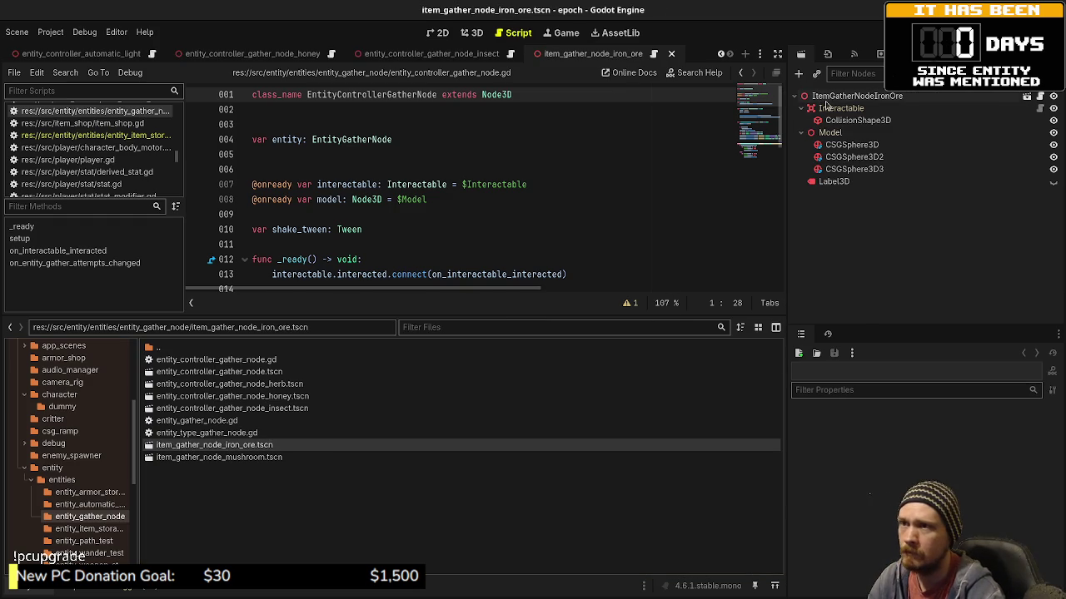
Give the iron ore root node an EntityController prefix, save, and rename the file to entity_controller_gather_node_iron_ore.tscn
double_click(837, 96)
text(EntityController)
key(Return)
key(ctrl+s)
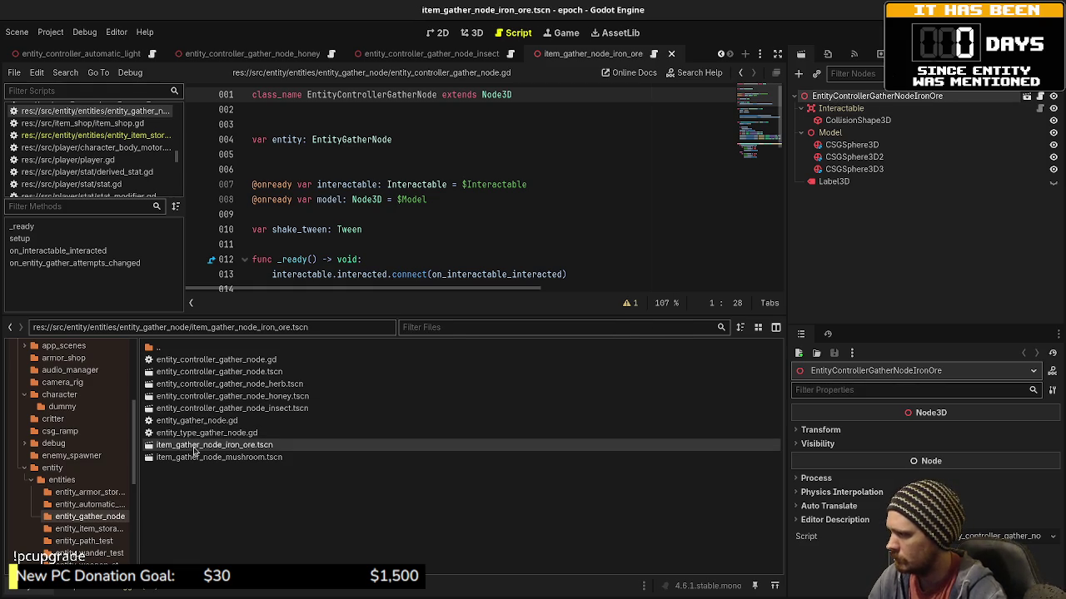
key(F2)
key(Home)
key(shift+Right)
key(shift+Right)
key(shift+Right)
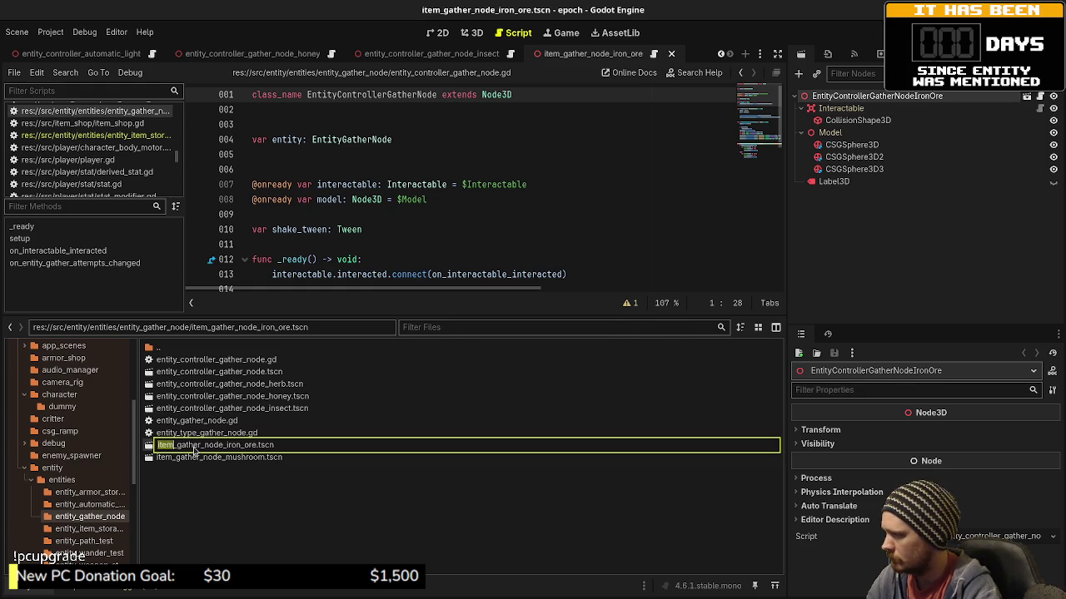
text(entity_controller)
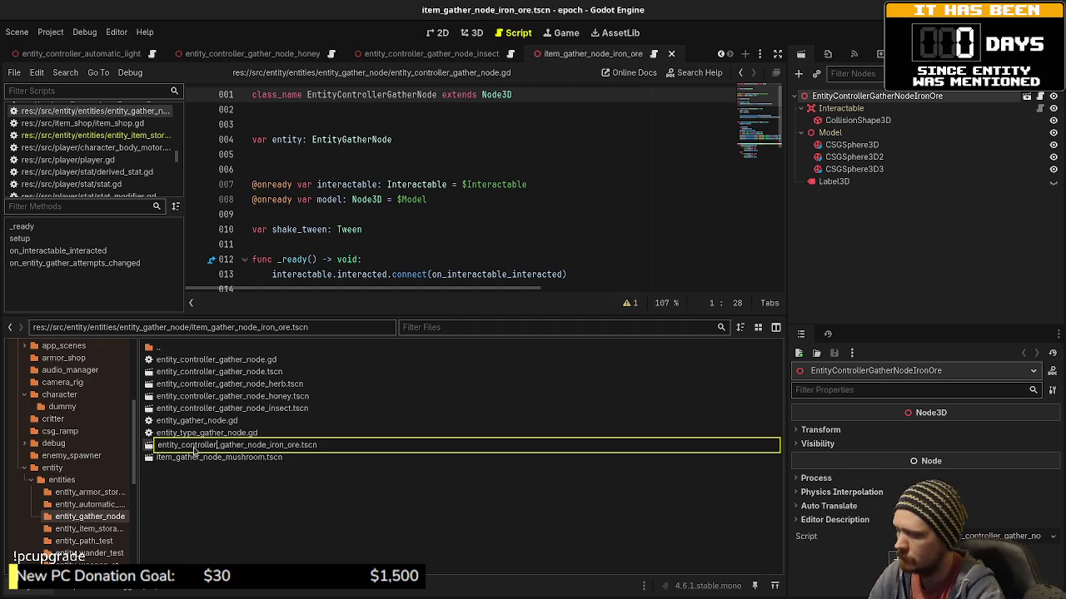
key(Return)
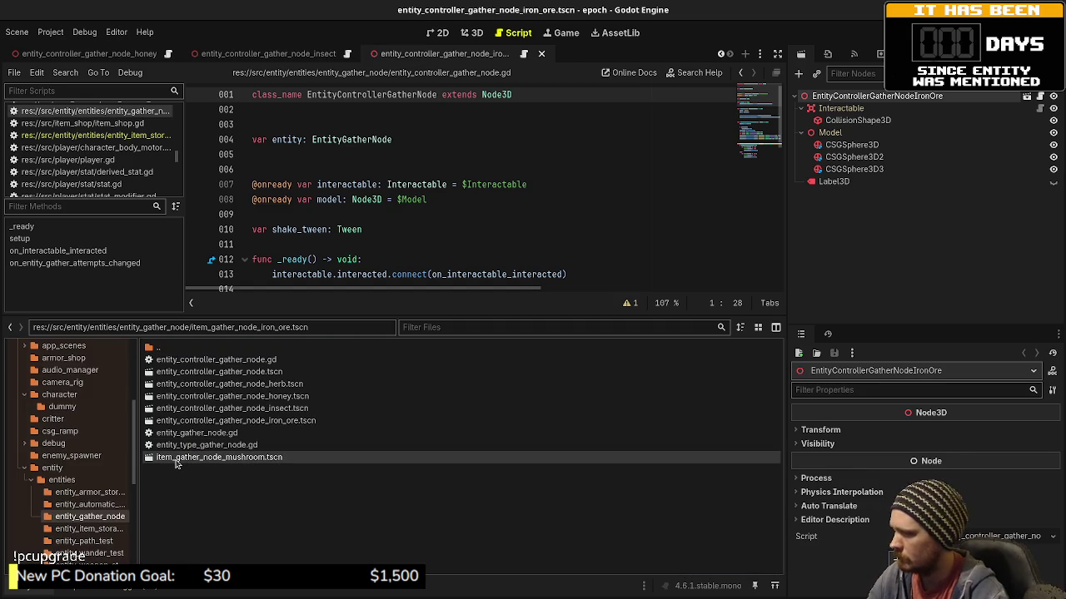
Rename the mushroom root to EntityControllerGatherNodeMushroom, save, and rename the file to entity_controller_gather_node_mushroom.tscn
double_click(194, 459)
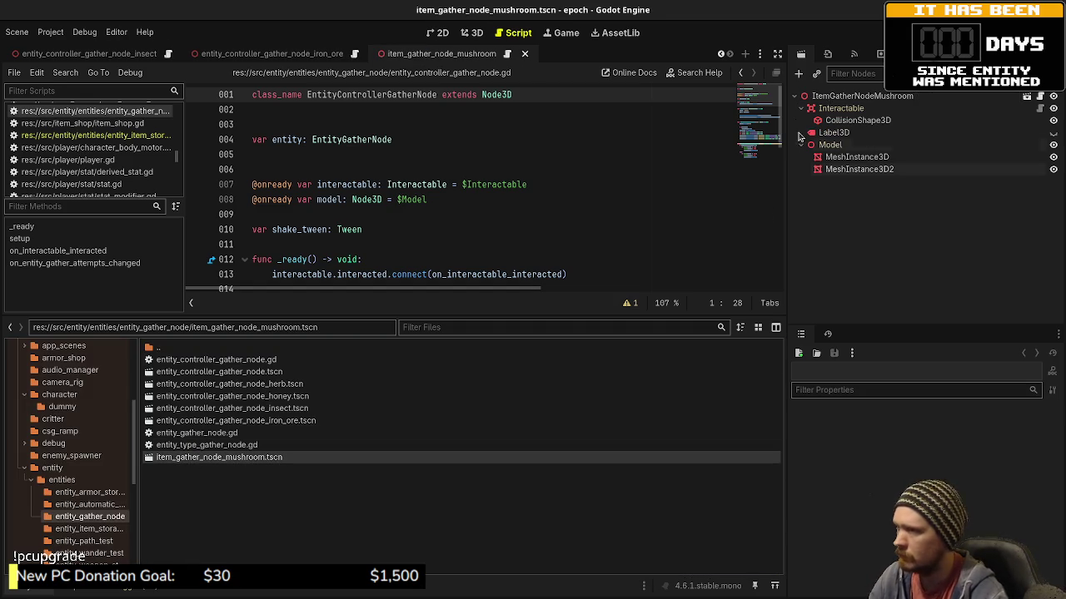
double_click(830, 97)
key(shift+Home)
text(EntityController)
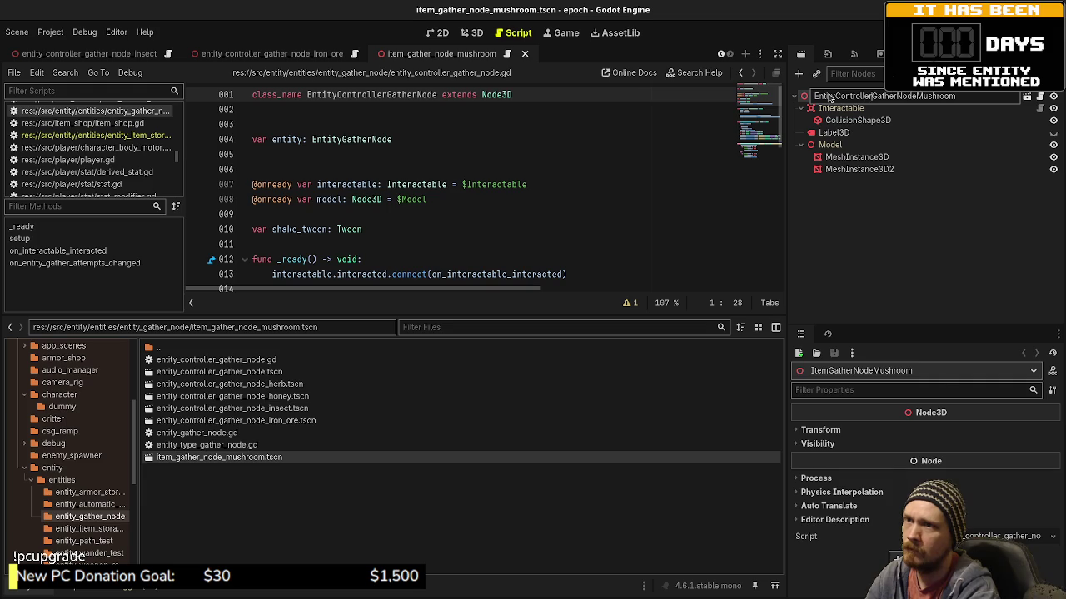
key(Return)
key(ctrl+s)
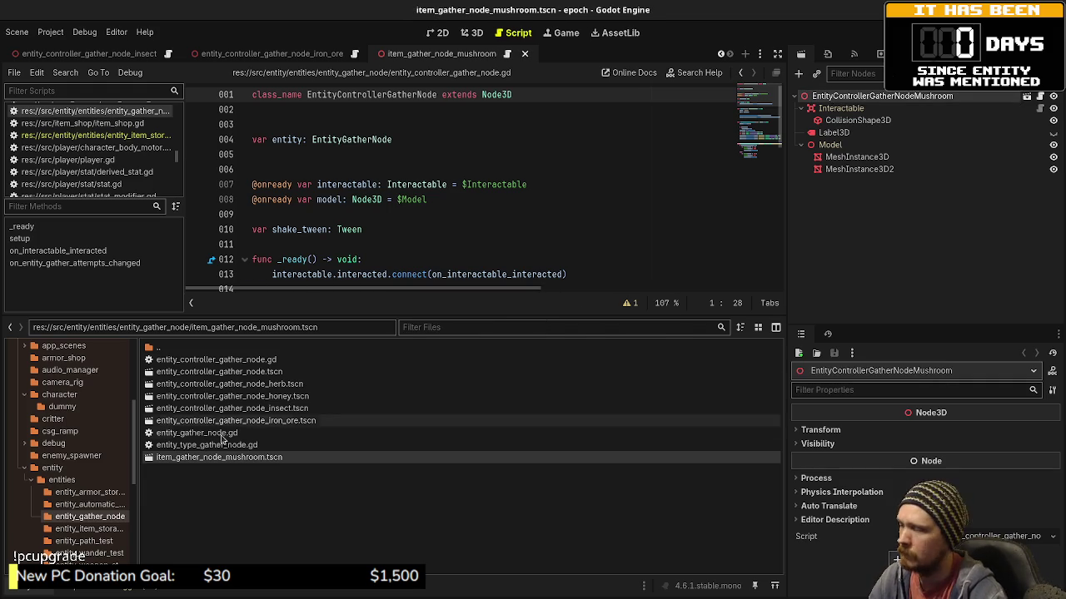
key(F2)
key(Delete)
key(Delete)
key(Delete)
text(entity_controller)
text(oller)
key(Return)
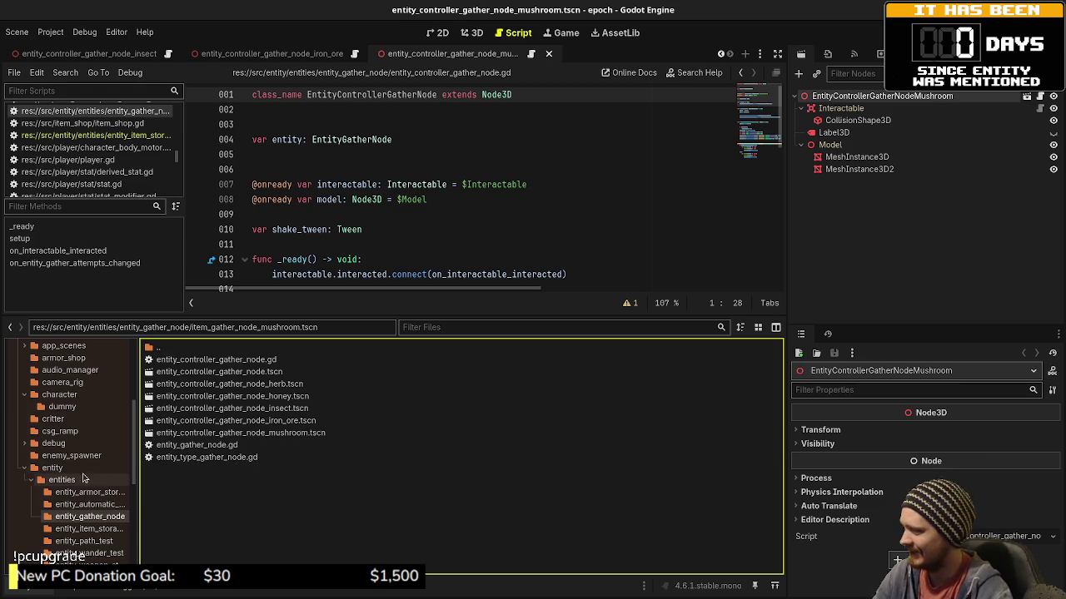
Open entity_type_registry.gd from the src/entity folder, then switch over to Obsidian
click(75, 469)
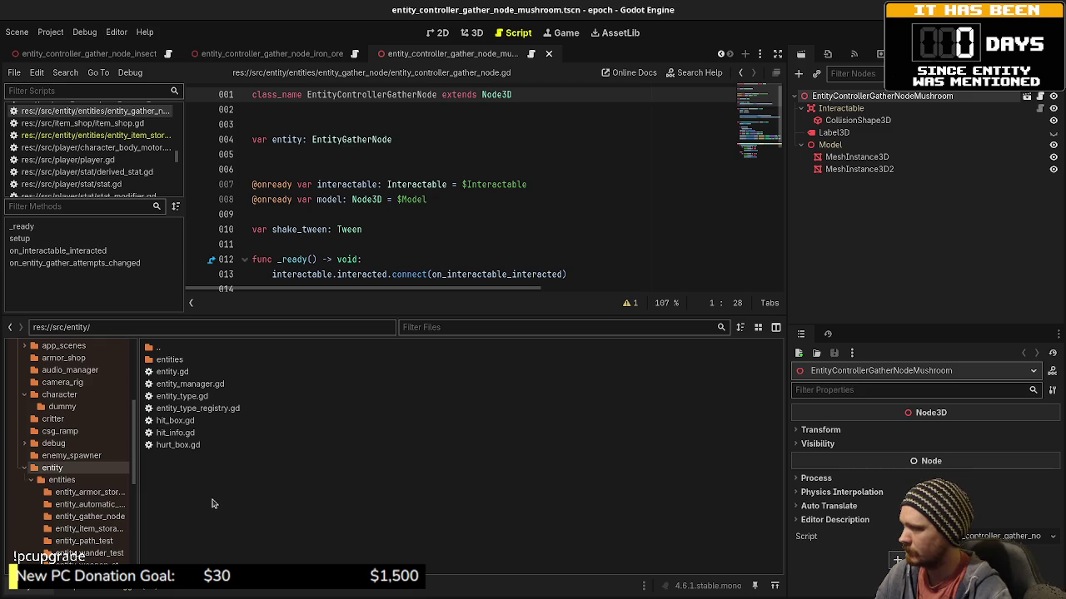
double_click(217, 410)
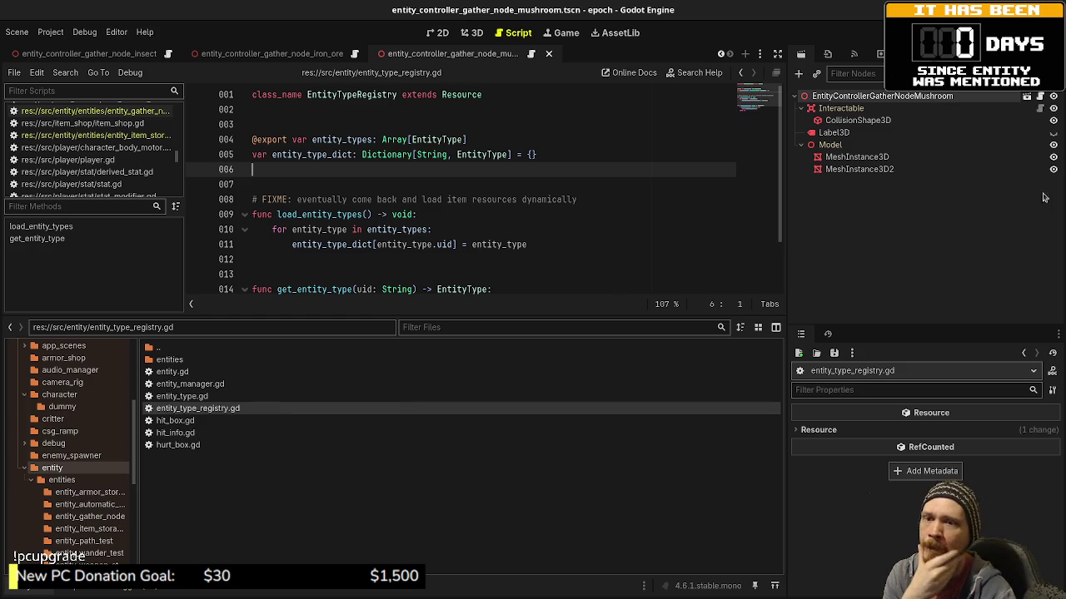
key(alt+Tab)
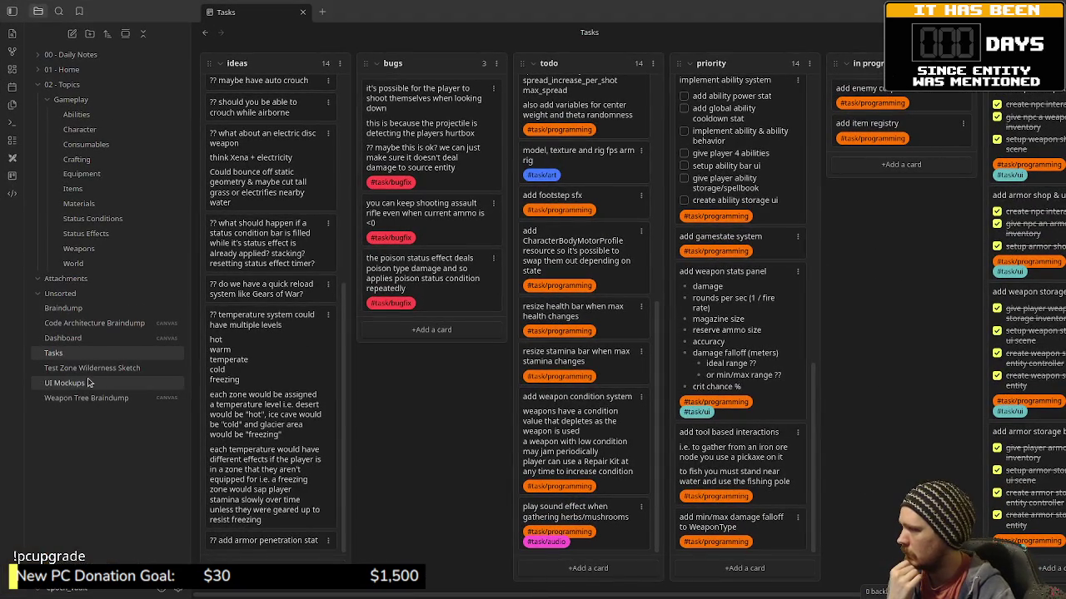
Open the Code Architecture Braindump canvas and zoom in on the ItemType, ItemRegistry and ItemFactory cards
click(94, 323)
scroll(524, 407, up, 10)
scroll(524, 407, up, 5)
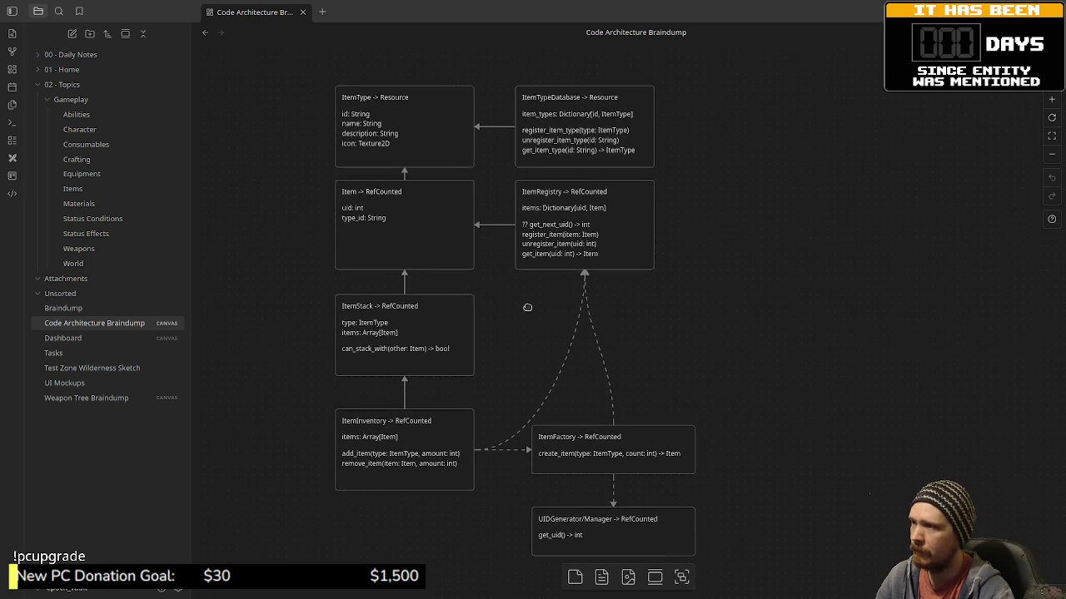
drag(523, 309, 537, 304)
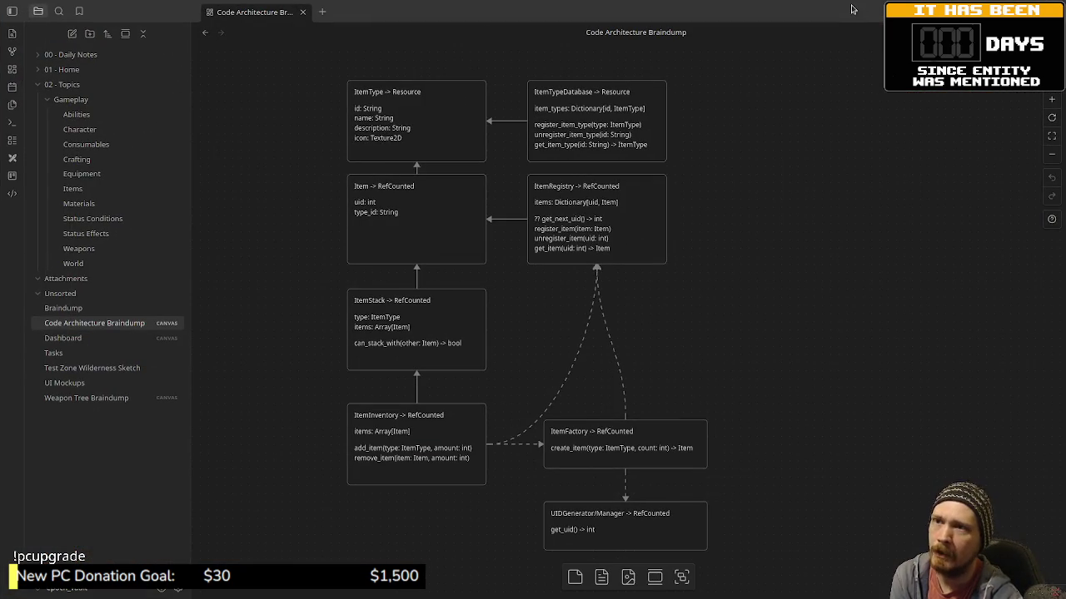
mouse_move(435, 11)
mouse_down()
mouse_move(435, 466)
mouse_move(398, 3)
mouse_up()
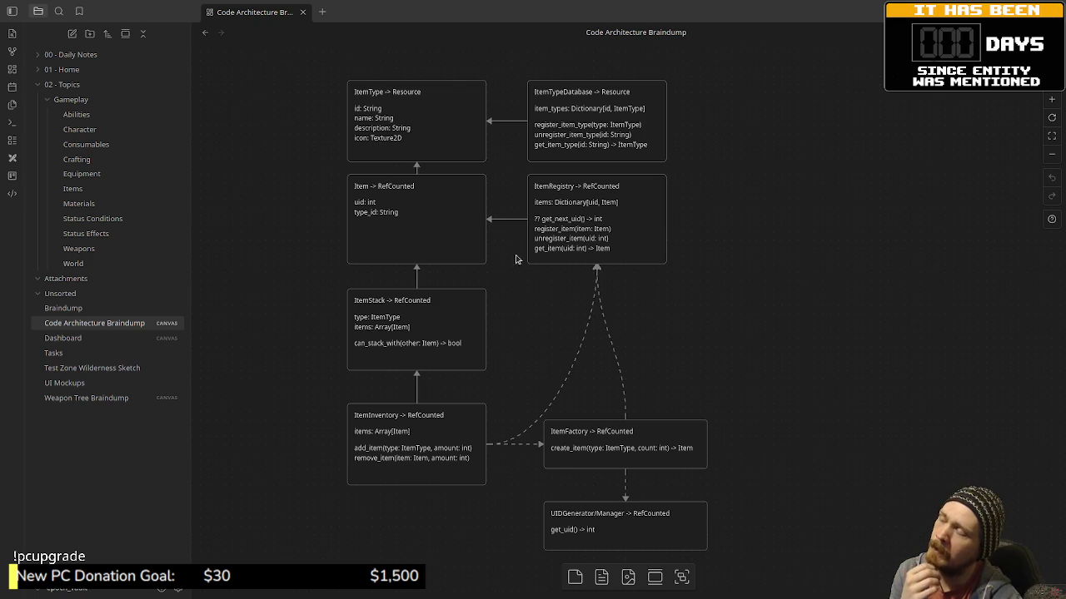
click(389, 106)
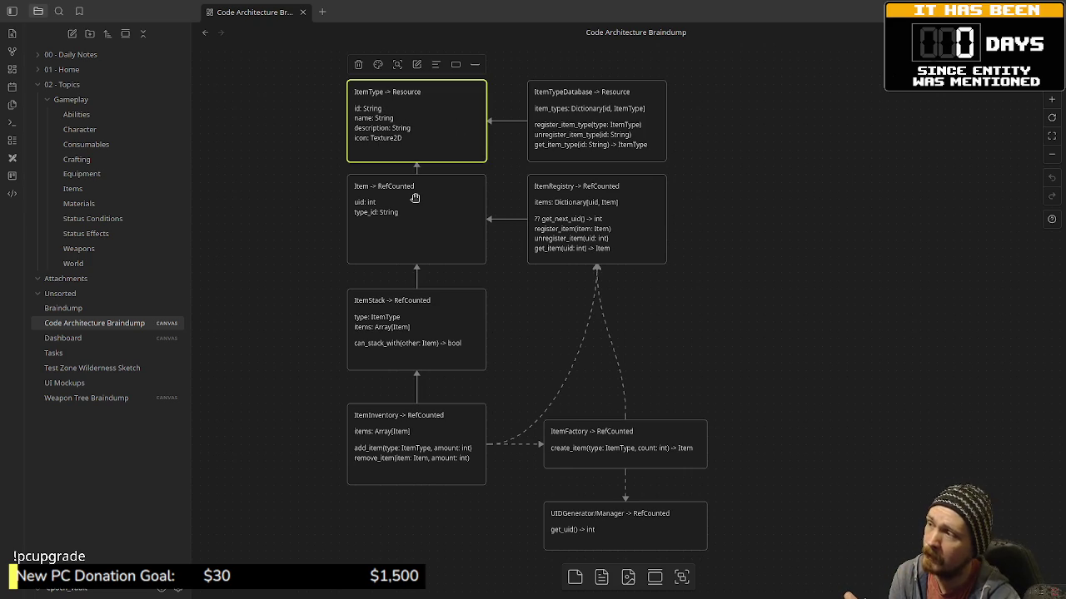
click(413, 222)
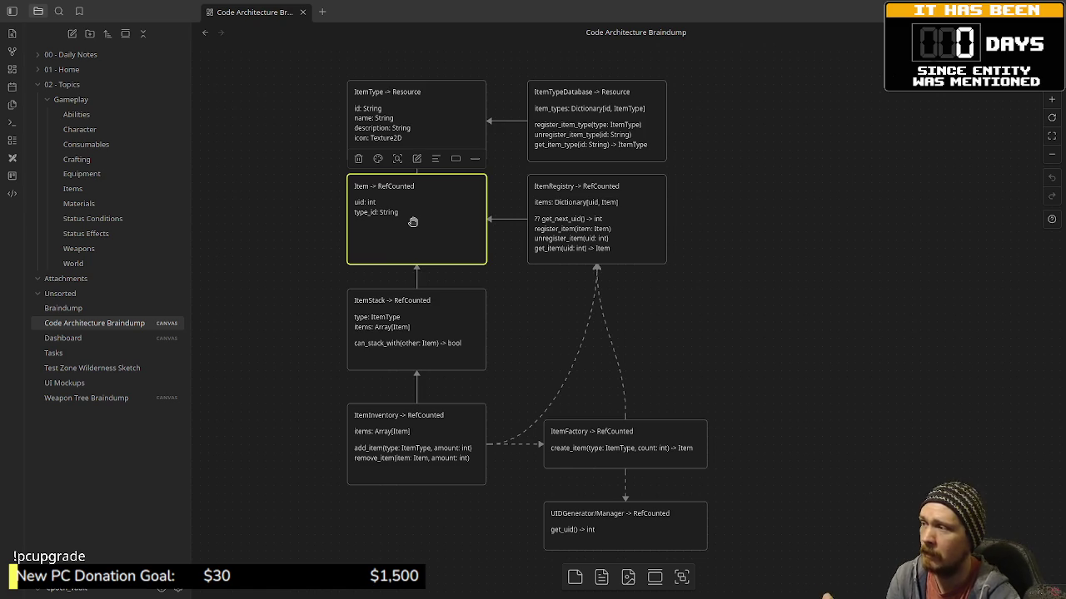
click(408, 317)
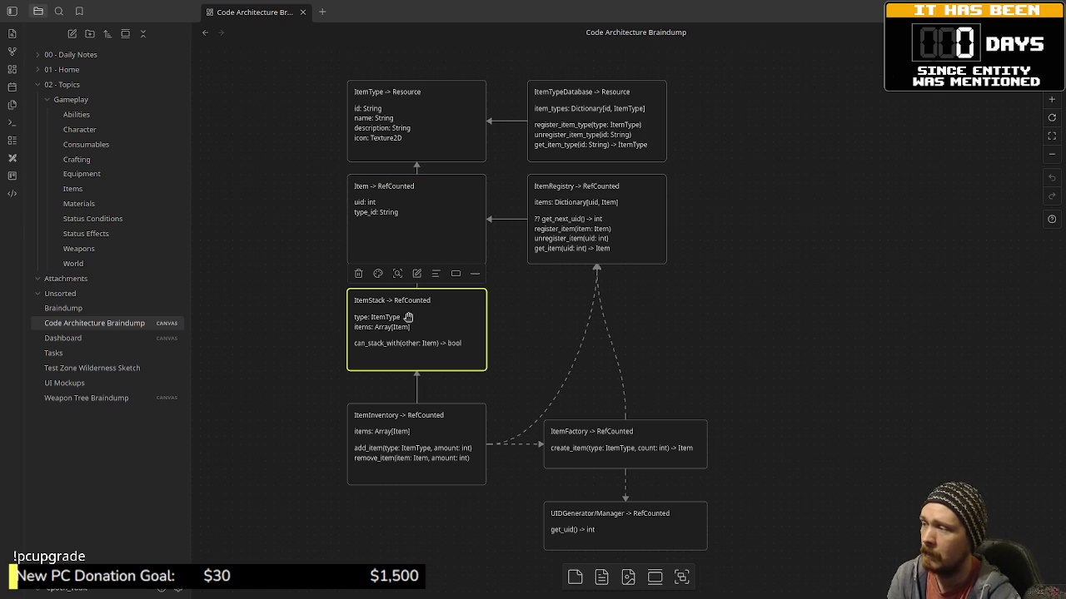
click(400, 437)
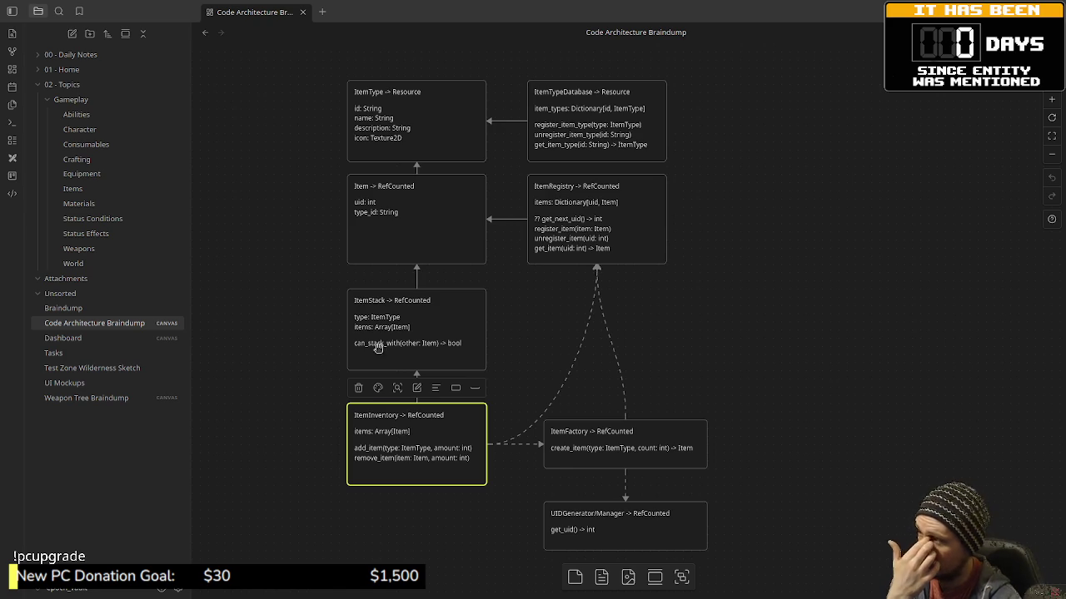
click(423, 143)
click(435, 221)
click(560, 214)
click(546, 139)
click(424, 145)
click(427, 205)
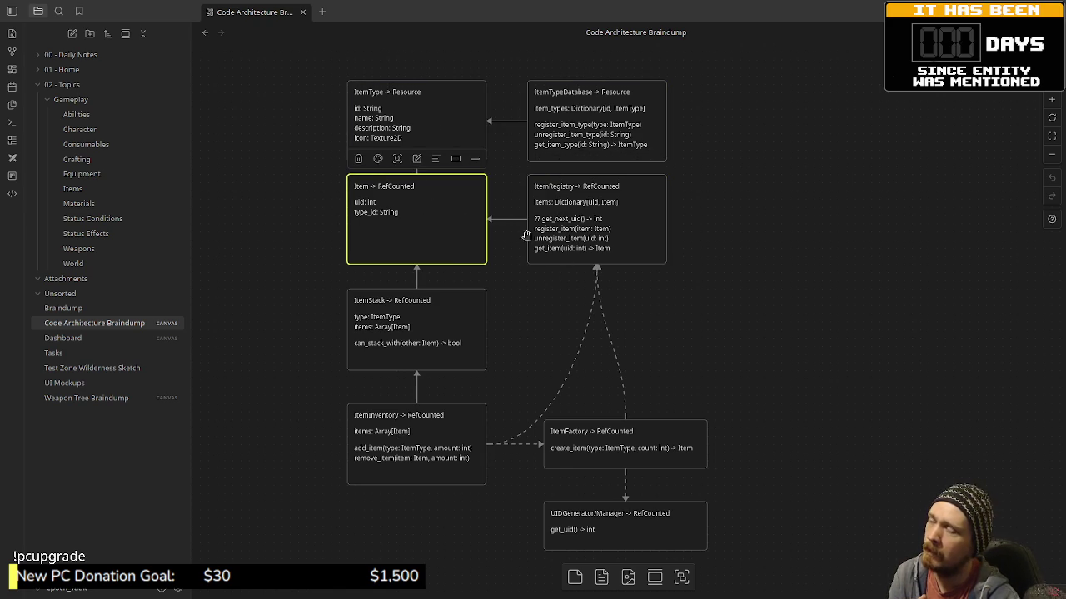
click(380, 109)
click(395, 227)
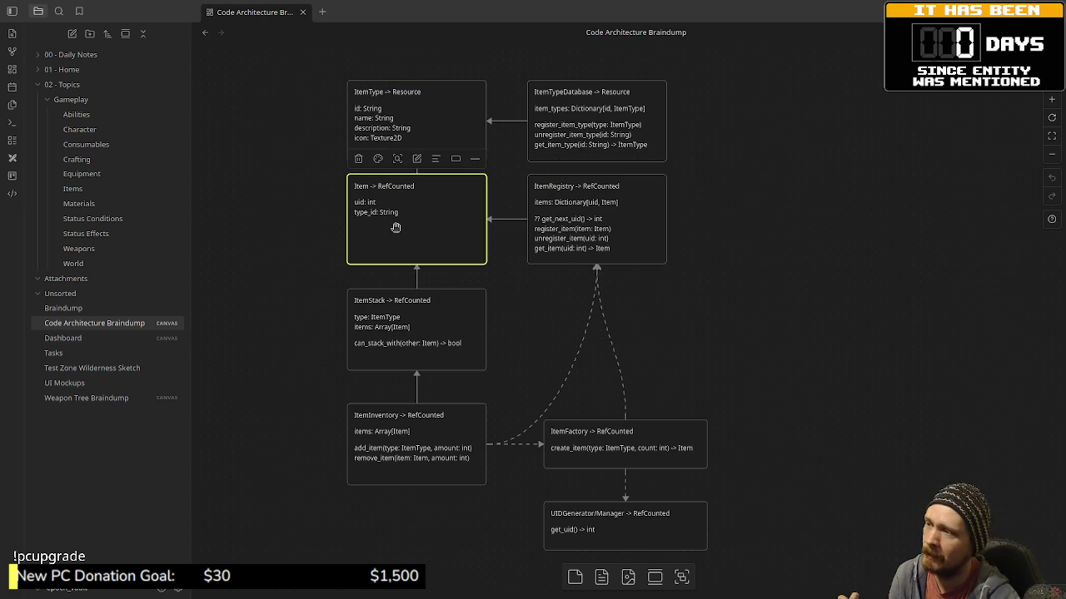
click(453, 98)
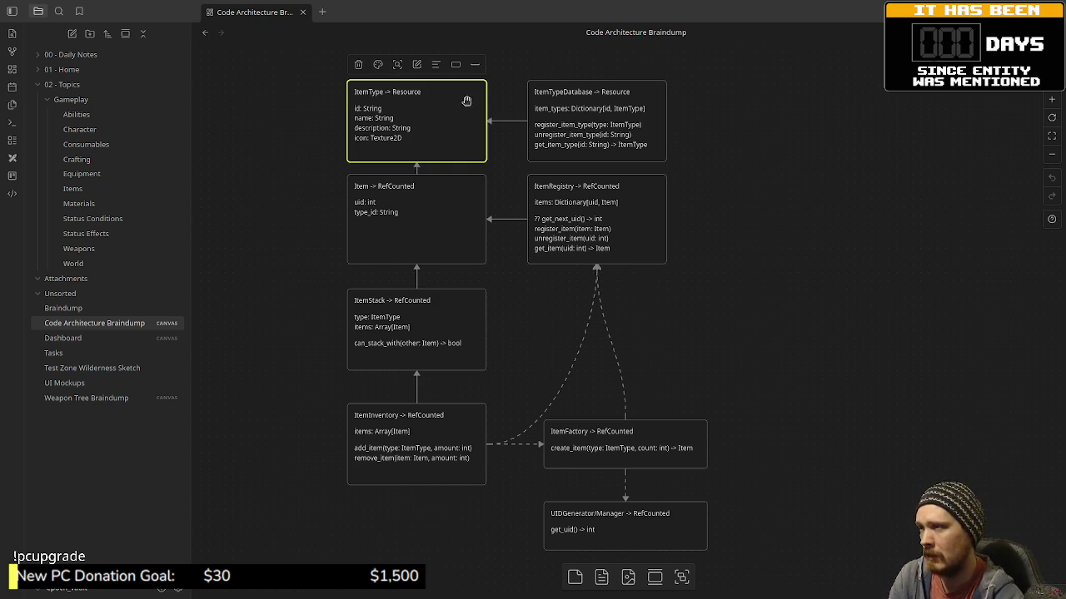
click(573, 114)
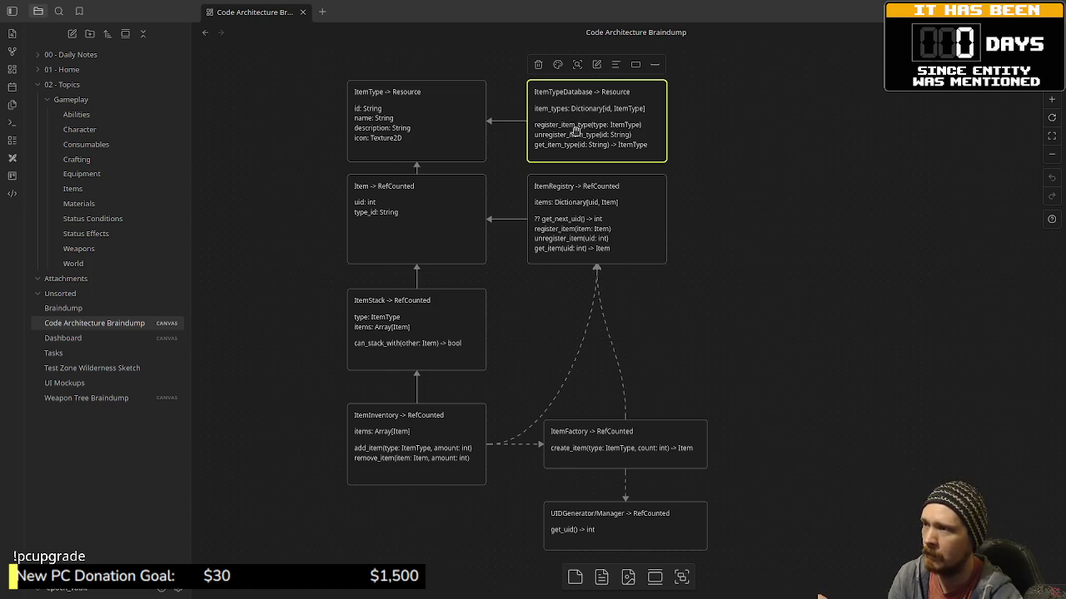
click(450, 229)
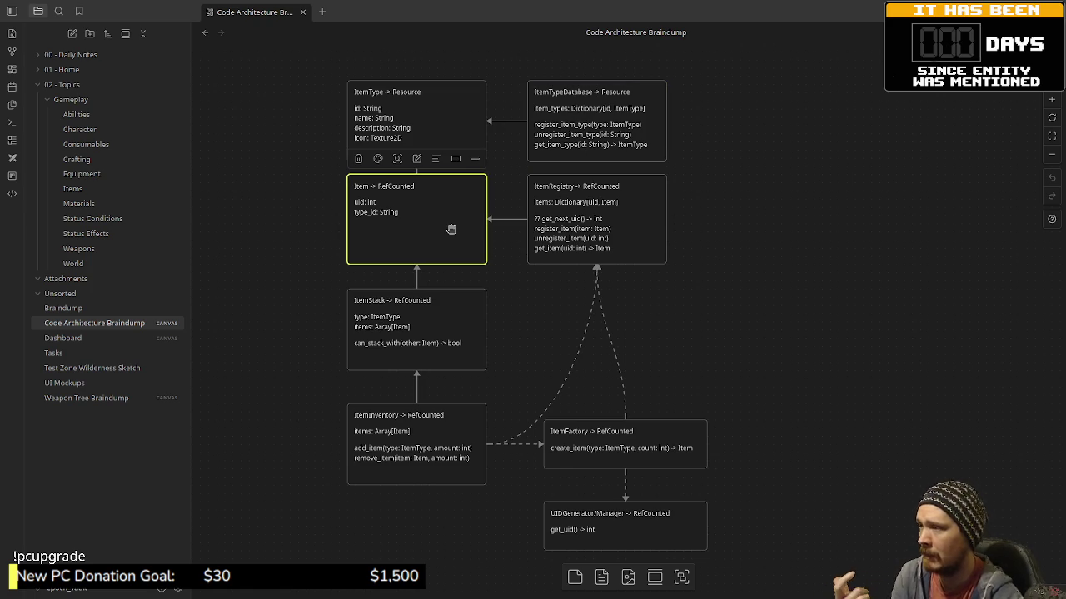
click(587, 221)
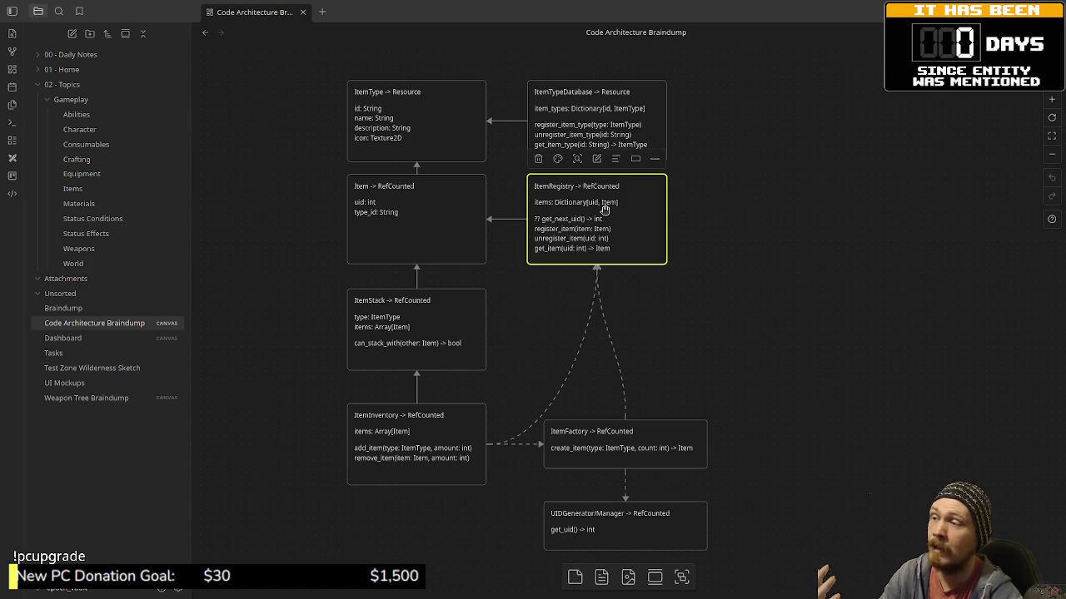
click(582, 100)
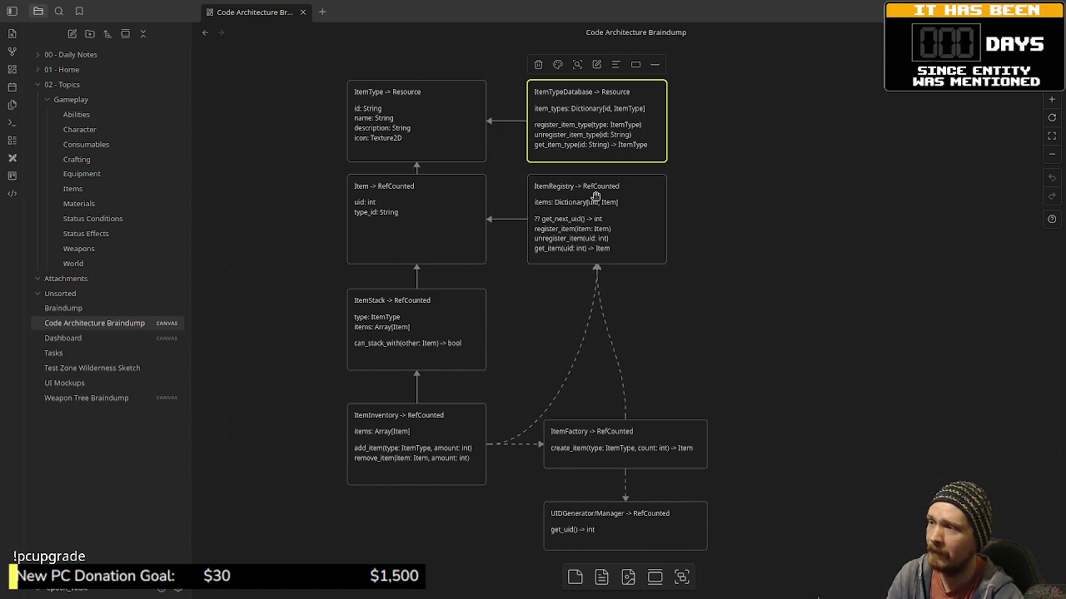
click(596, 197)
click(587, 117)
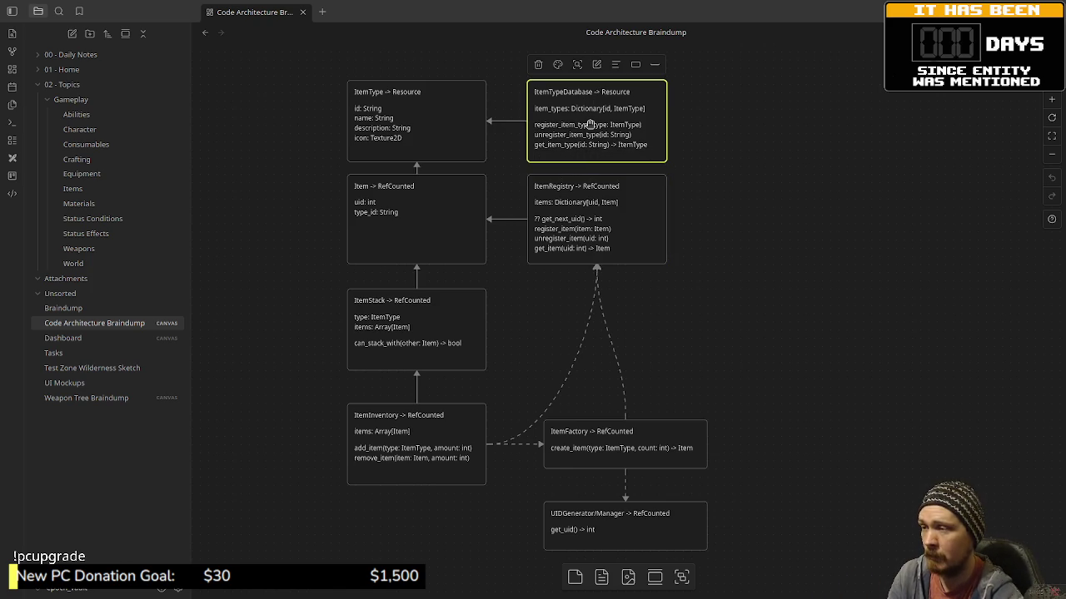
click(575, 206)
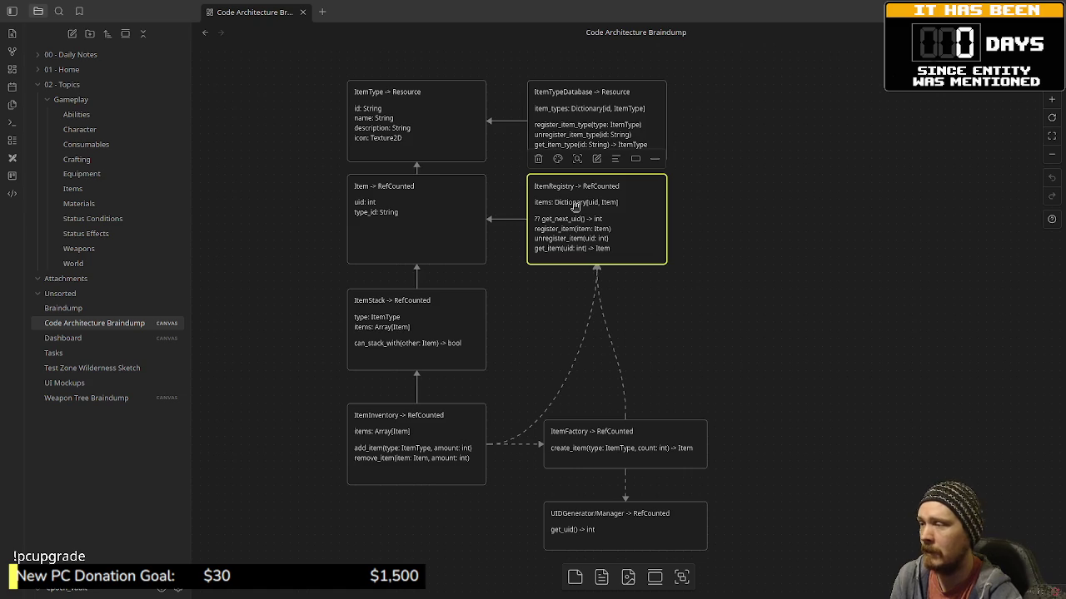
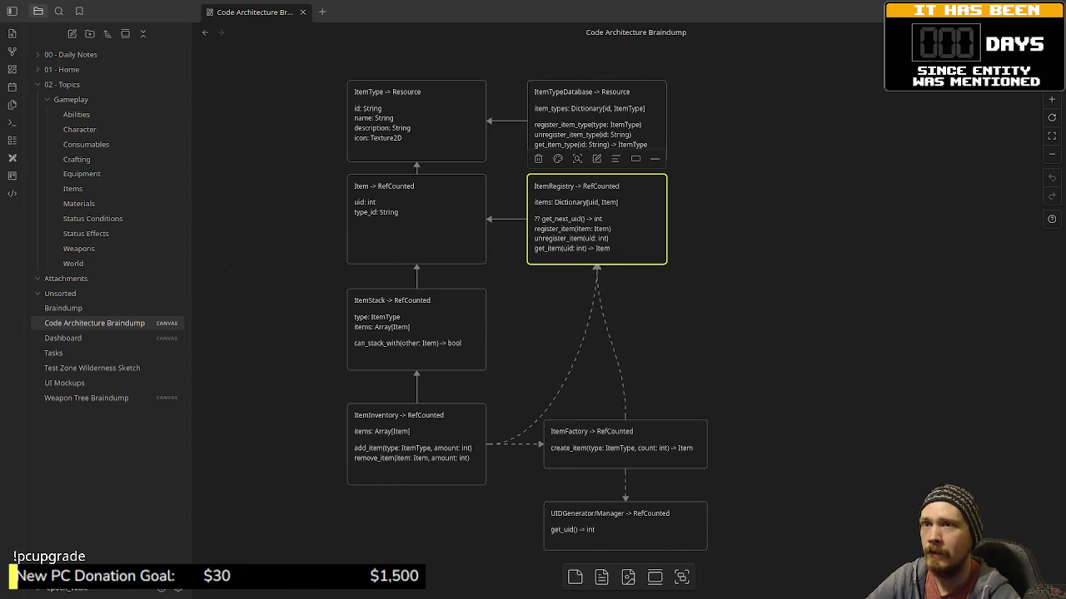
Switch from the Obsidian 'Code Architecture Braindump' canvas back to the Godot editor with Alt+Tab
key(alt+Tab)
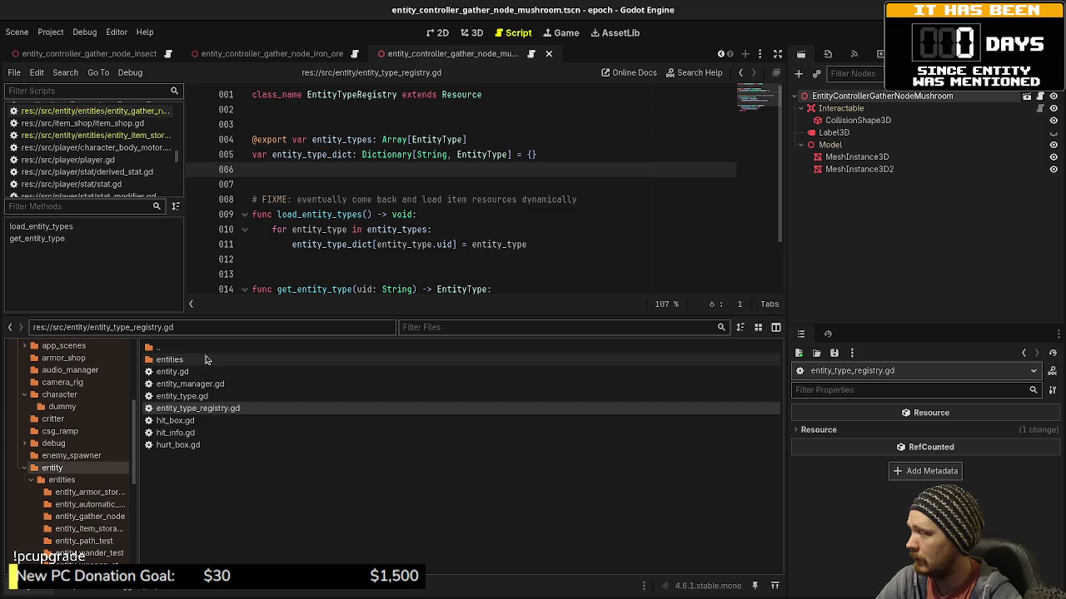
Open entity_scene_test.tscn from the entities folder, then return to the entity folder
double_click(206, 360)
double_click(223, 447)
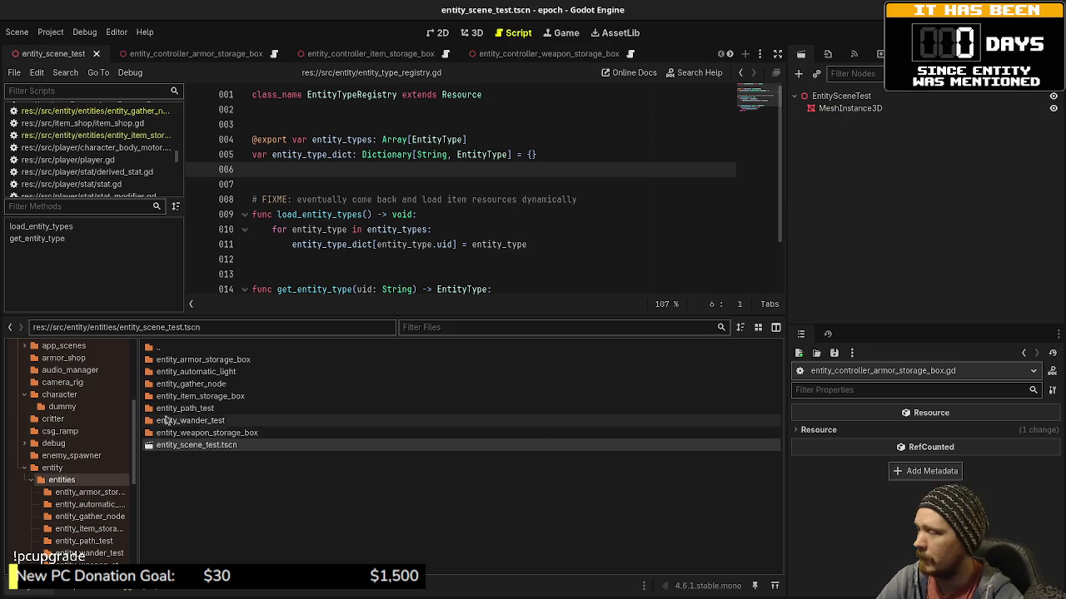
double_click(171, 350)
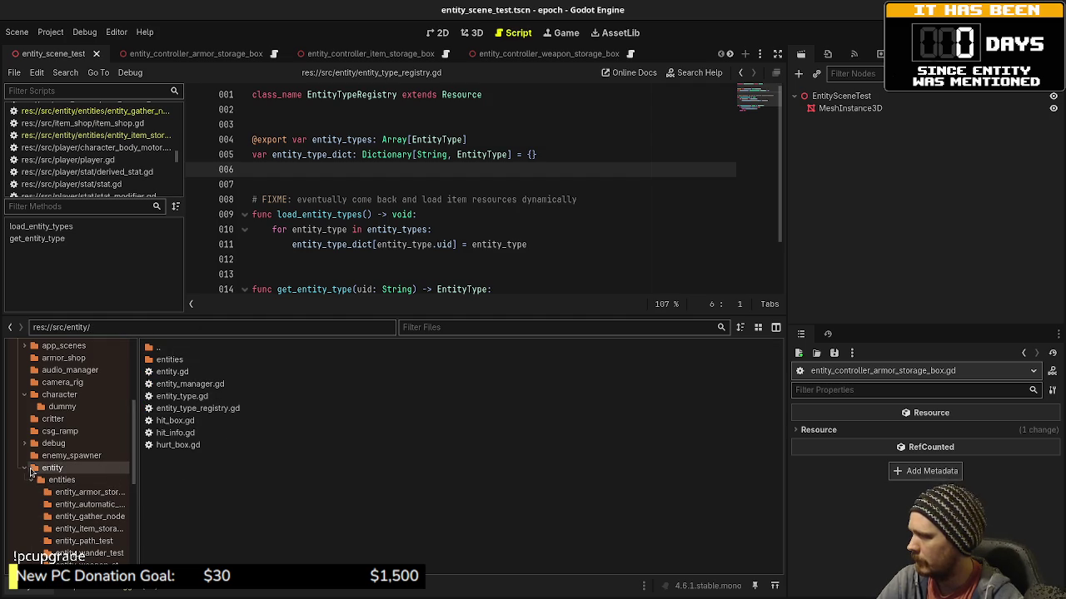
Collapse the entities, entity and character folders in the FileSystem tree
click(33, 480)
click(25, 468)
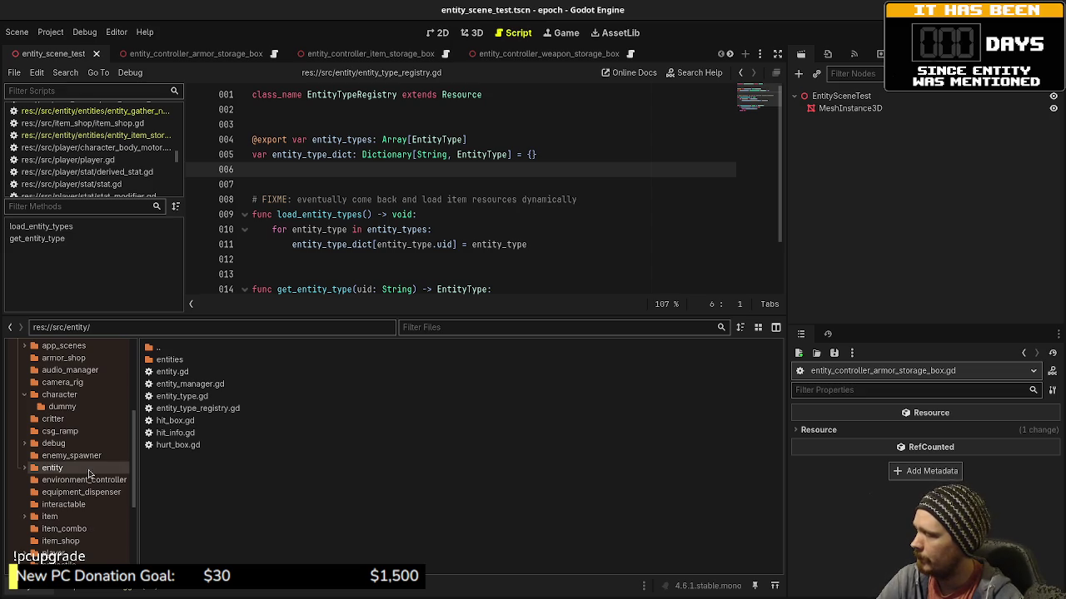
scroll(88, 477, up, 1)
scroll(81, 475, up, 2)
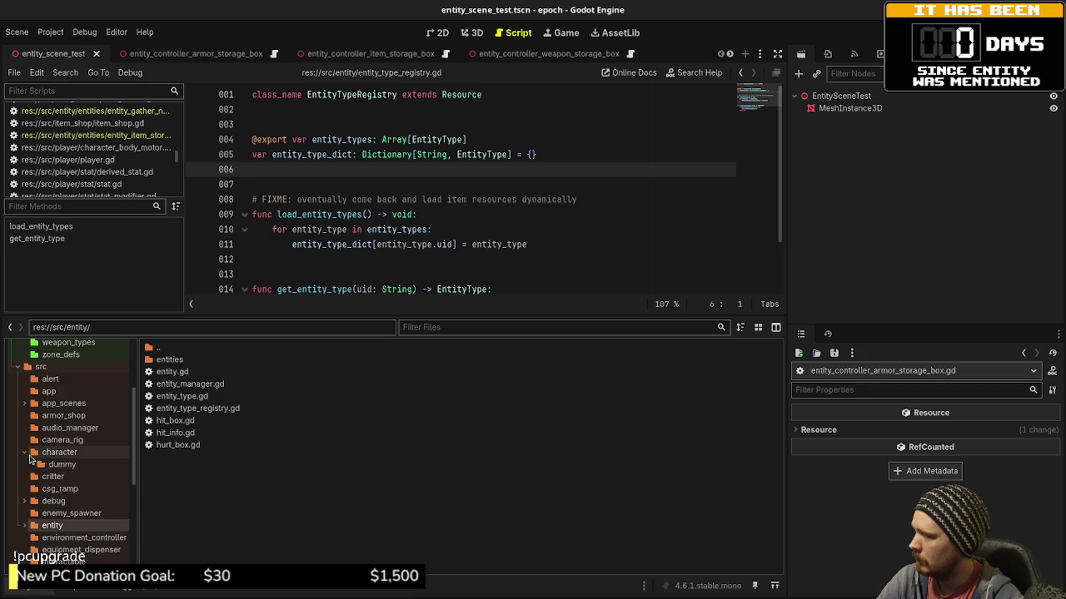
click(25, 453)
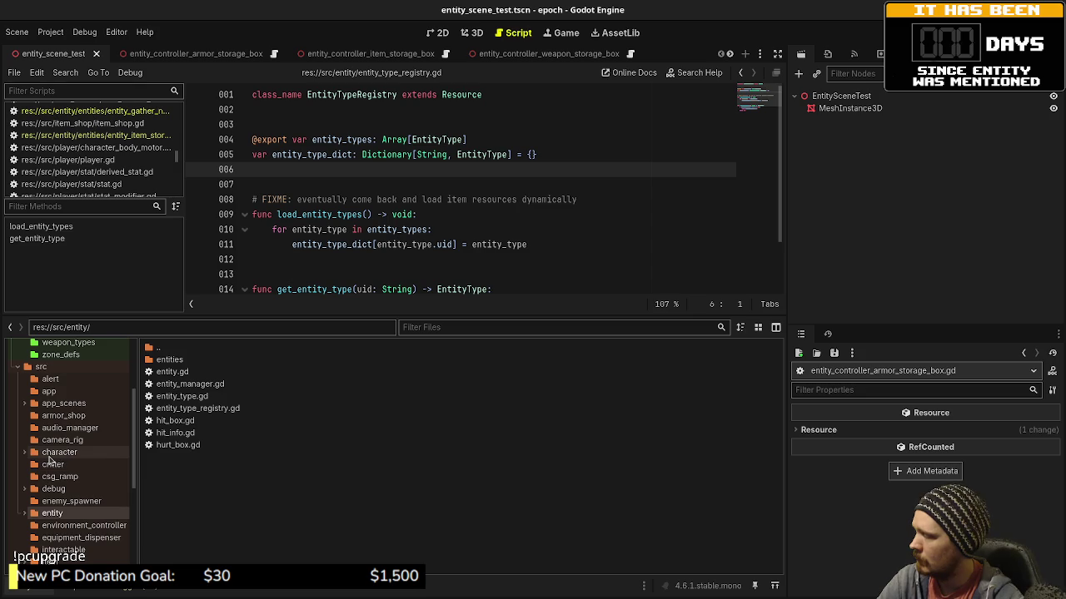
scroll(46, 458, down, 2)
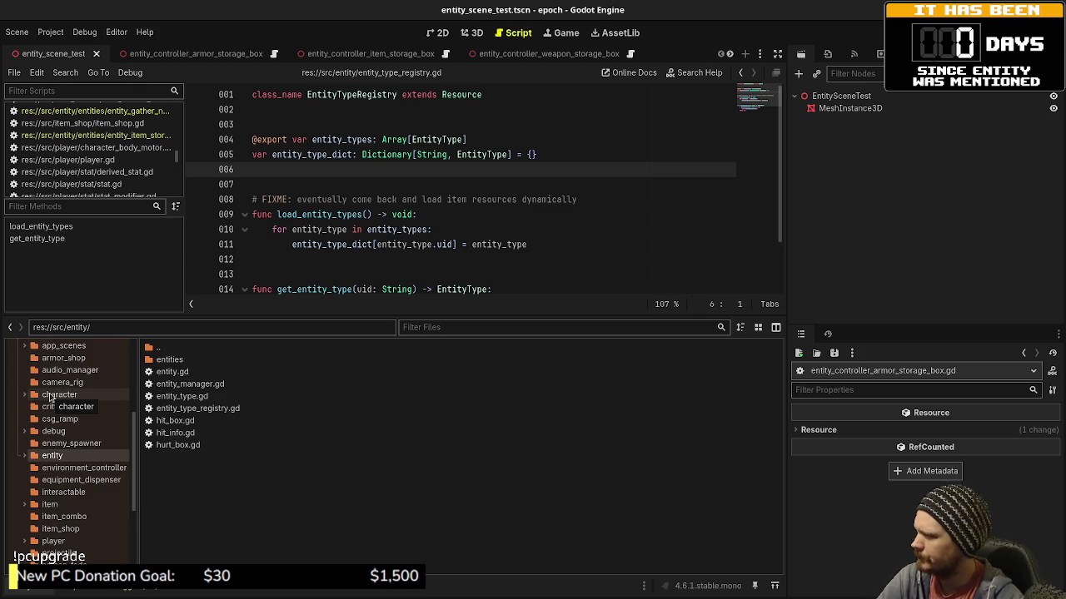
scroll(50, 398, up, 1)
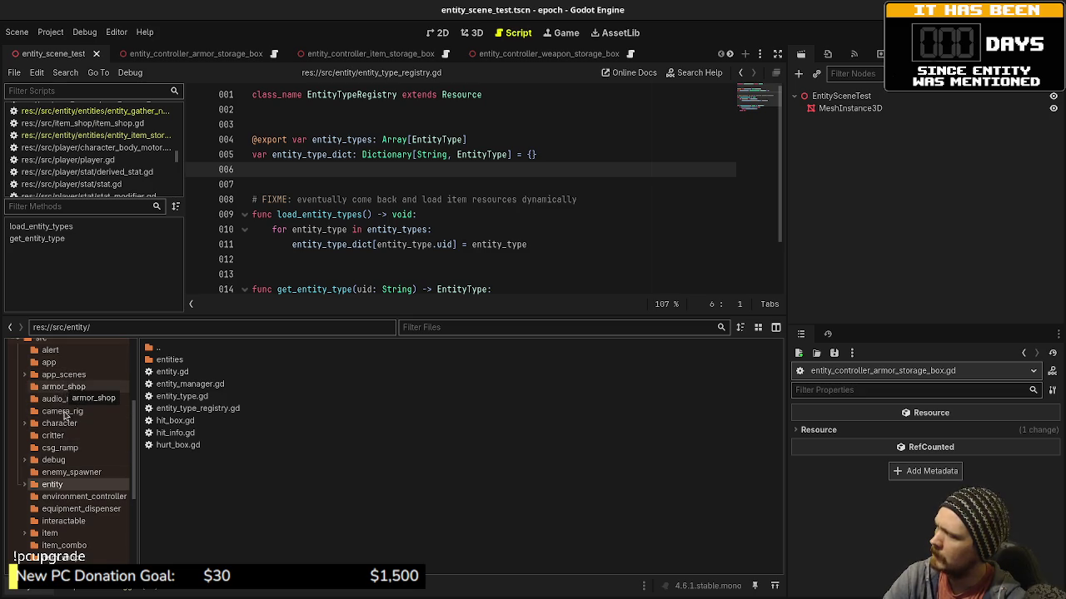
scroll(67, 433, down, 5)
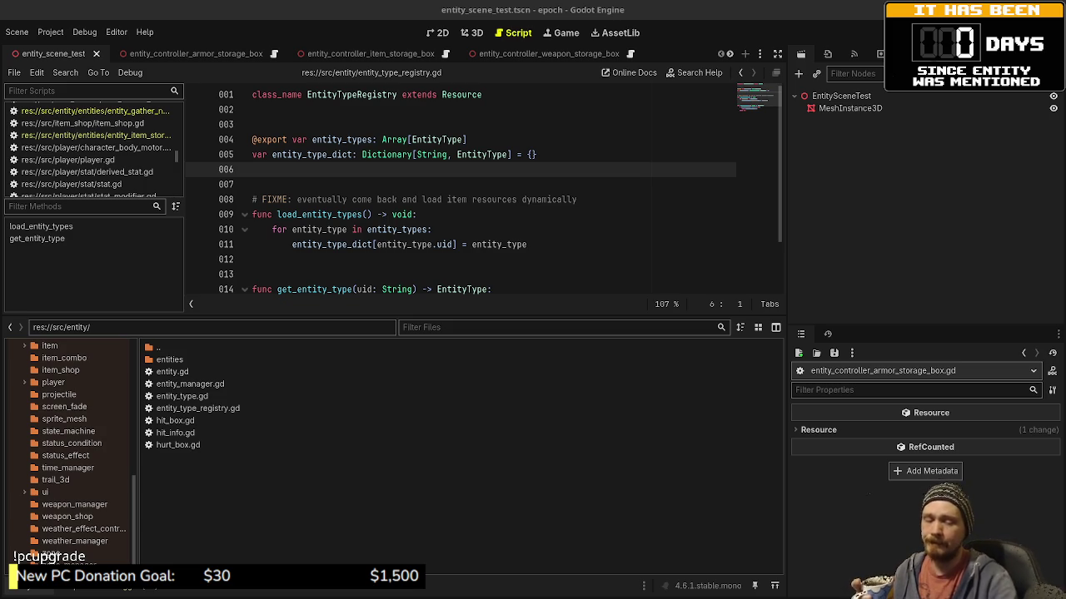
key(F6)
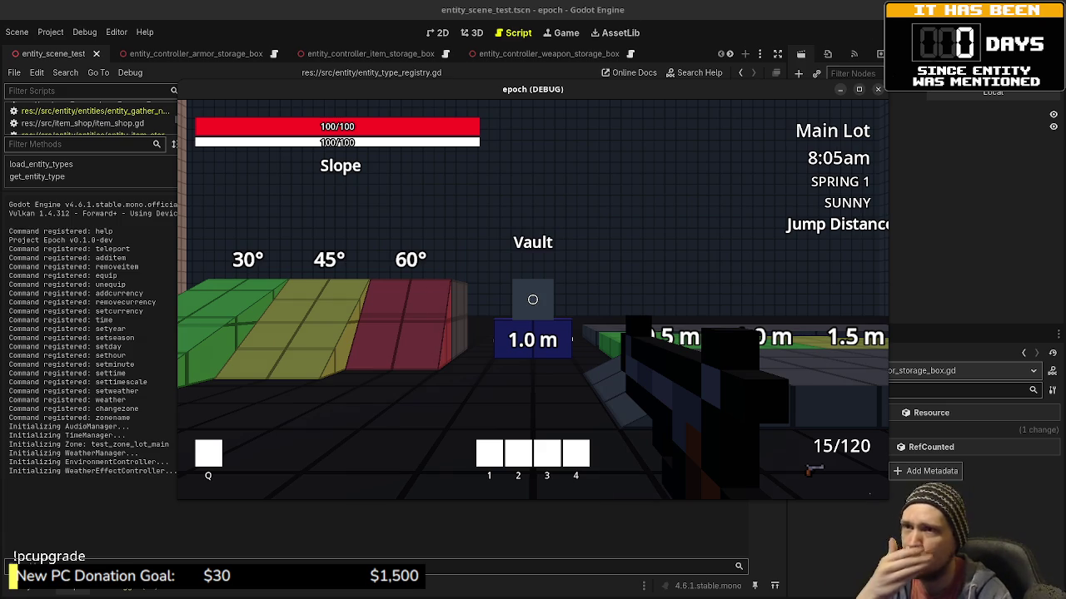
click(869, 46)
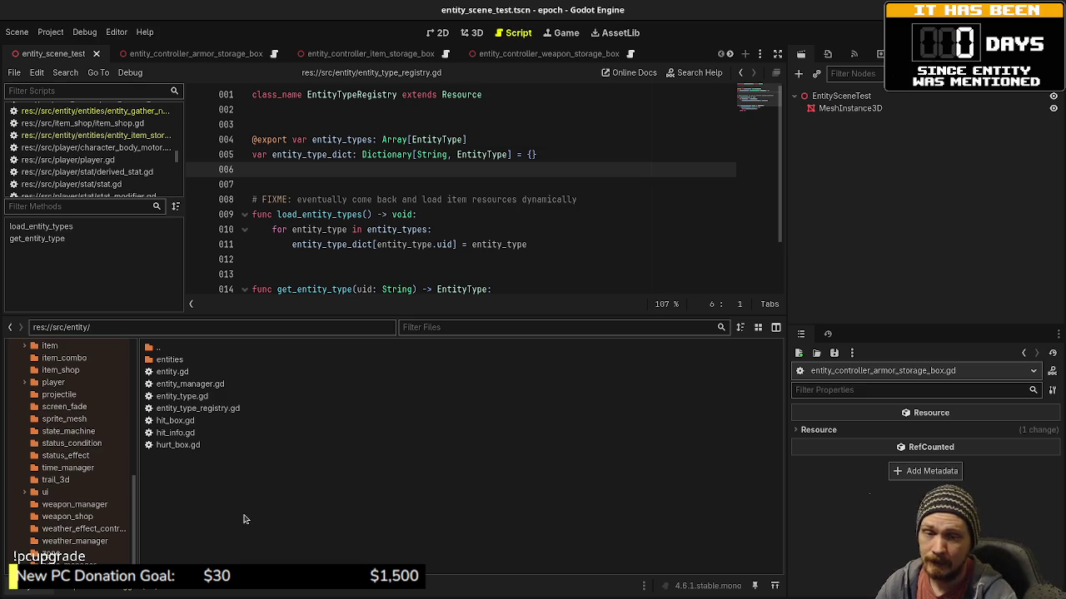
double_click(213, 361)
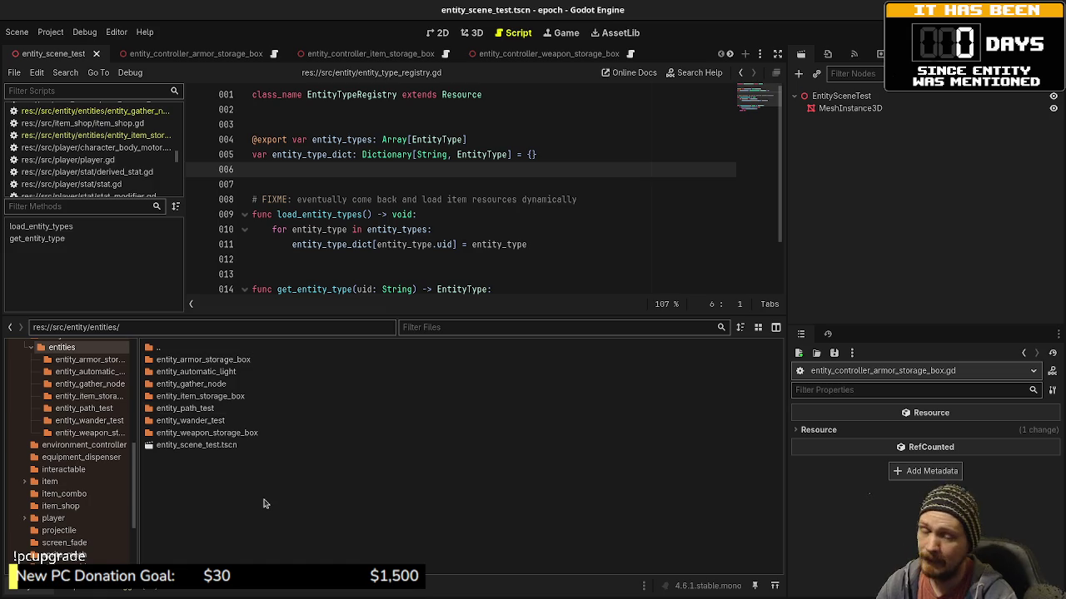
Return to the entity folder and collapse the entities and entity folders
double_click(191, 349)
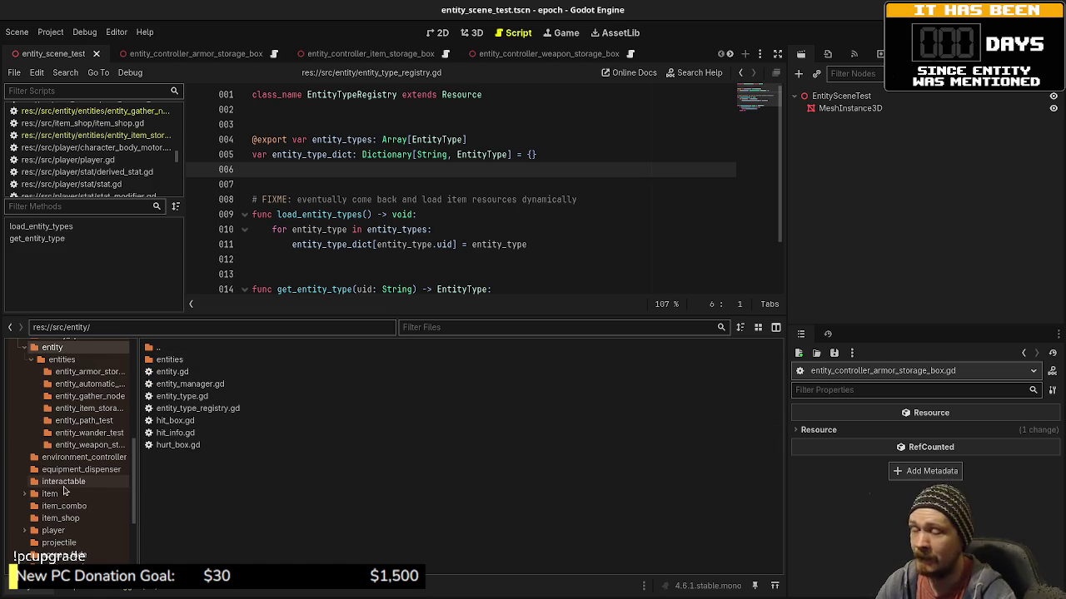
scroll(52, 467, up, 3)
click(31, 417)
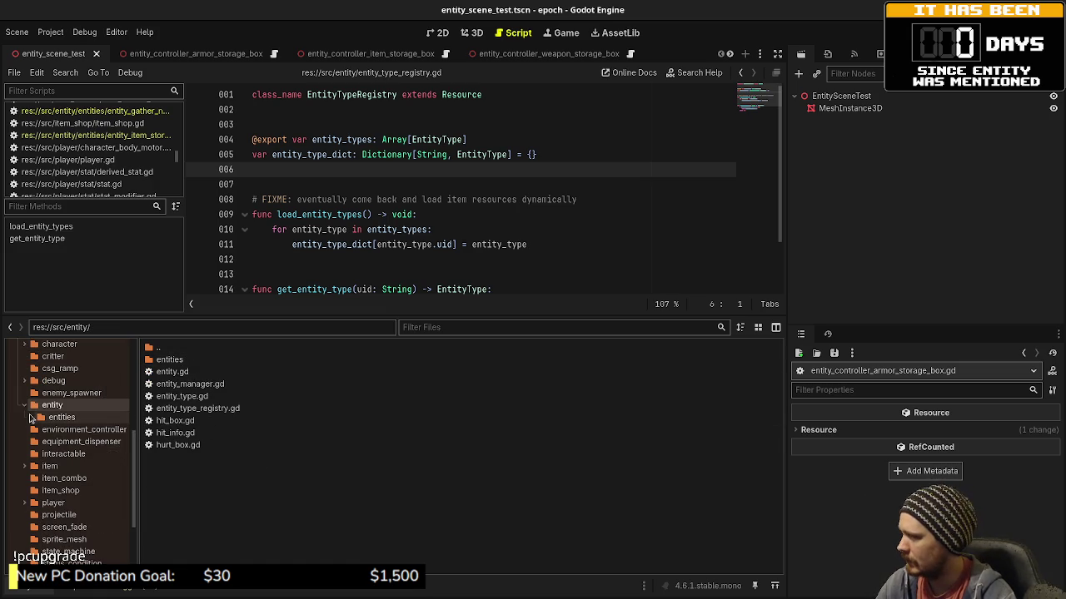
click(25, 406)
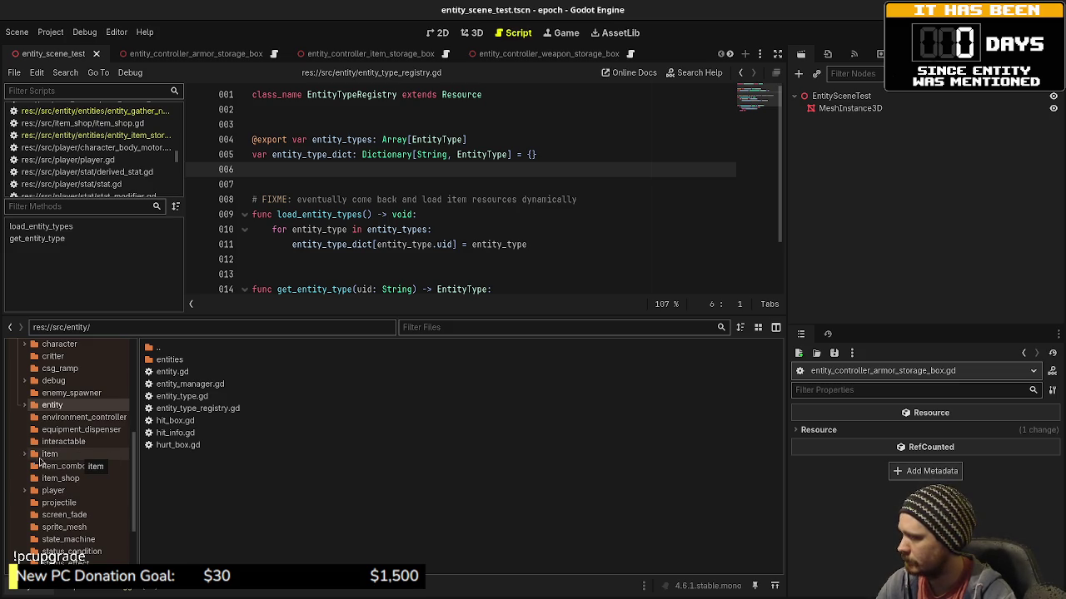
View the item folder's files, expand it, then collapse it again
click(25, 454)
click(50, 454)
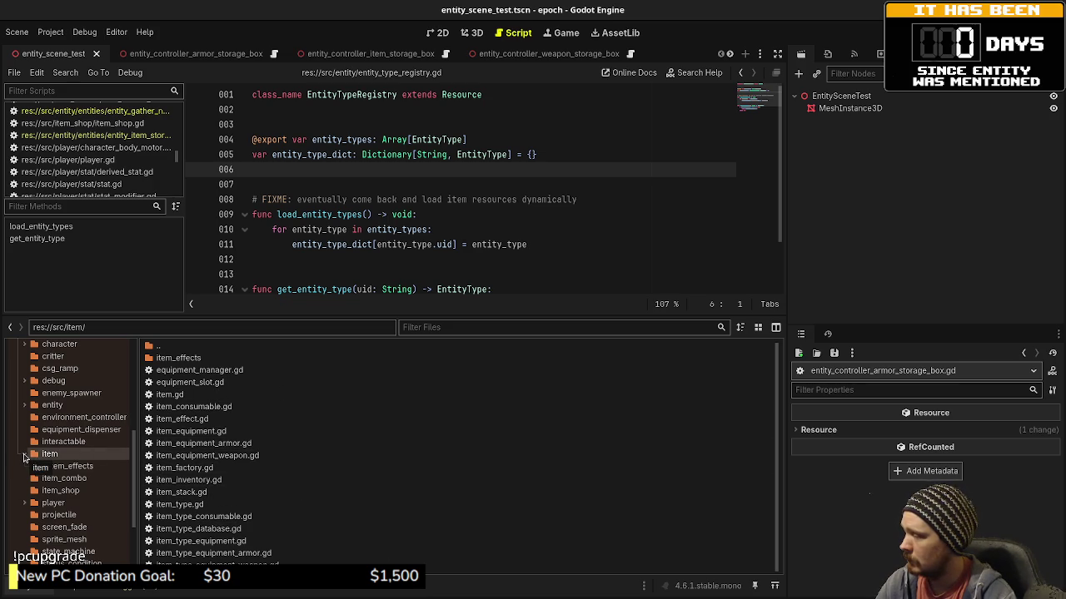
click(25, 456)
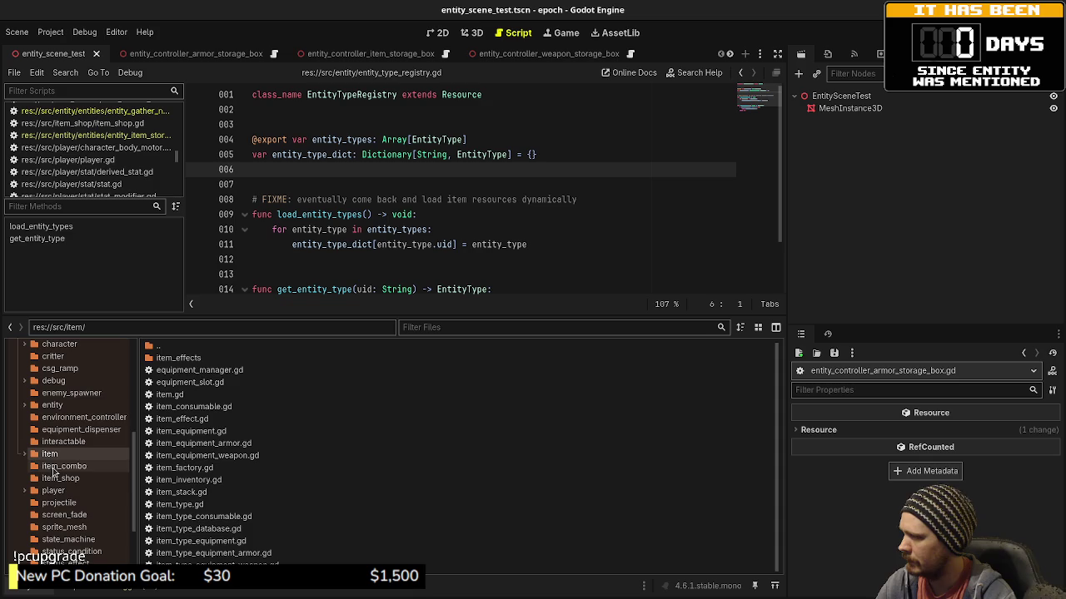
Show the src/alert folder's files and bring up its context menu
scroll(58, 492, down, 3)
scroll(58, 491, up, 7)
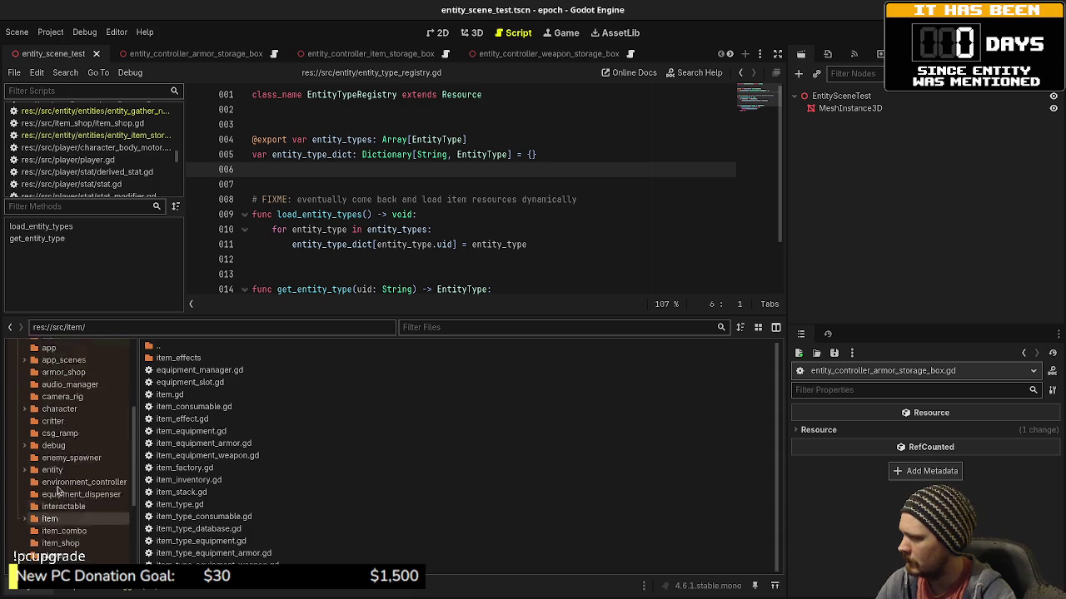
scroll(63, 463, down, 1)
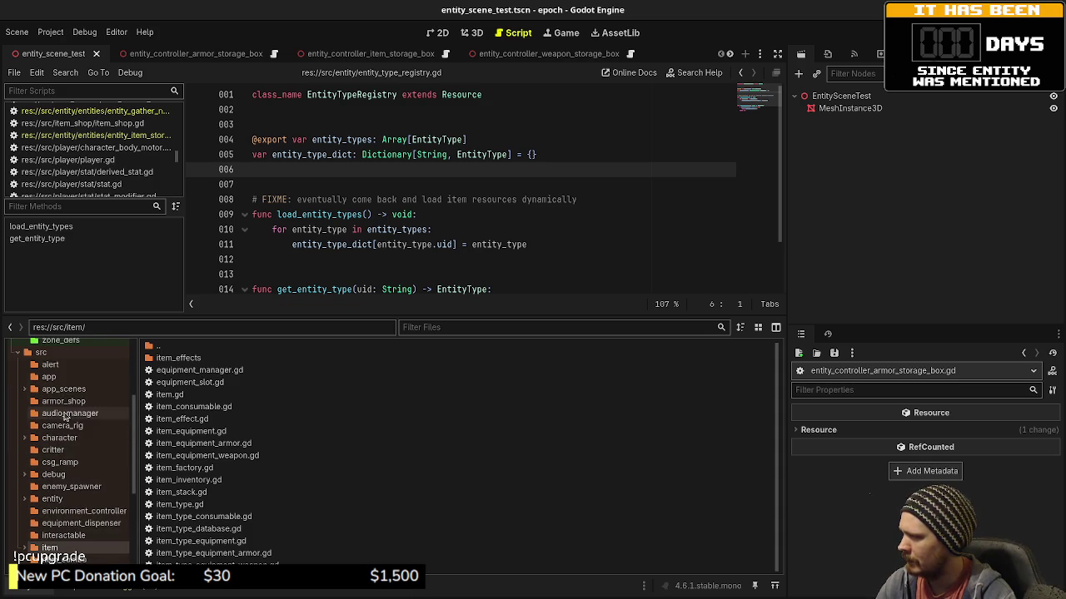
click(66, 366)
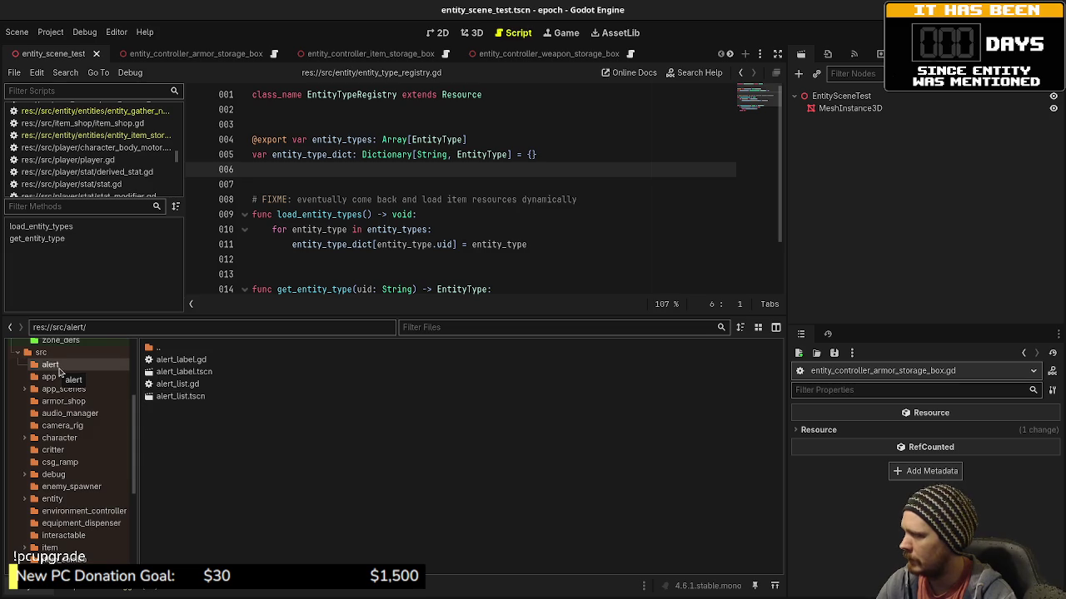
right_click(63, 366)
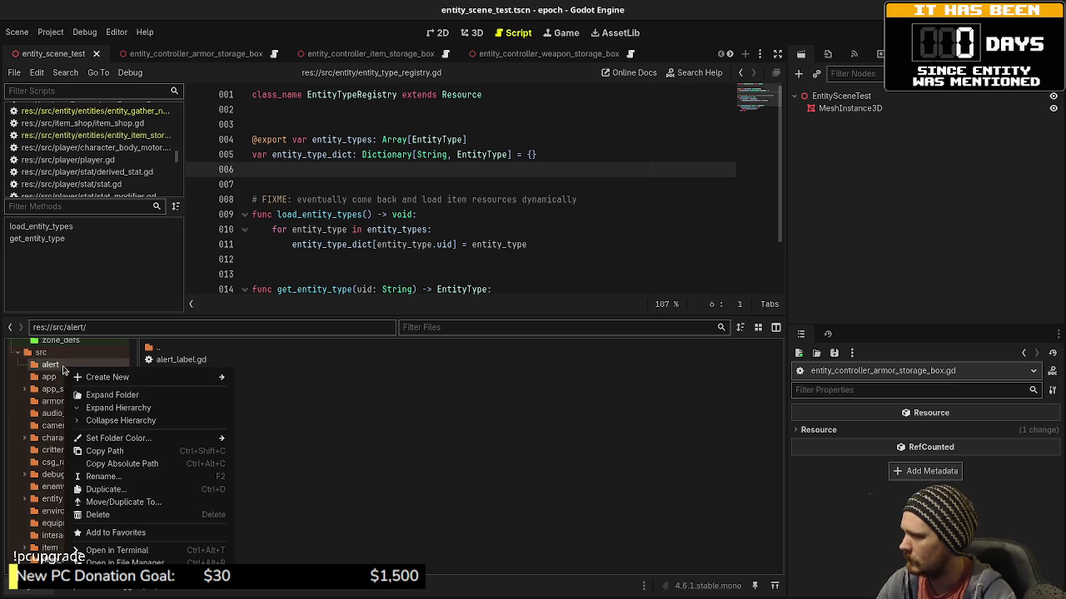
click(113, 502)
scroll(396, 365, down, 10)
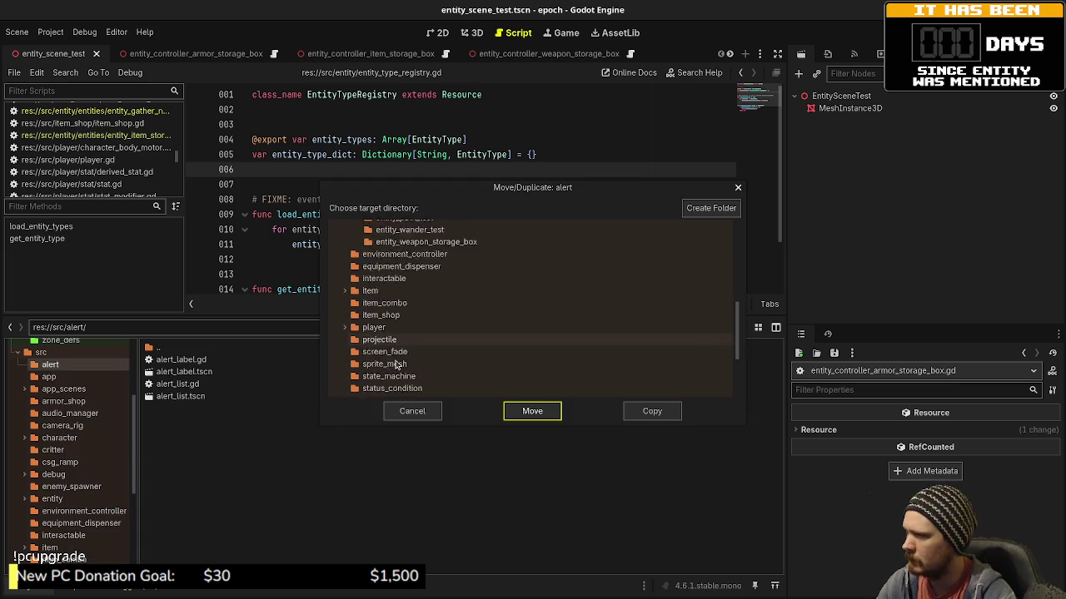
click(368, 313)
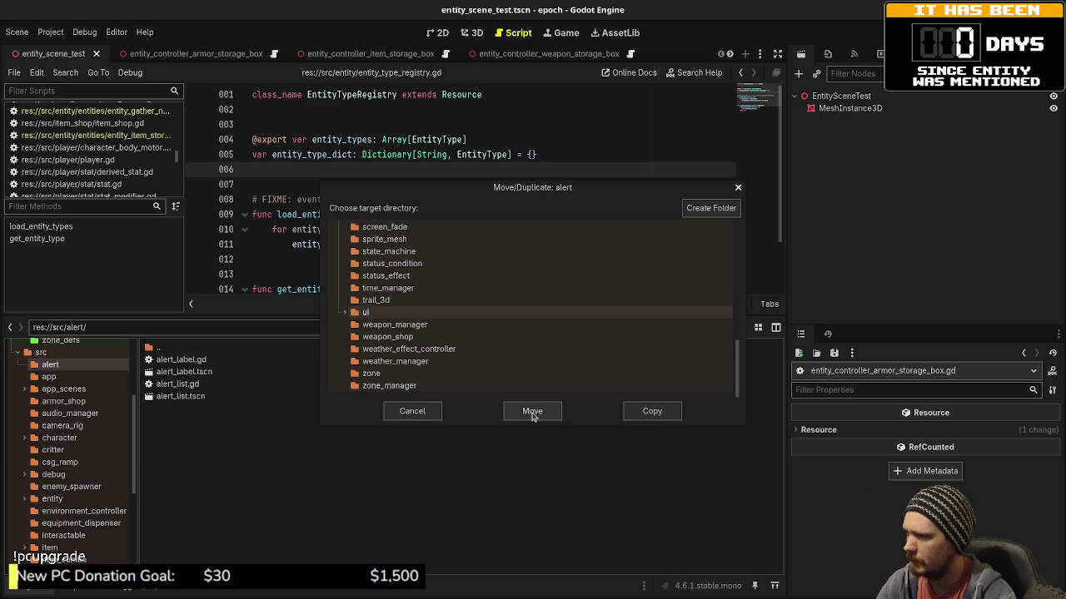
double_click(355, 315)
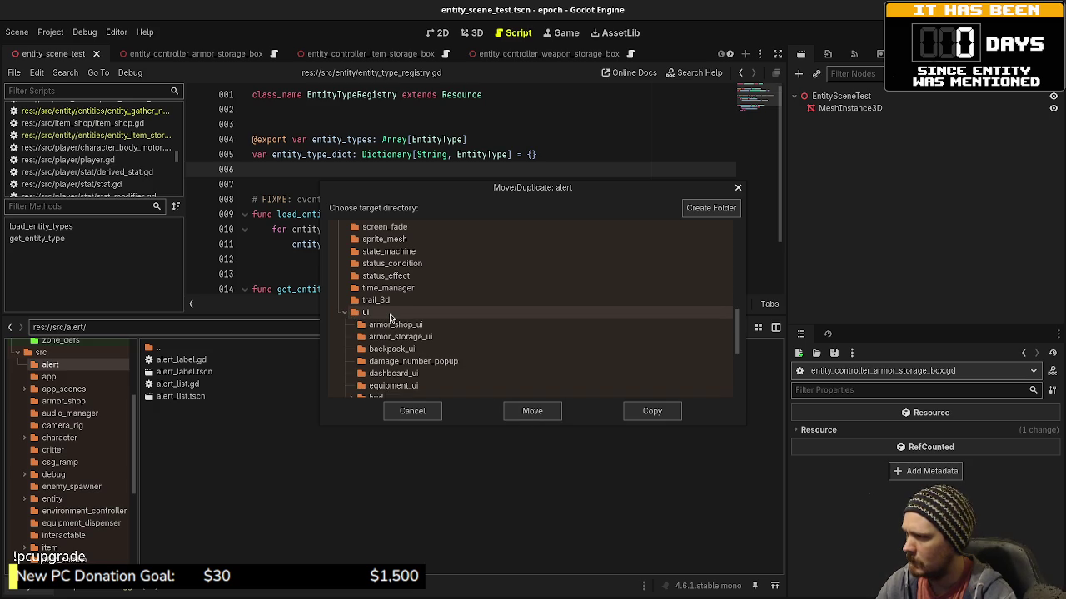
scroll(389, 320, down, 3)
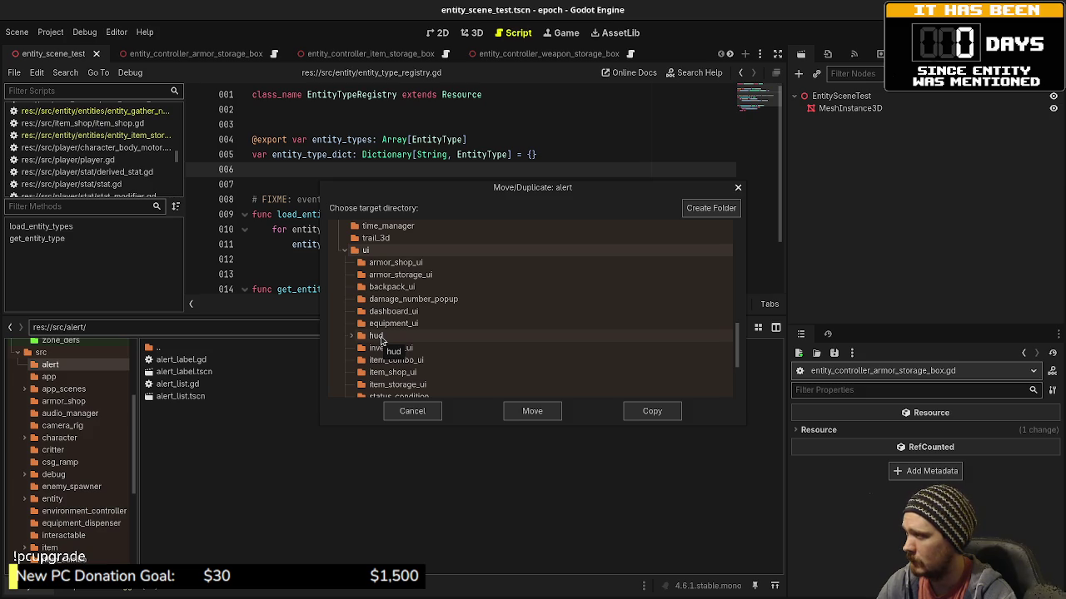
scroll(381, 340, down, 3)
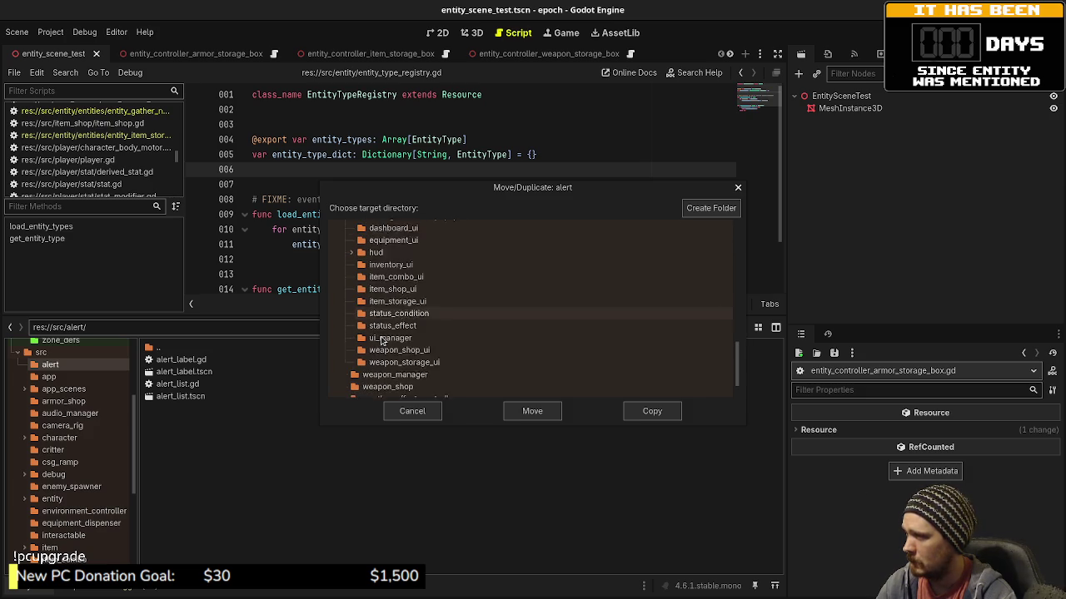
scroll(381, 339, up, 3)
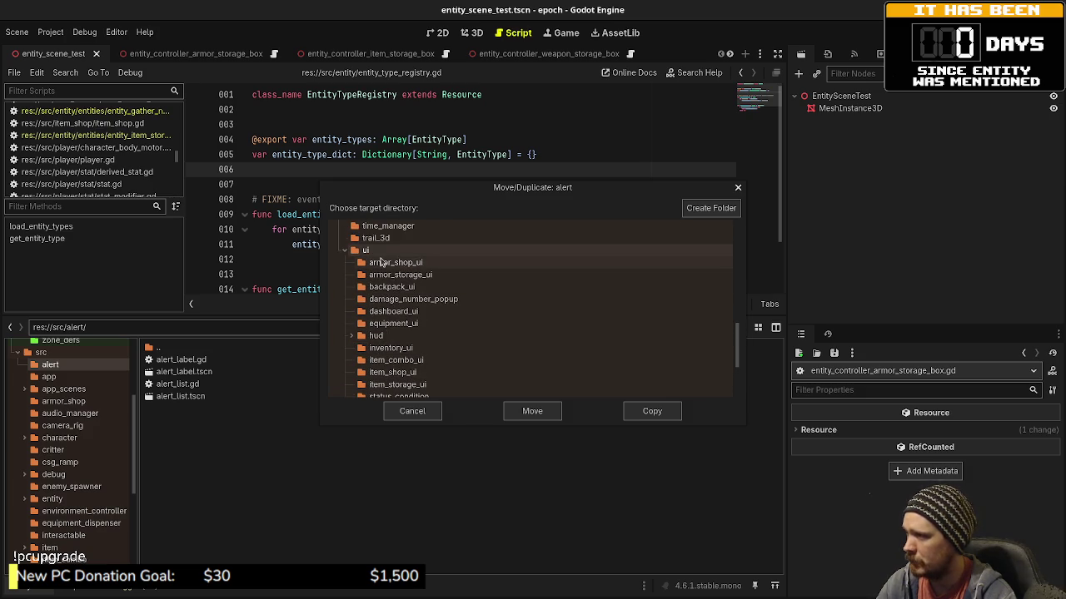
click(532, 410)
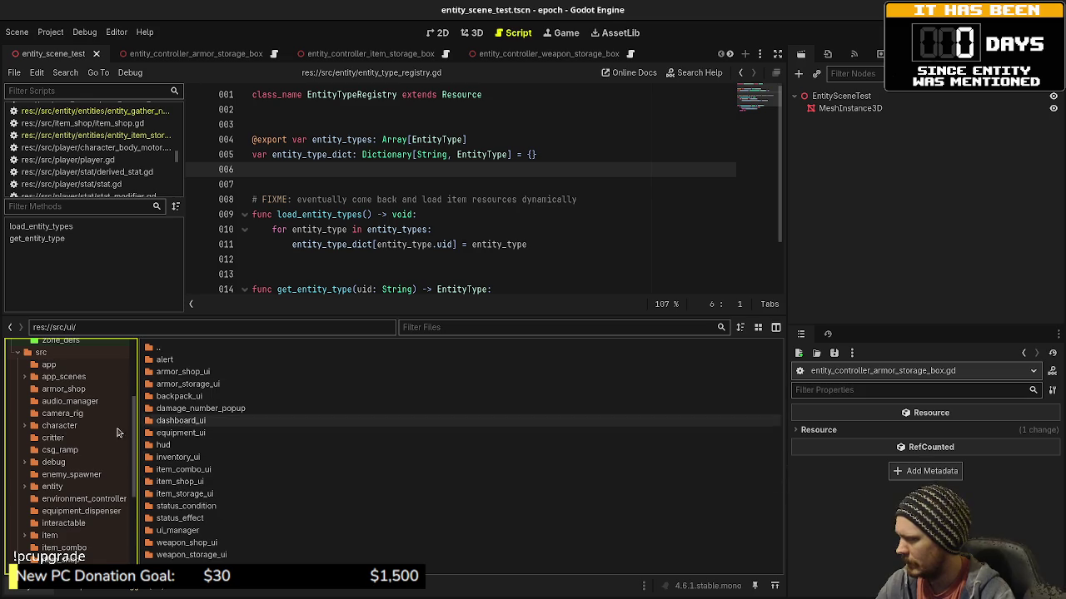
scroll(50, 466, down, 5)
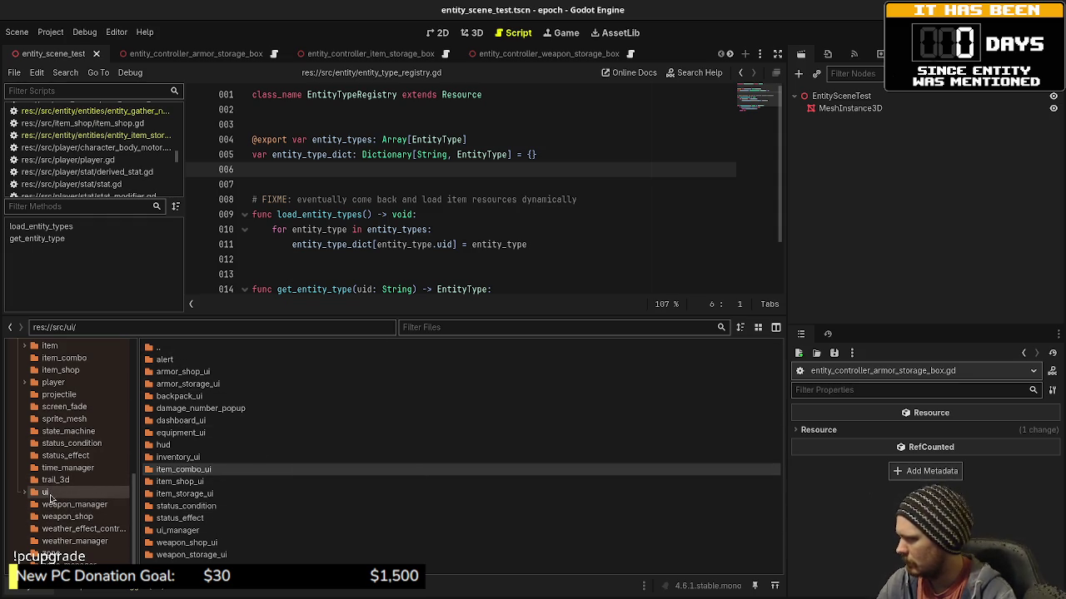
Expand src/player to list its stat and states subfolders, glancing at weapon_manager and item_shop
click(70, 505)
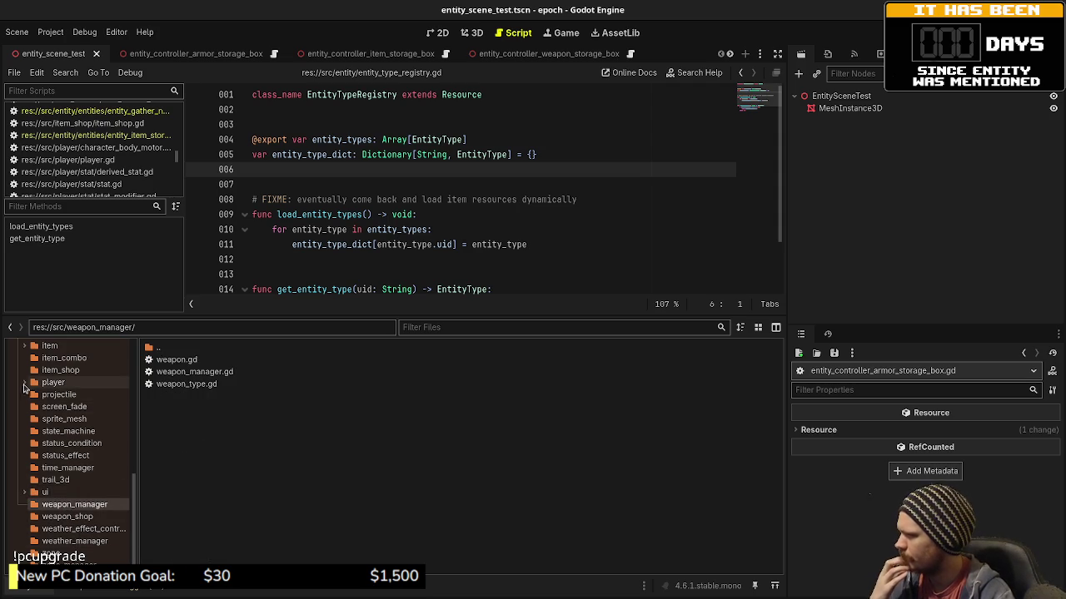
click(23, 382)
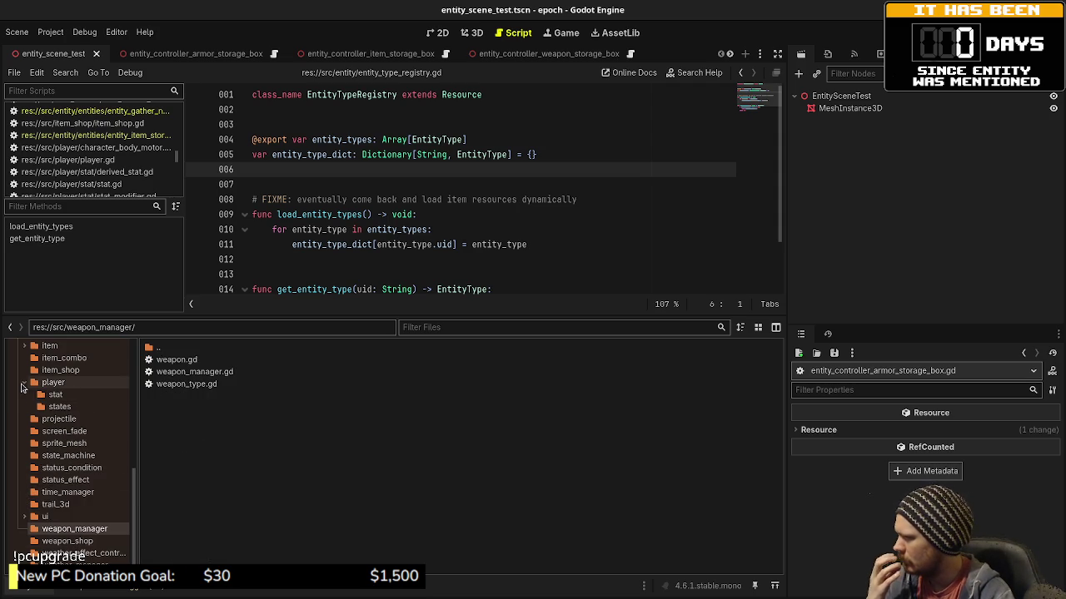
click(71, 383)
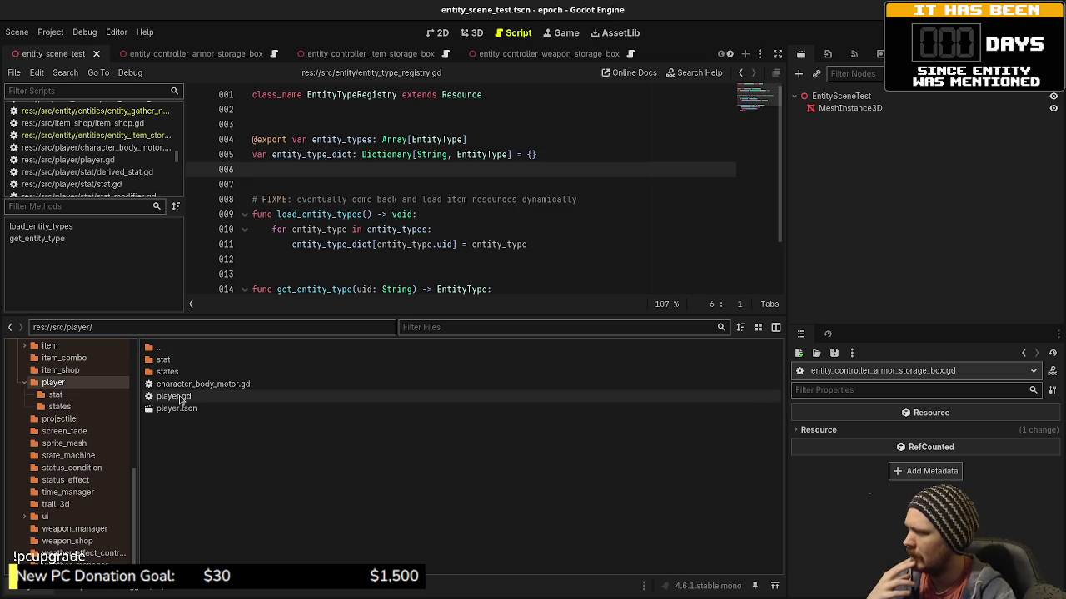
scroll(67, 393, up, 5)
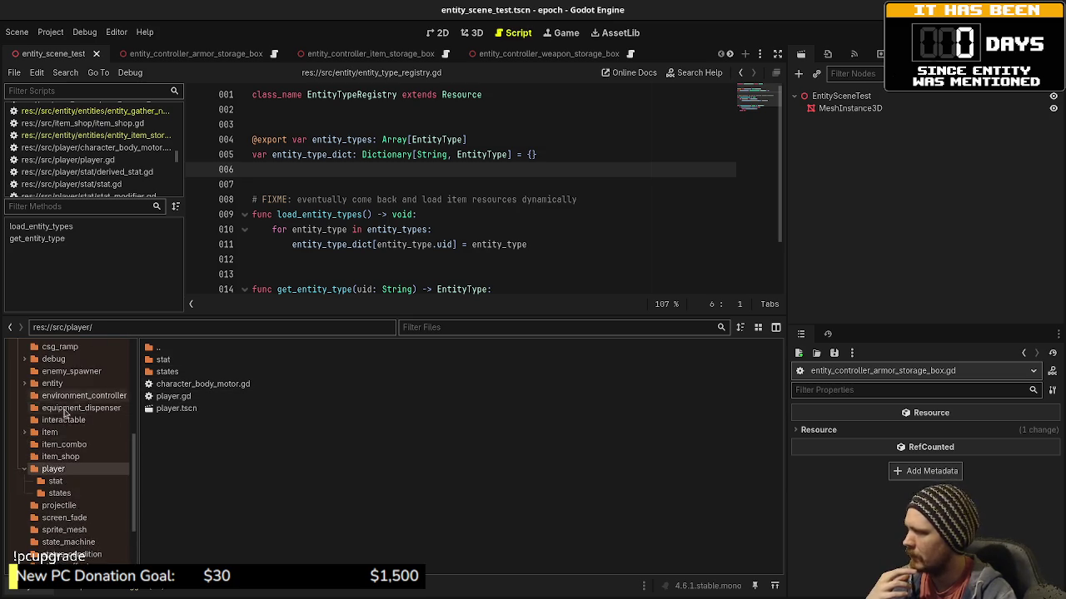
click(60, 486)
click(52, 498)
Move the player folder into src/character using Move/Duplicate To
right_click(52, 498)
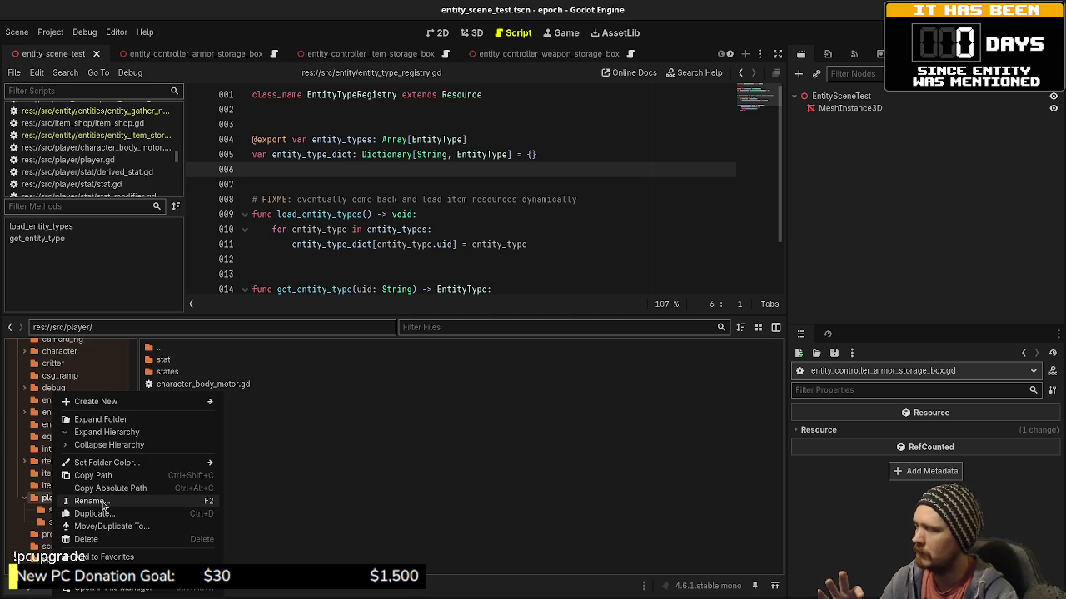
click(424, 492)
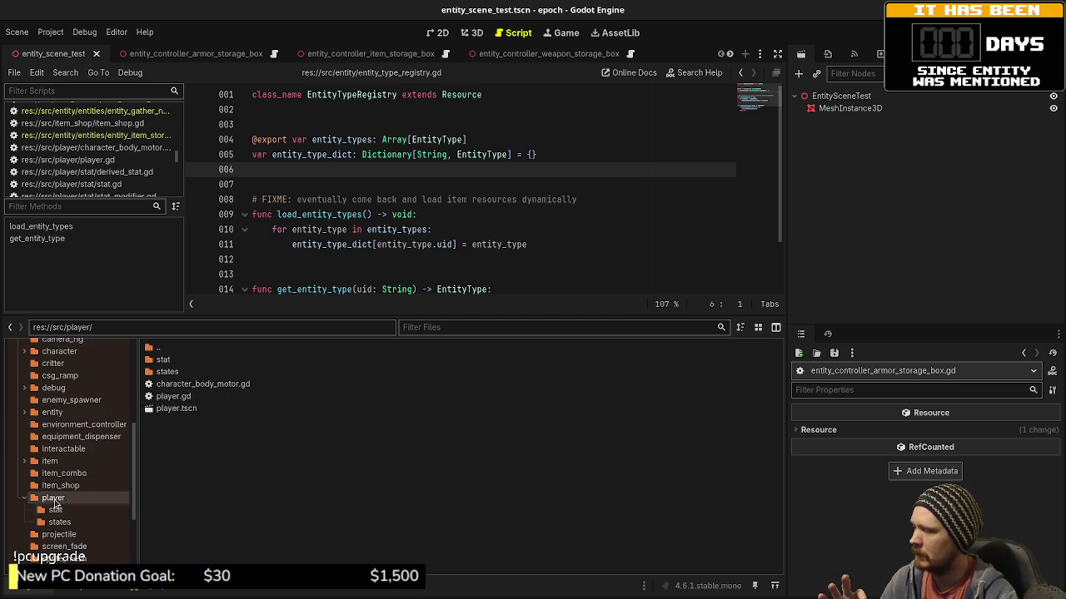
right_click(55, 503)
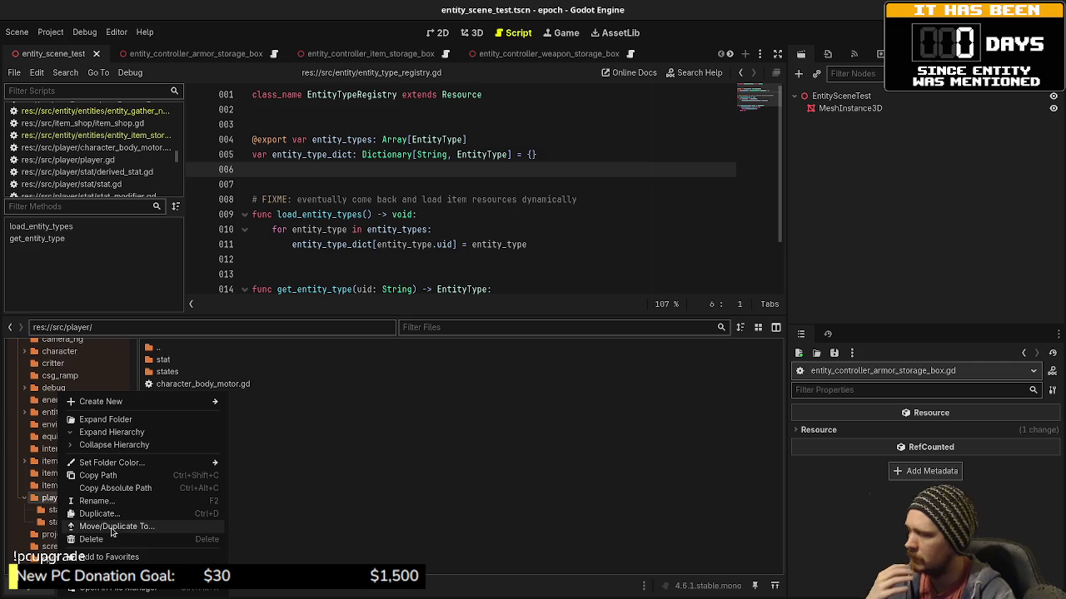
click(112, 531)
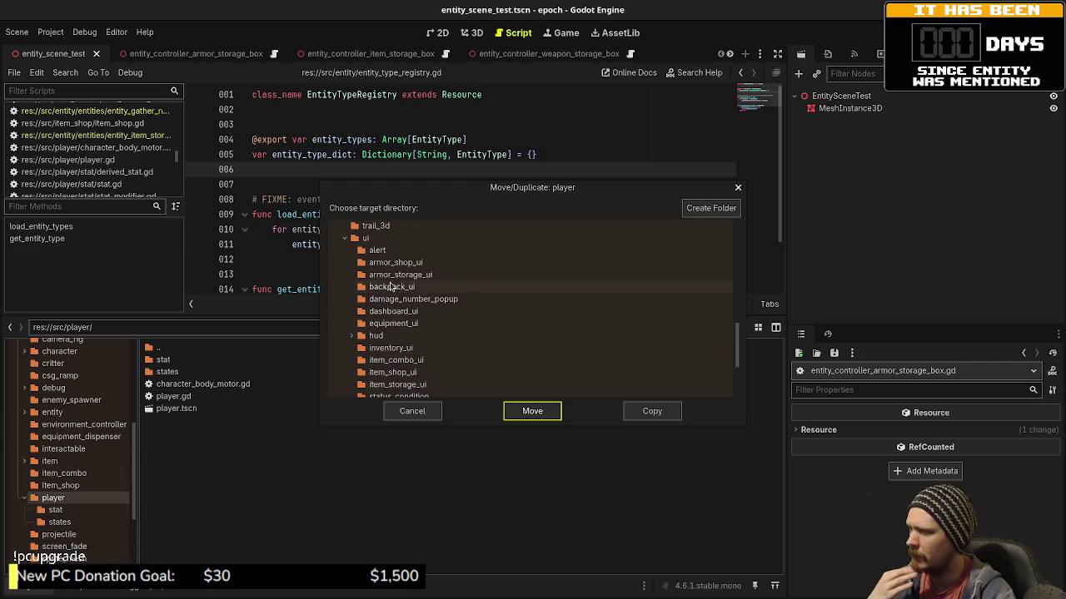
scroll(384, 260, up, 10)
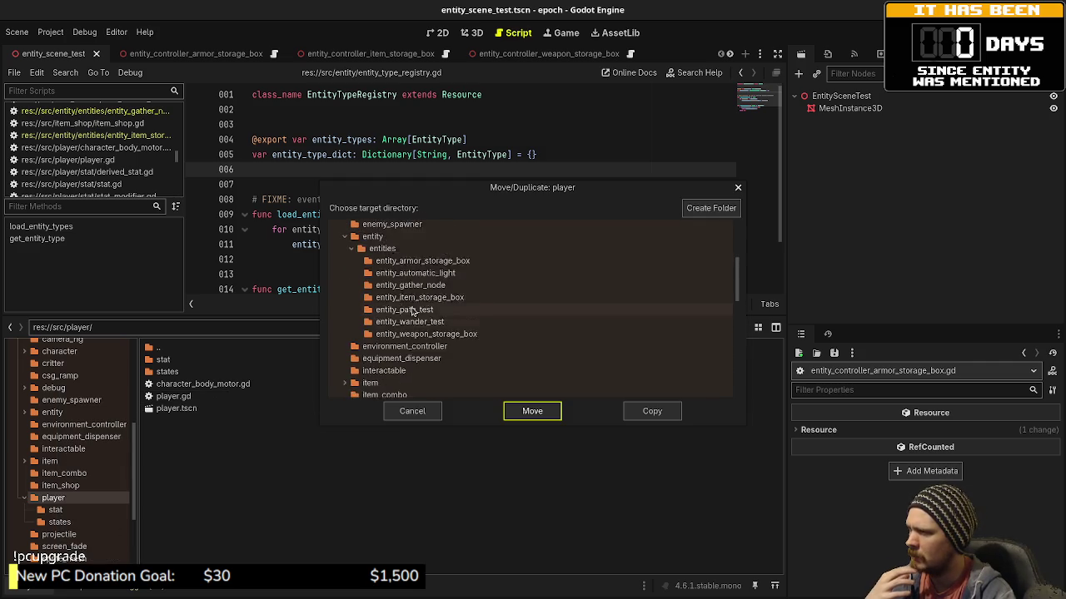
scroll(381, 279, up, 1)
click(379, 258)
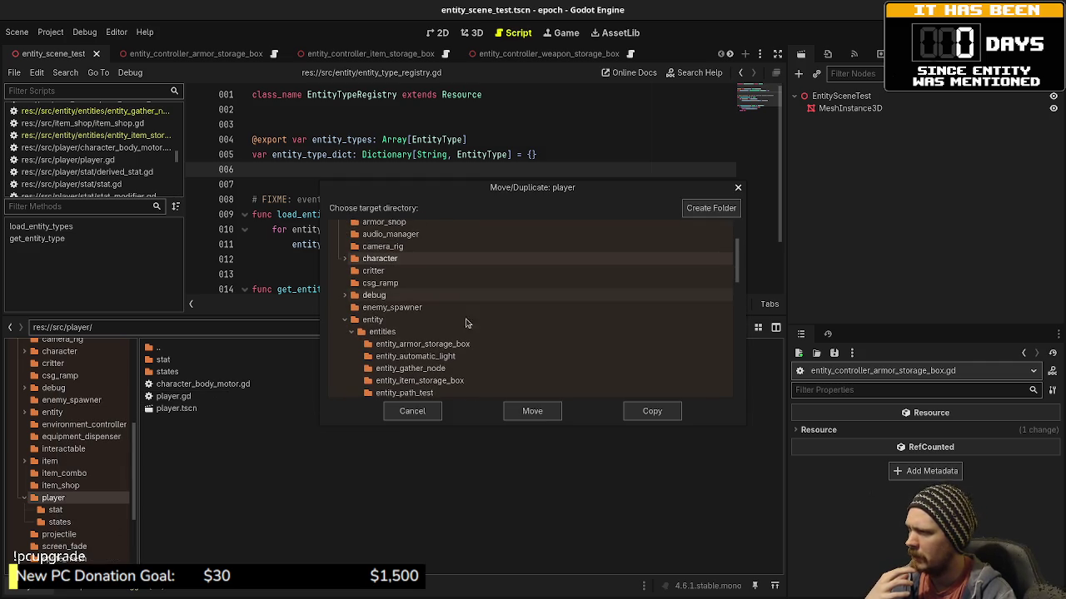
click(539, 414)
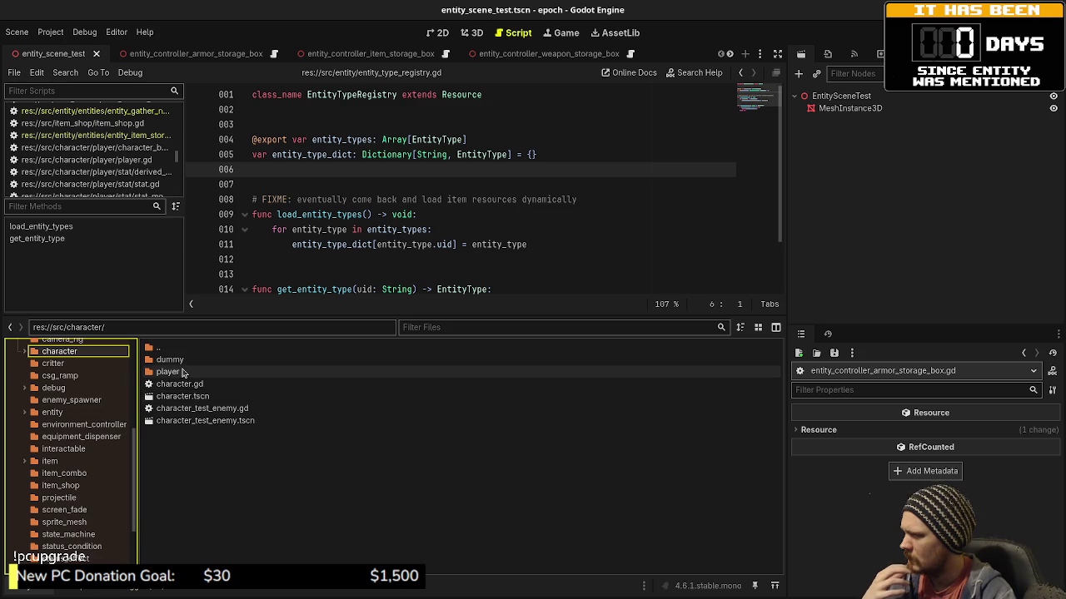
Open player.tscn and player.gd from the moved folder, then return to character
double_click(181, 372)
double_click(175, 408)
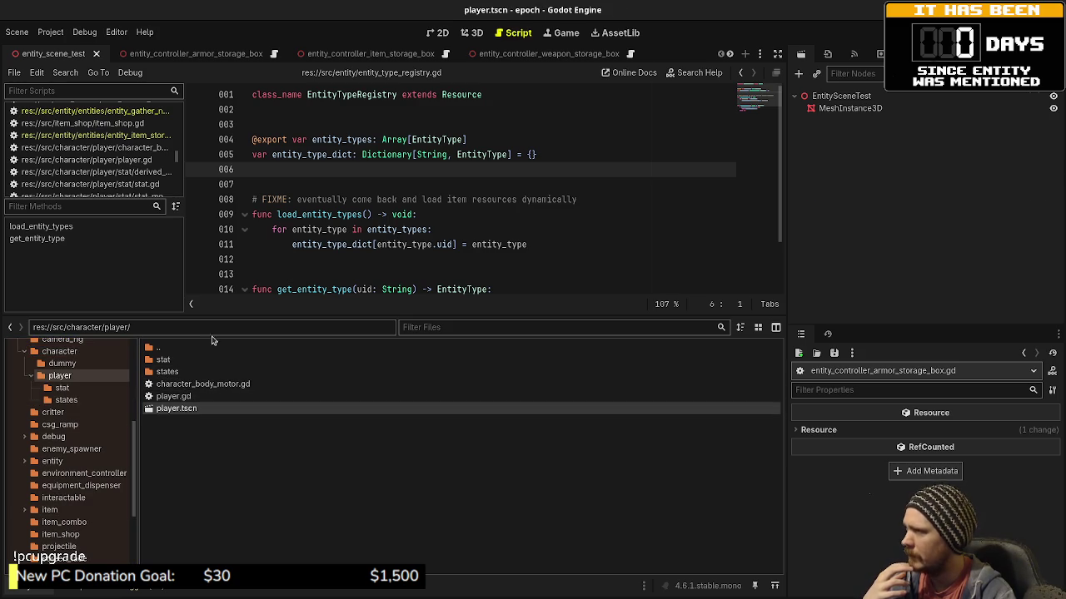
double_click(179, 397)
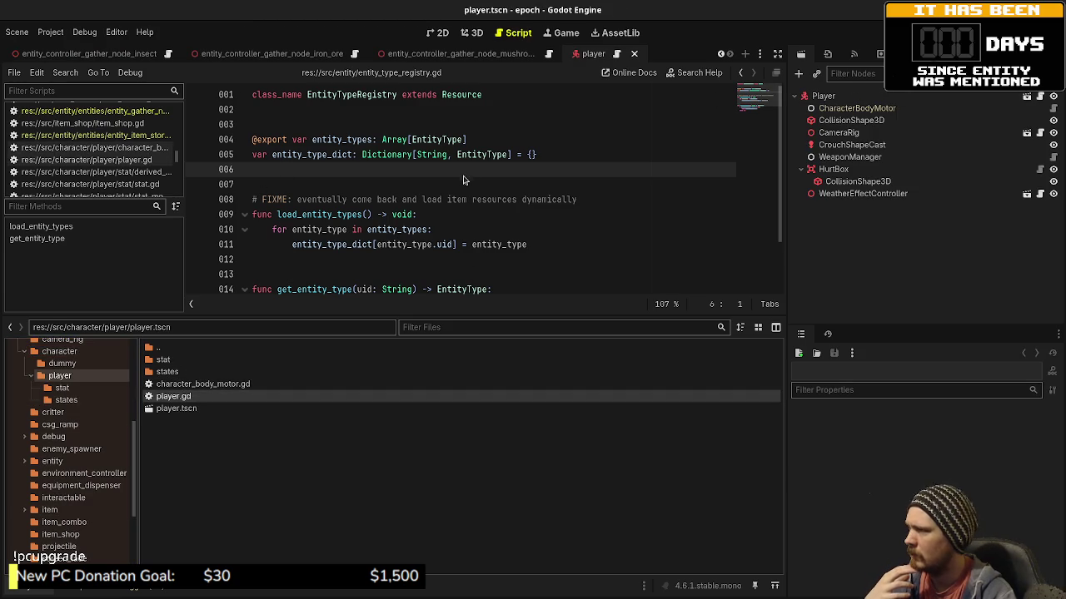
scroll(645, 143, up, 20)
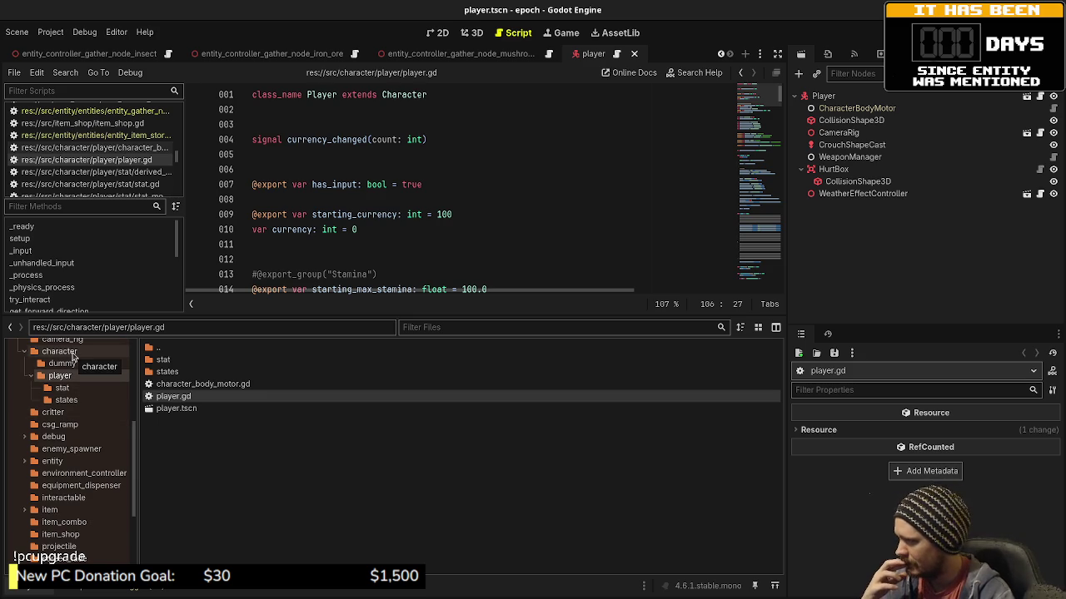
double_click(73, 357)
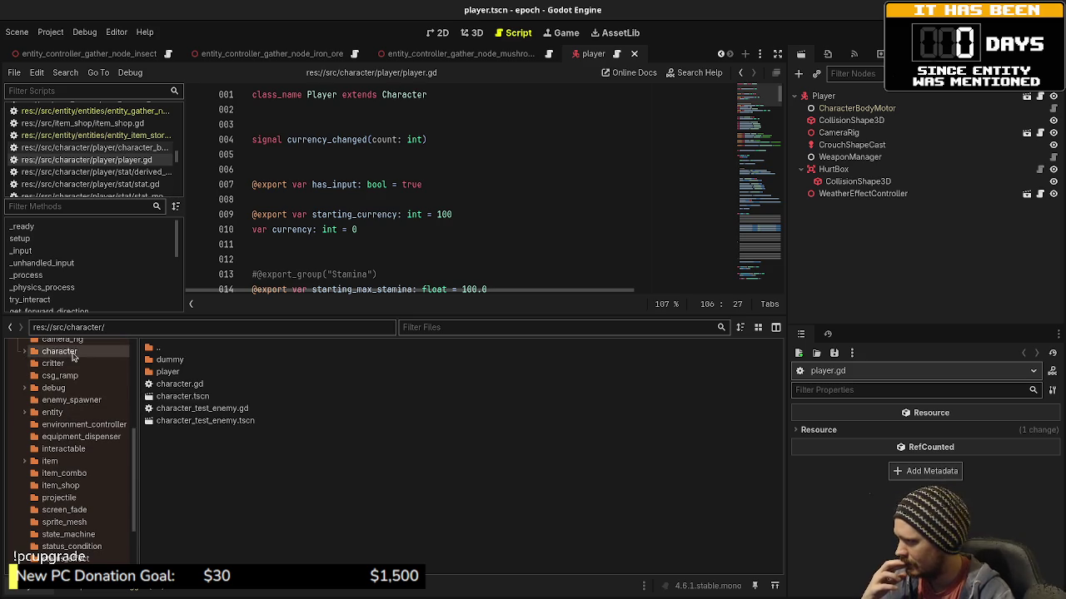
Create a test_enemy folder in character and open character_test_enemy.tscn in the 3D view
right_click(196, 461)
click(234, 471)
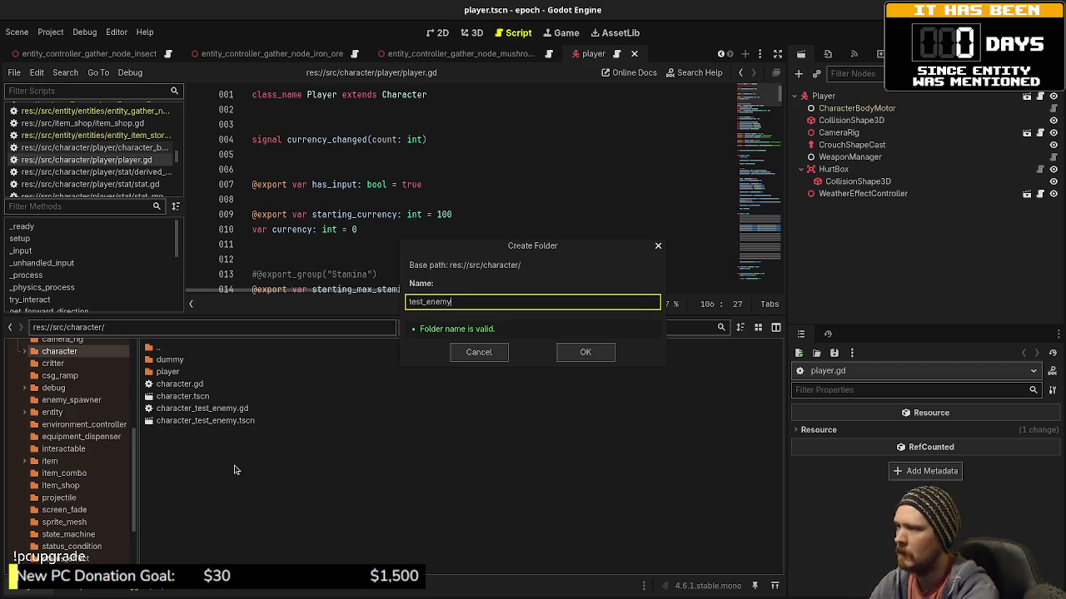
key(Return)
double_click(204, 433)
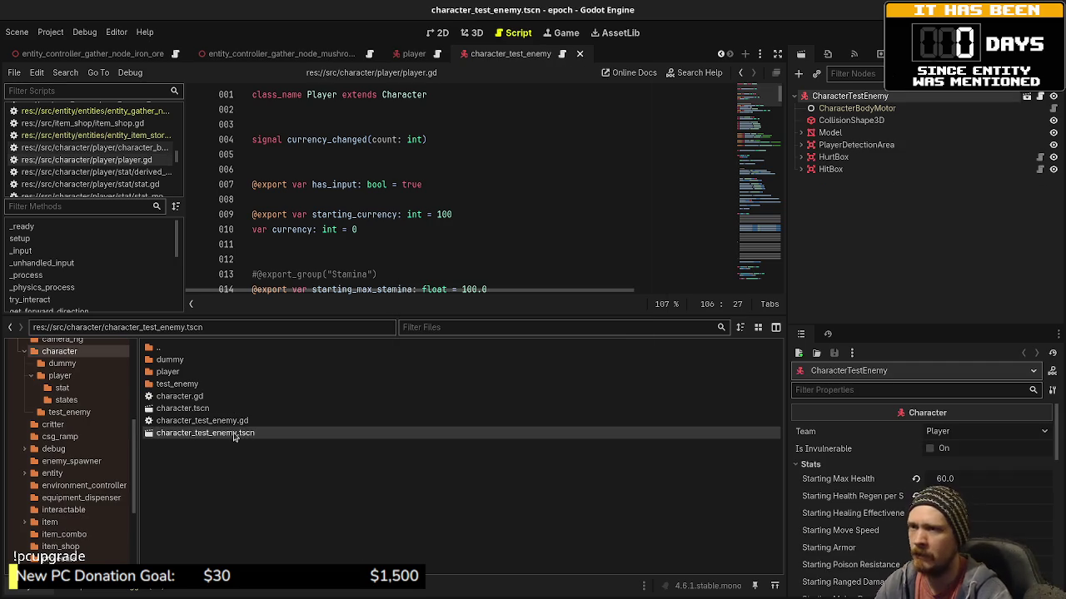
click(471, 35)
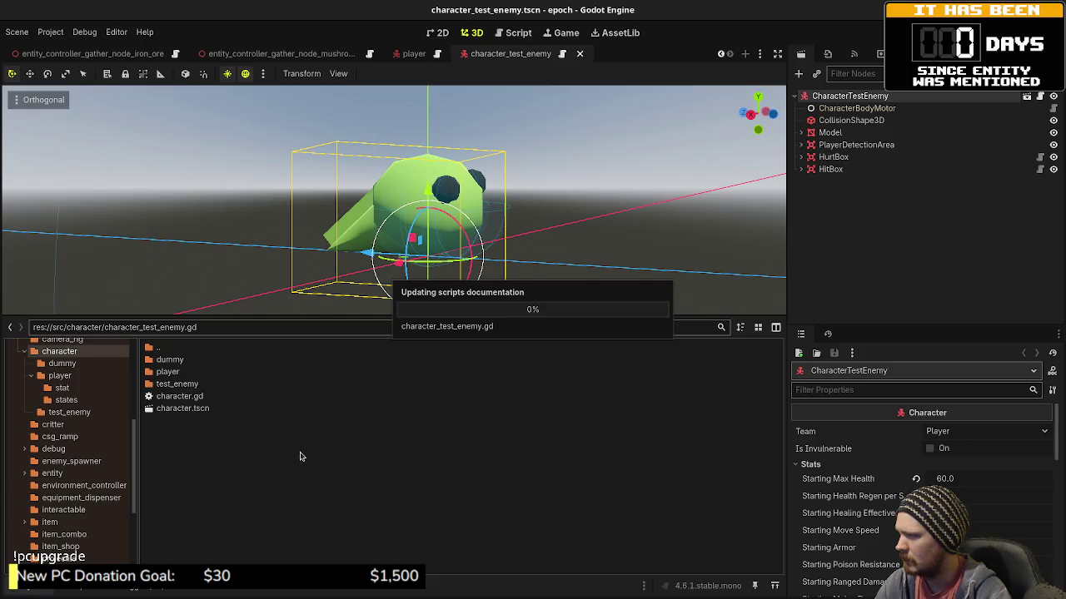
Collapse the player and character folders after browsing the critter folder's files
double_click(172, 350)
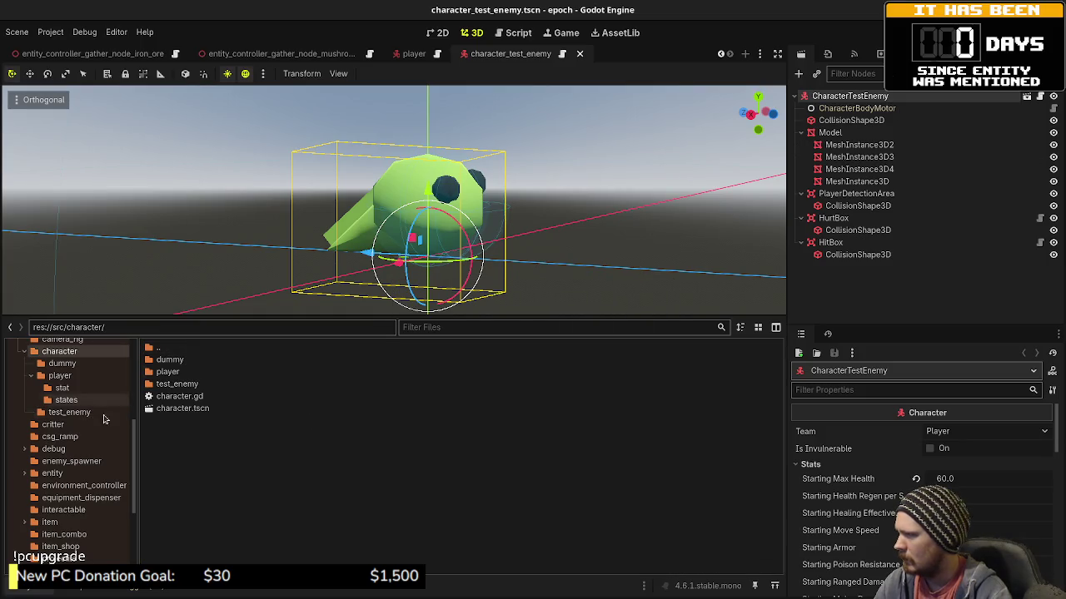
click(31, 376)
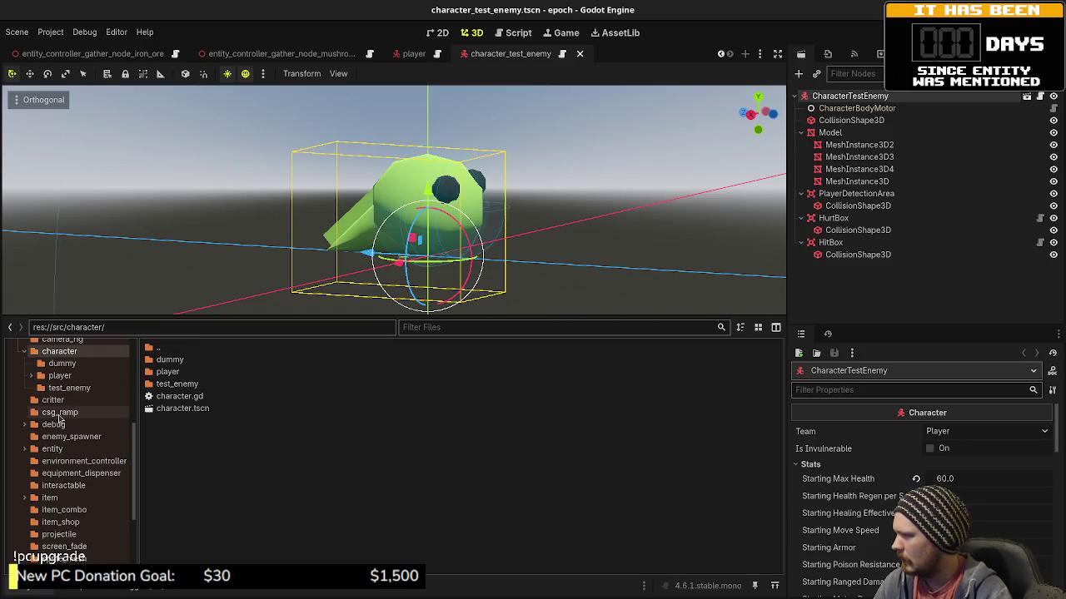
click(83, 401)
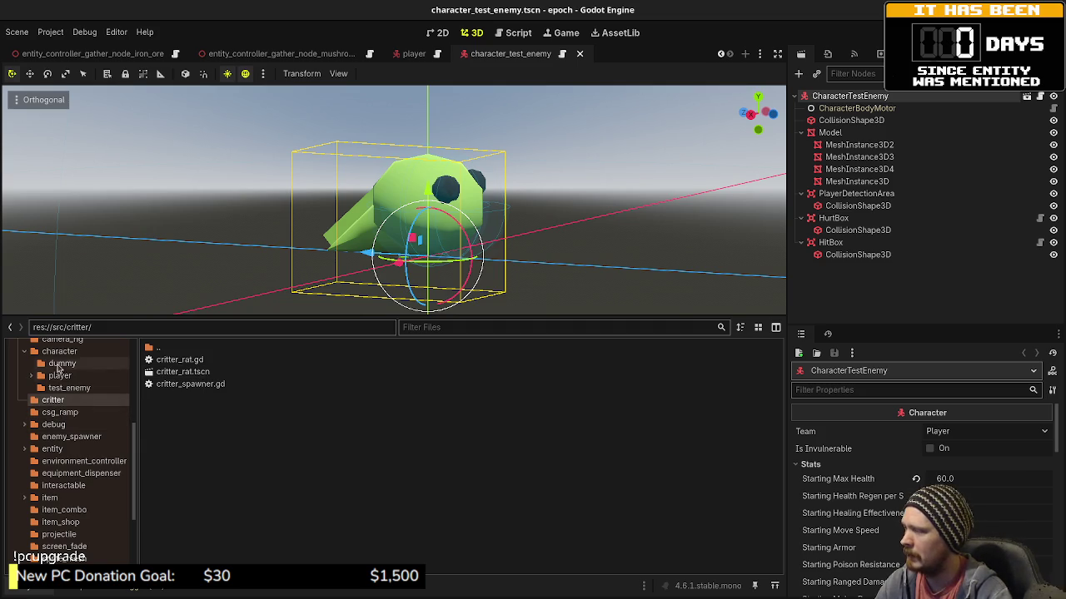
scroll(70, 416, up, 2)
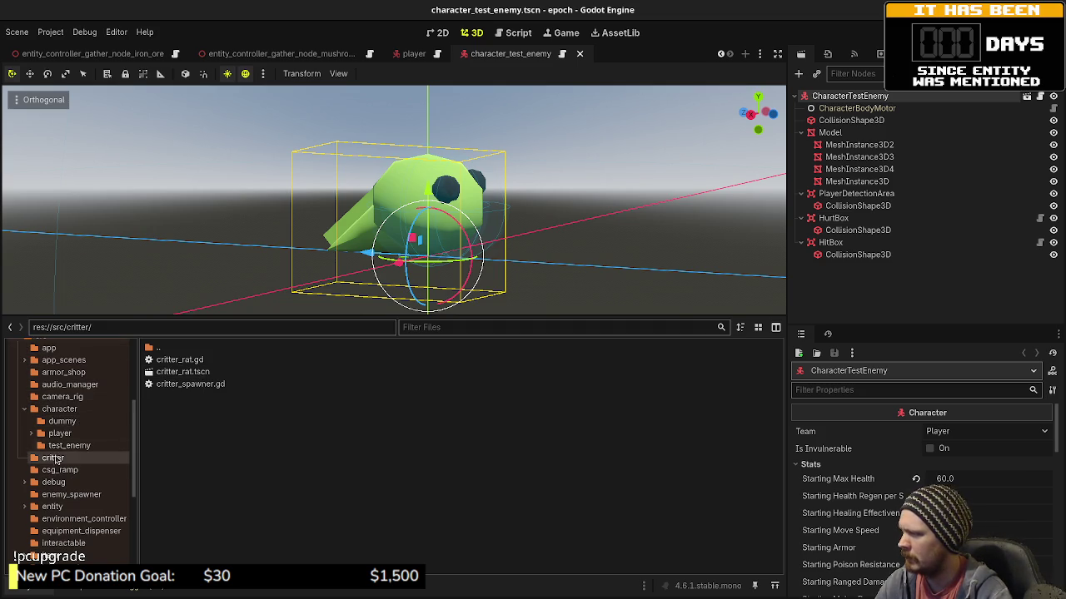
scroll(72, 458, up, 1)
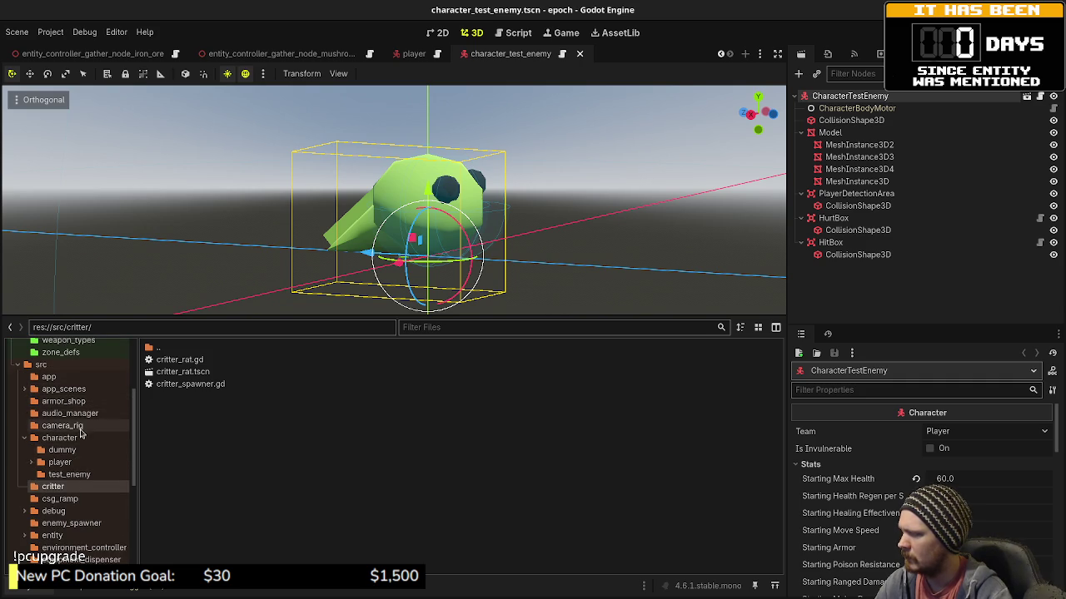
scroll(73, 428, down, 1)
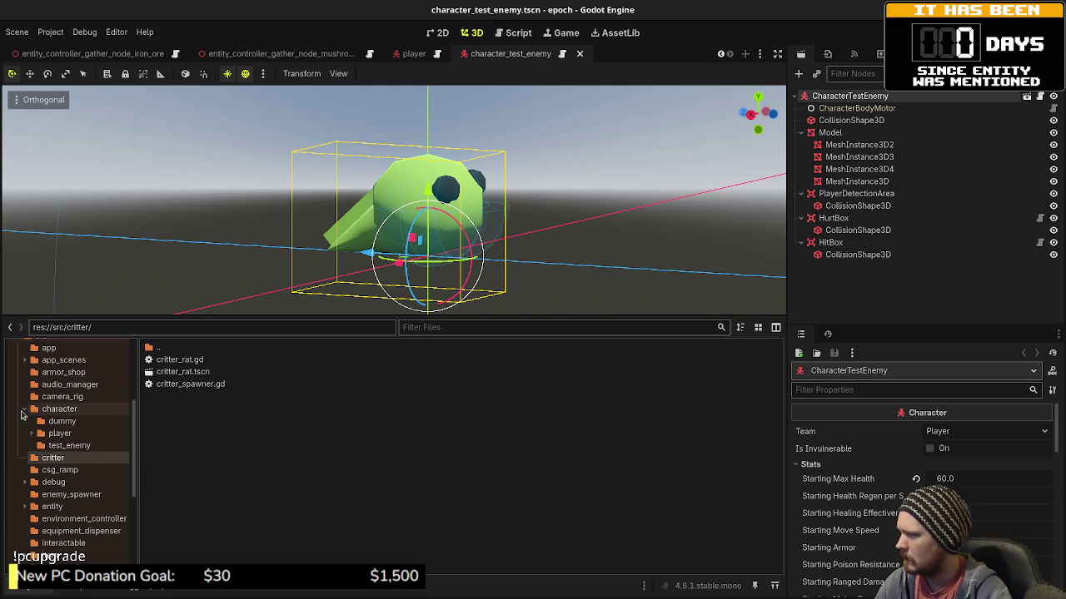
click(24, 410)
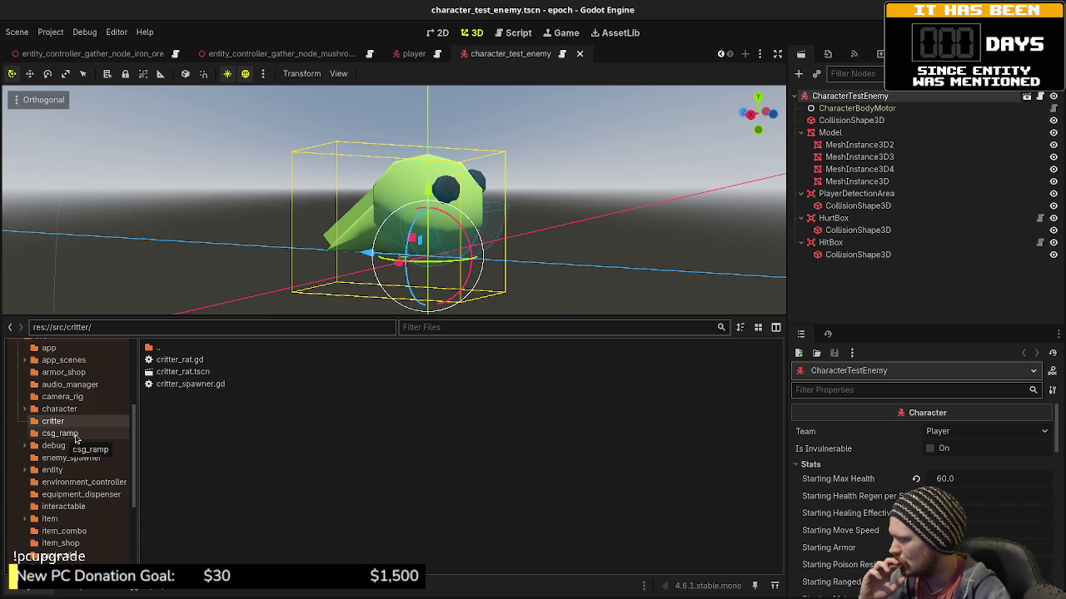
Browse the csg_ramp folder's files, then show the src folder contents
click(59, 434)
scroll(79, 450, down, 6)
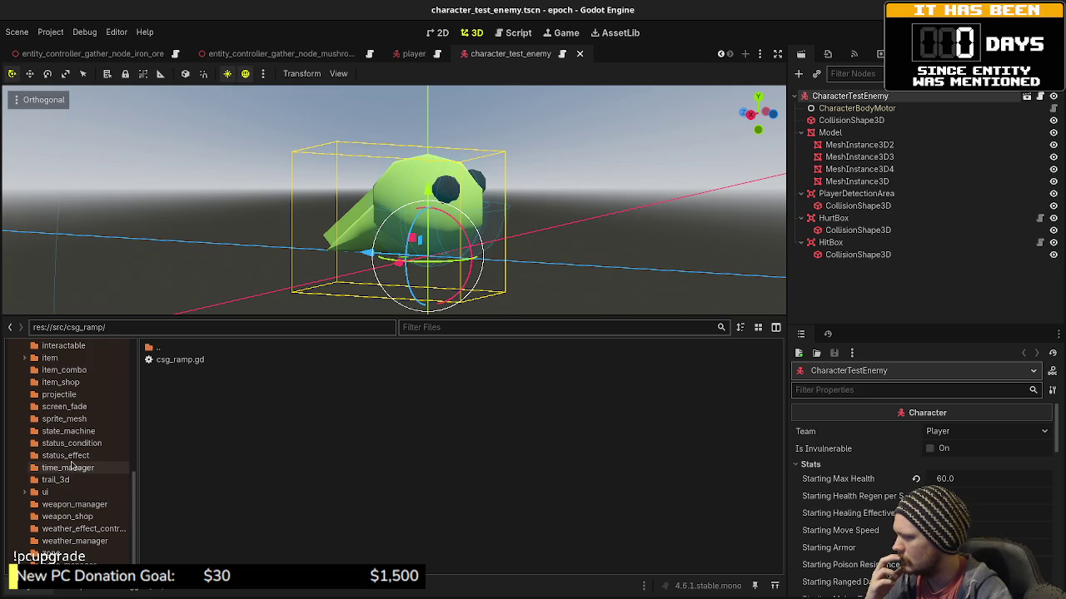
scroll(73, 466, up, 5)
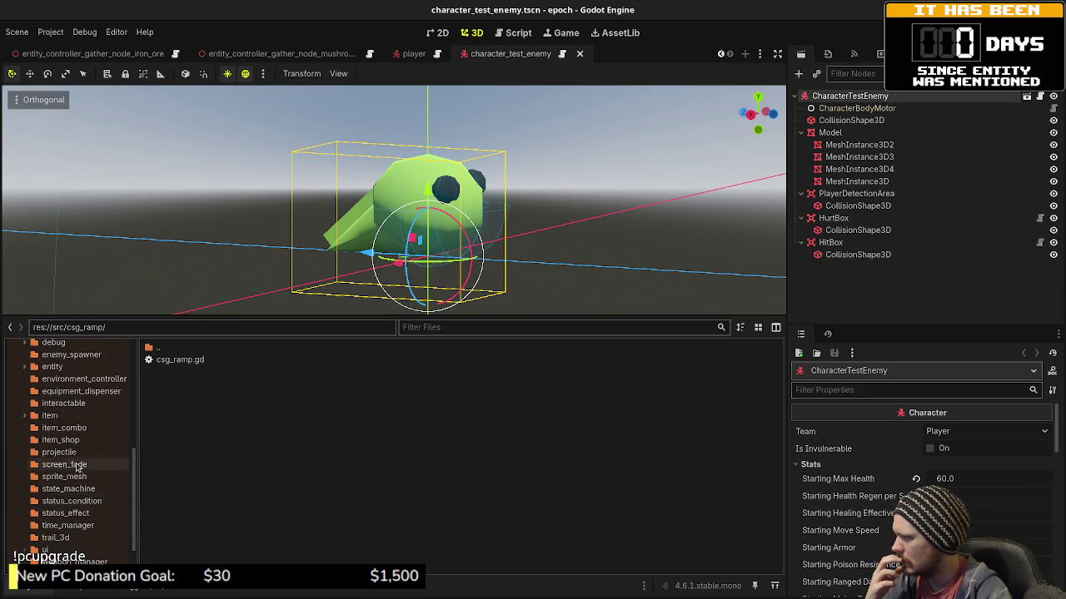
scroll(76, 468, down, 5)
scroll(76, 468, up, 8)
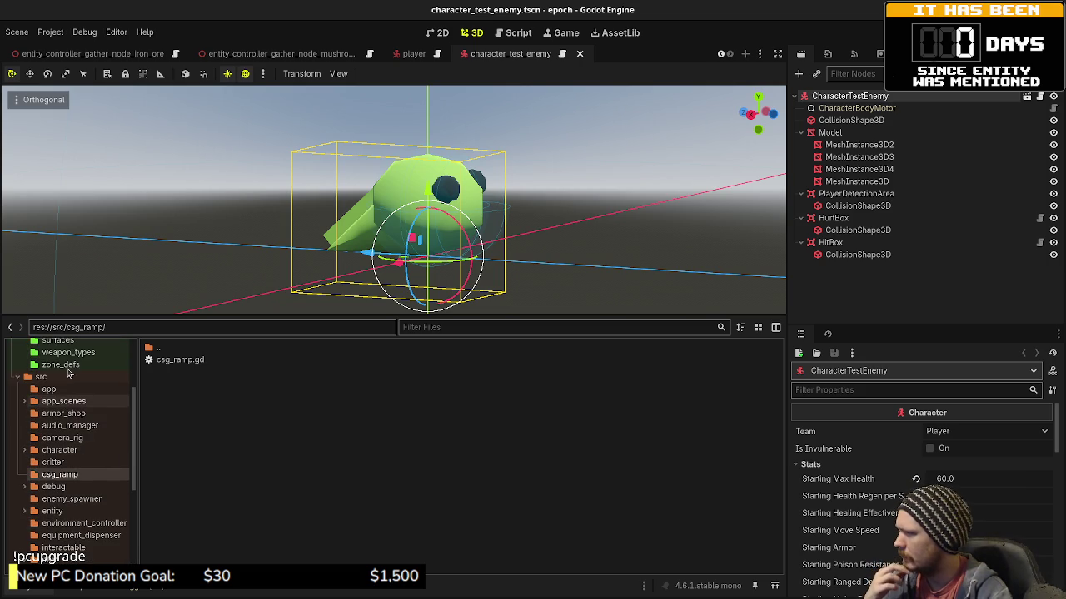
click(50, 377)
Create a new folder named world inside src
right_click(46, 378)
mouse_move(94, 386)
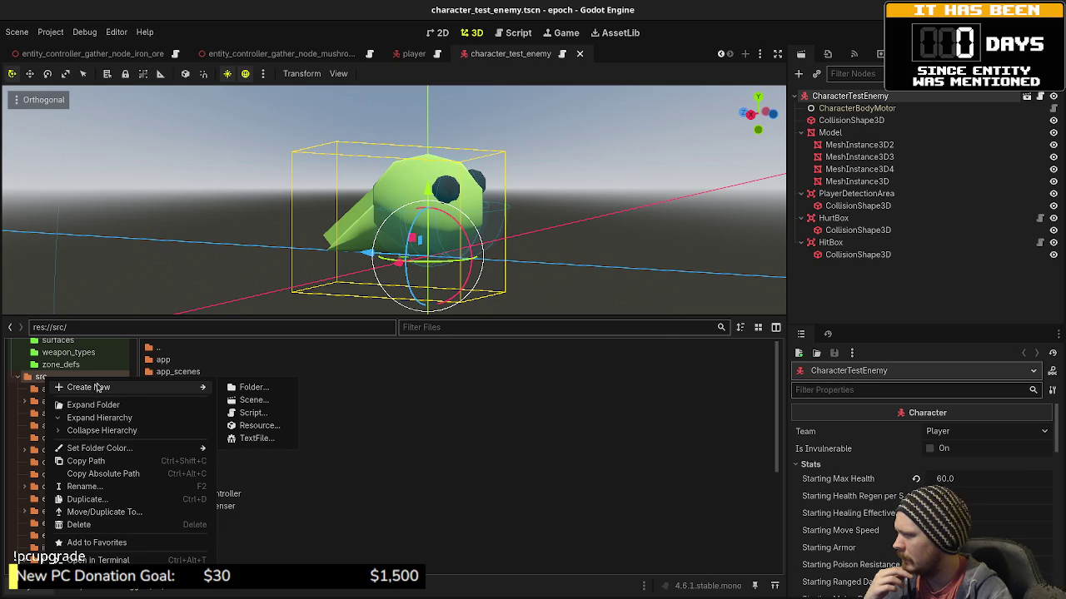
click(249, 387)
text(wor)
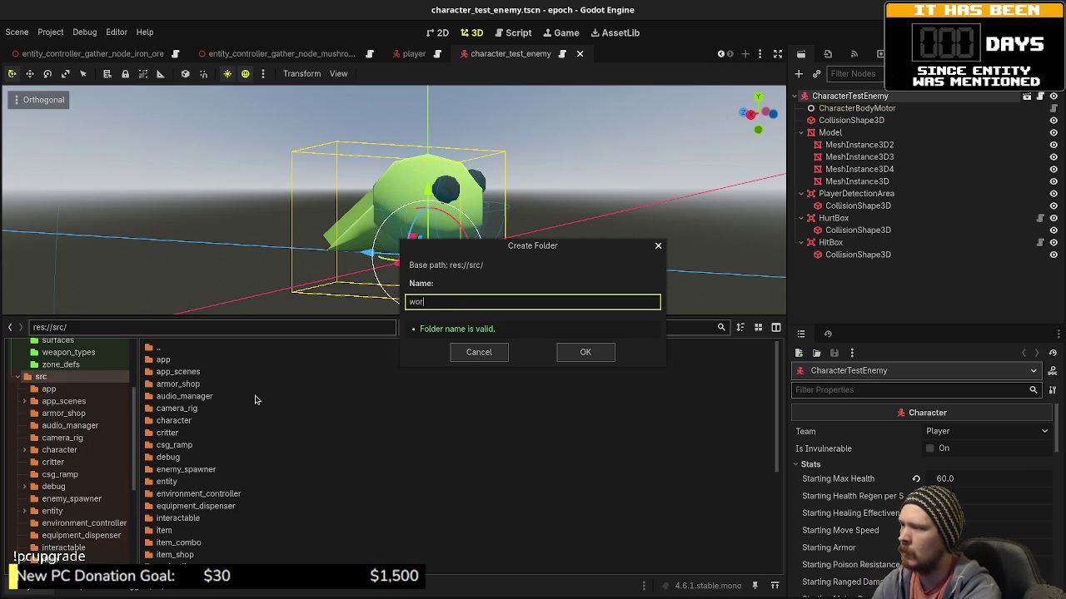
key(Return)
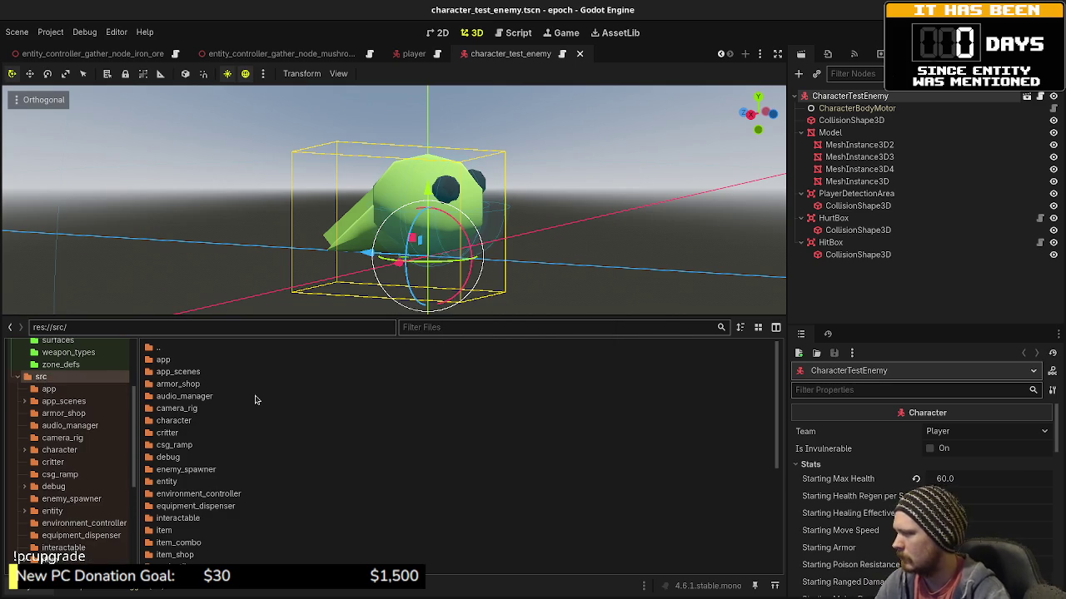
Move the zone and zone_manager folders into world via Move/Duplicate To
scroll(255, 401, down, 5)
scroll(82, 491, down, 5)
scroll(82, 497, down, 1)
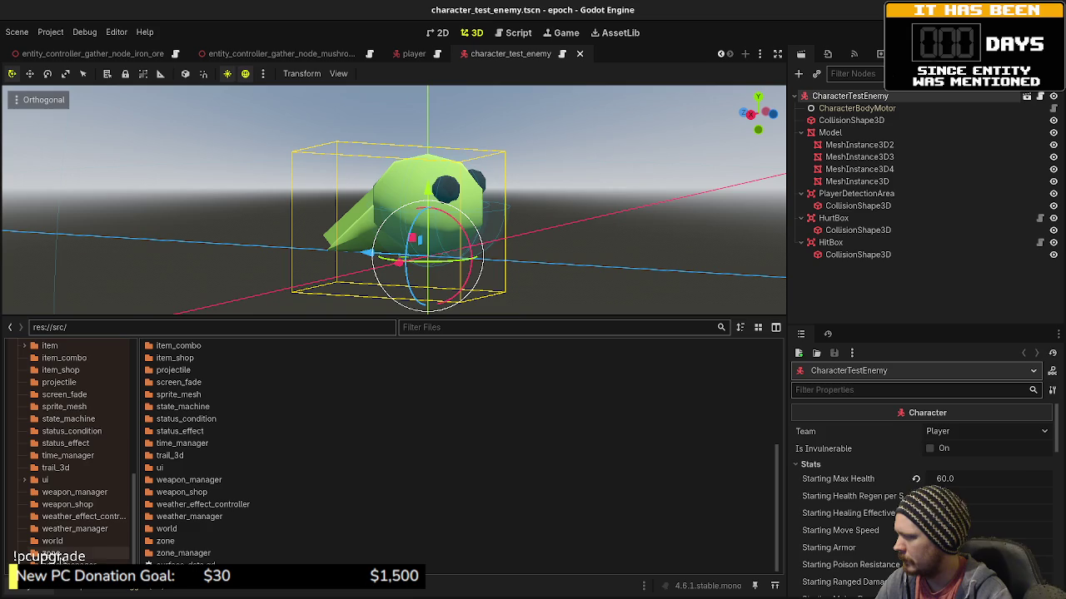
click(52, 554)
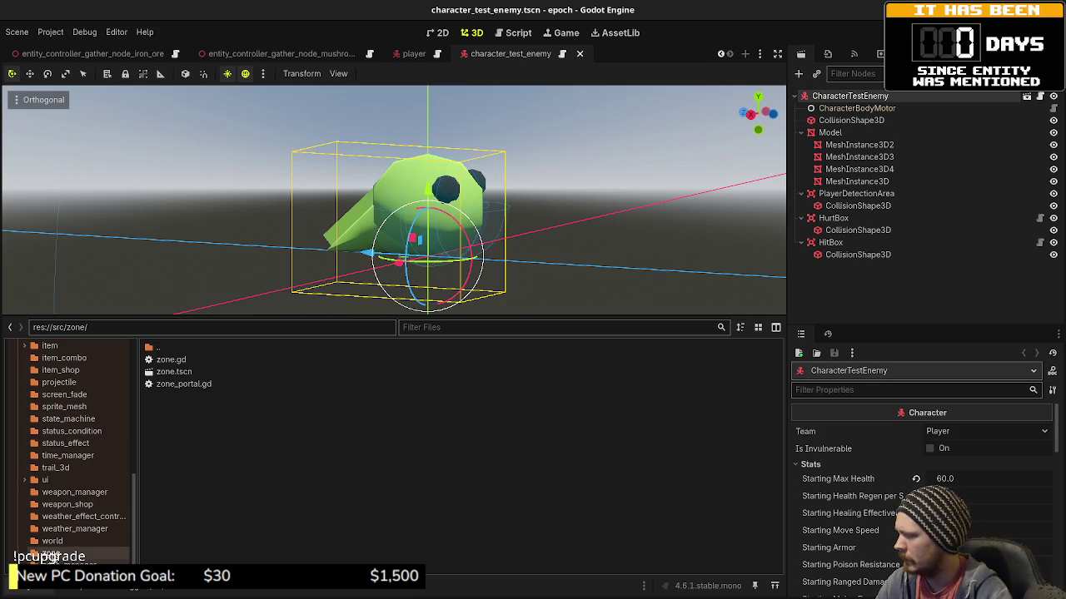
right_click(53, 555)
click(96, 557)
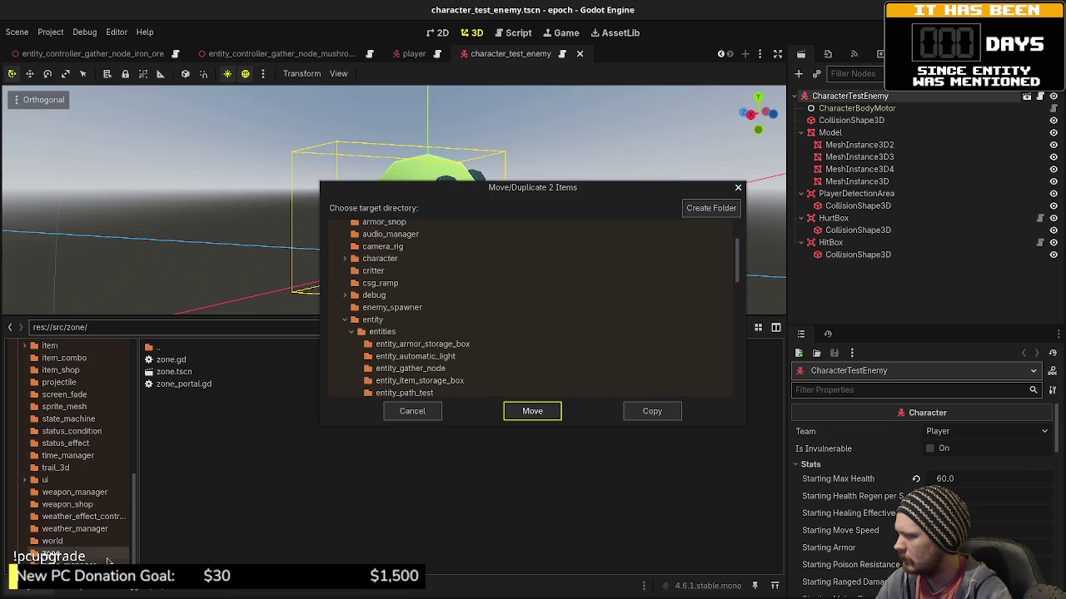
scroll(386, 361, down, 10)
scroll(385, 361, down, 5)
click(383, 361)
click(528, 411)
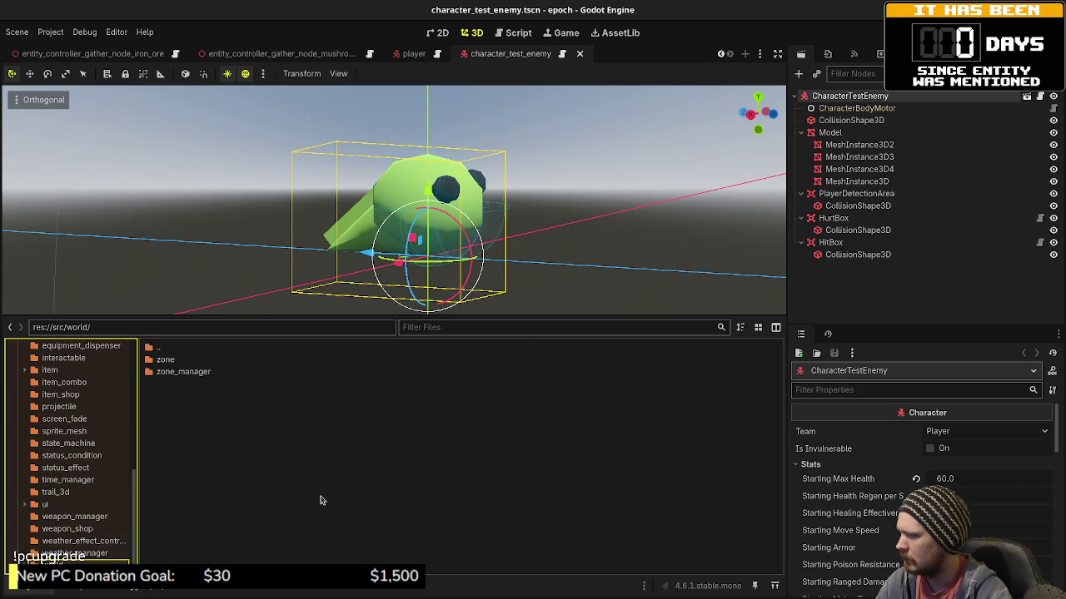
click(141, 55)
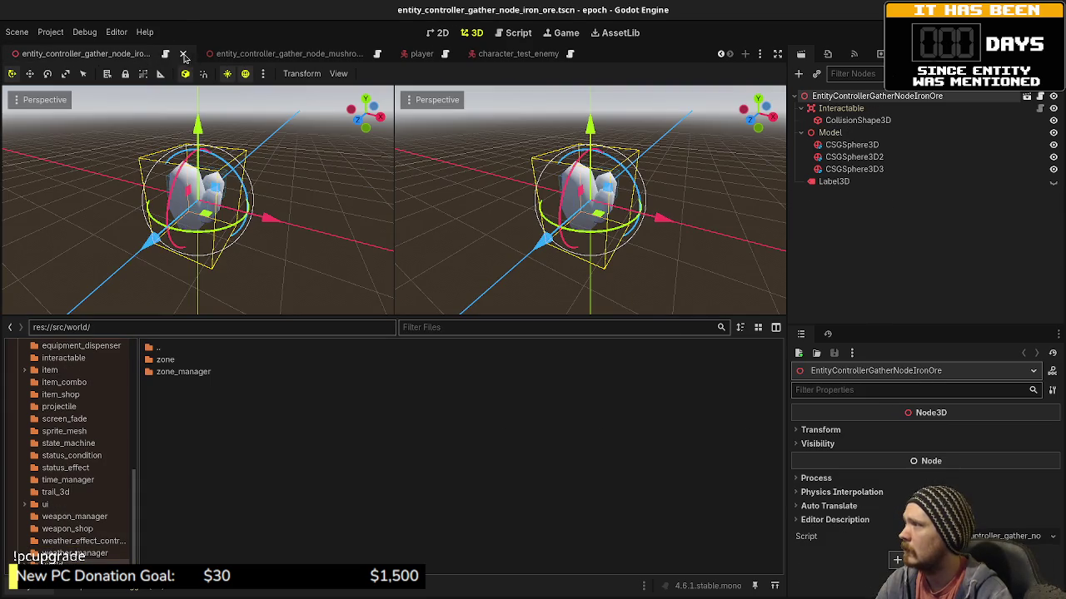
Close all fifteen open scene tabs, including the gather node, player and test enemy scenes
middle_click(141, 54)
middle_click(141, 55)
middle_click(141, 55)
middle_click(142, 55)
middle_click(133, 57)
middle_click(96, 57)
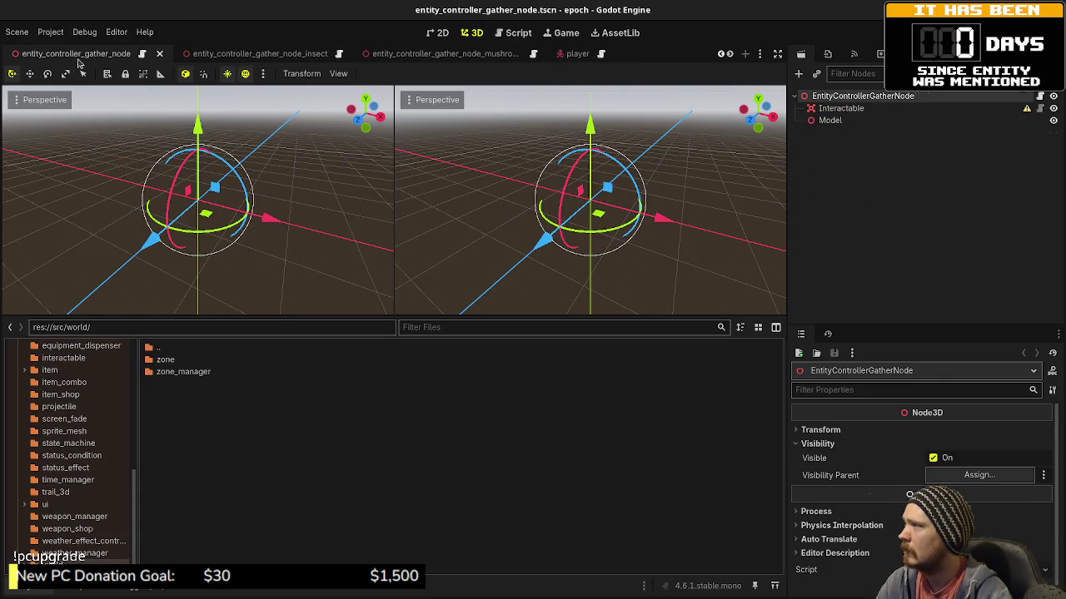
middle_click(83, 58)
middle_click(90, 57)
middle_click(81, 57)
middle_click(81, 57)
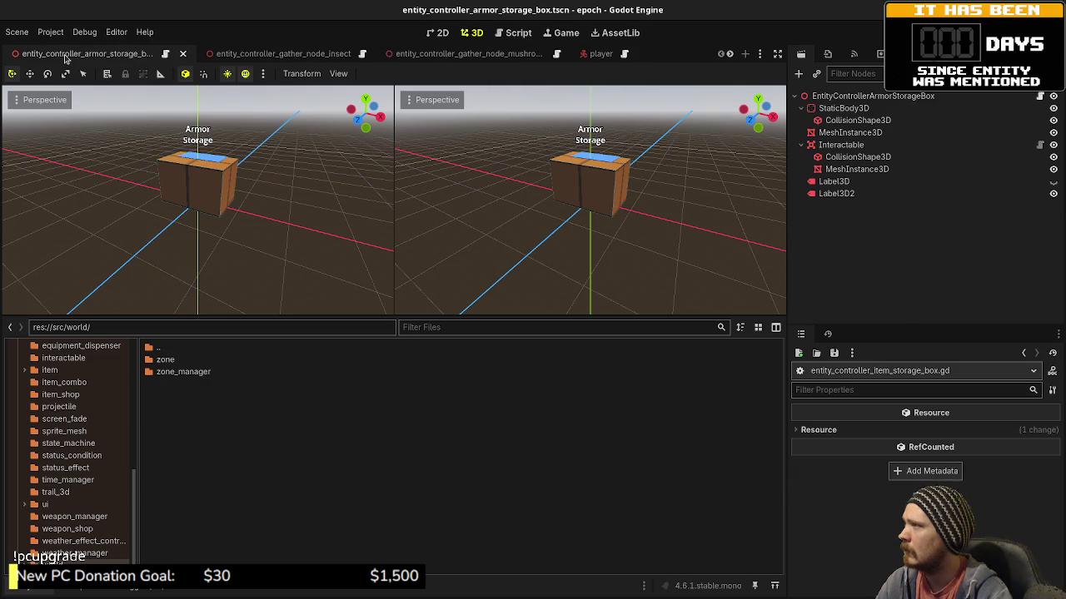
middle_click(71, 58)
middle_click(79, 59)
middle_click(75, 58)
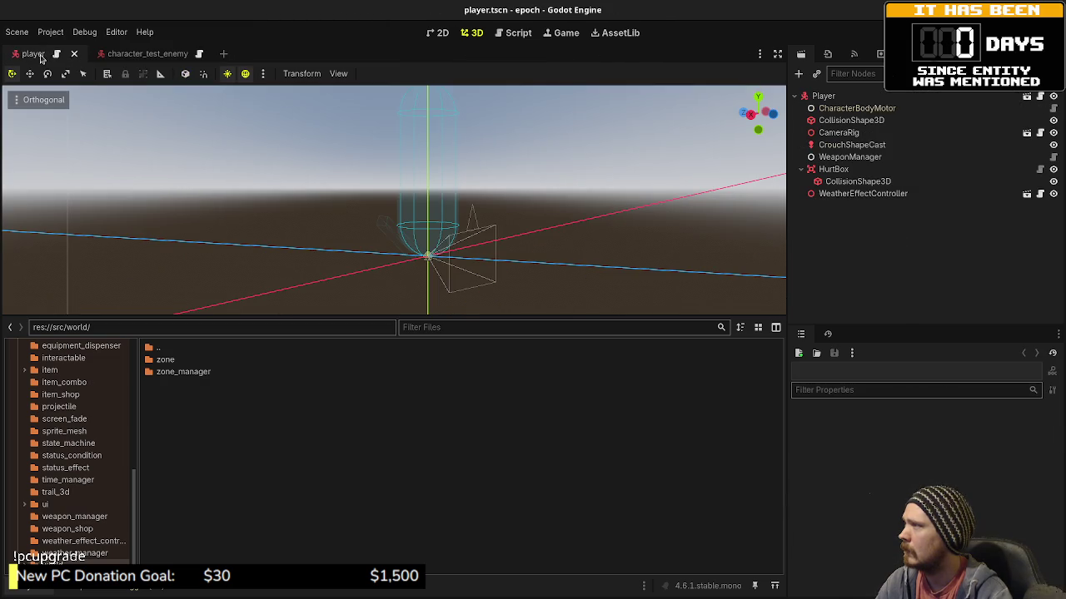
middle_click(40, 59)
middle_click(46, 56)
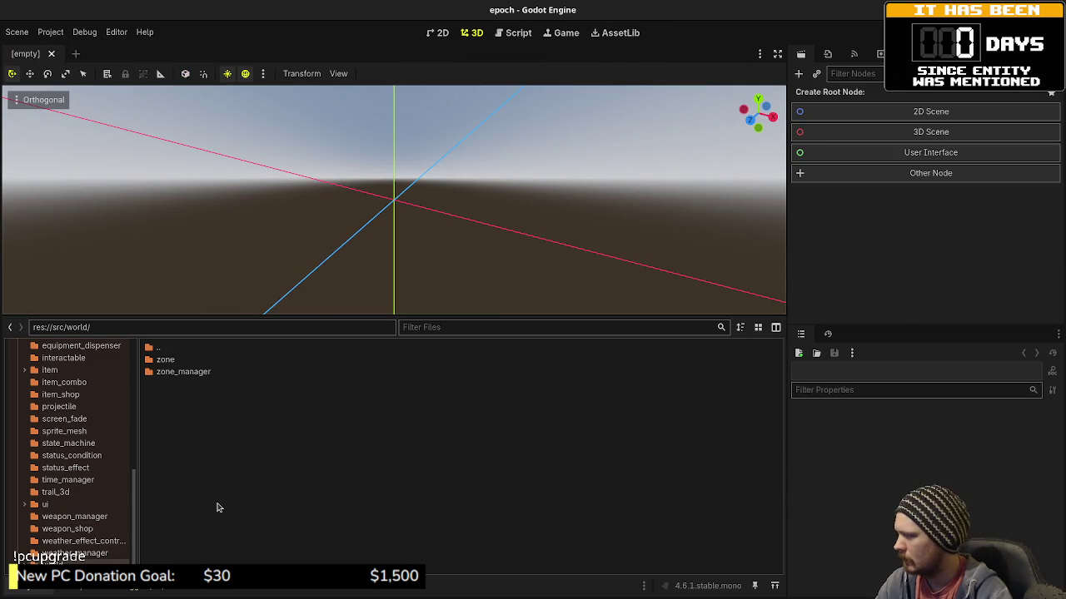
Drag weather_manager, weather_effect_controller and time_manager into world, confirming each move
click(73, 554)
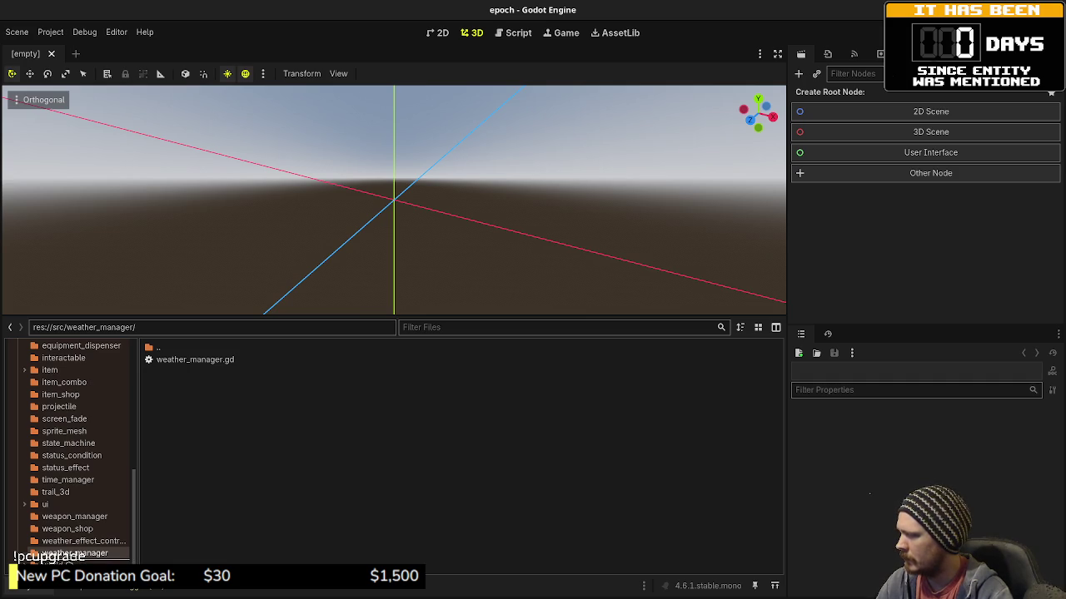
drag(74, 556, 66, 565)
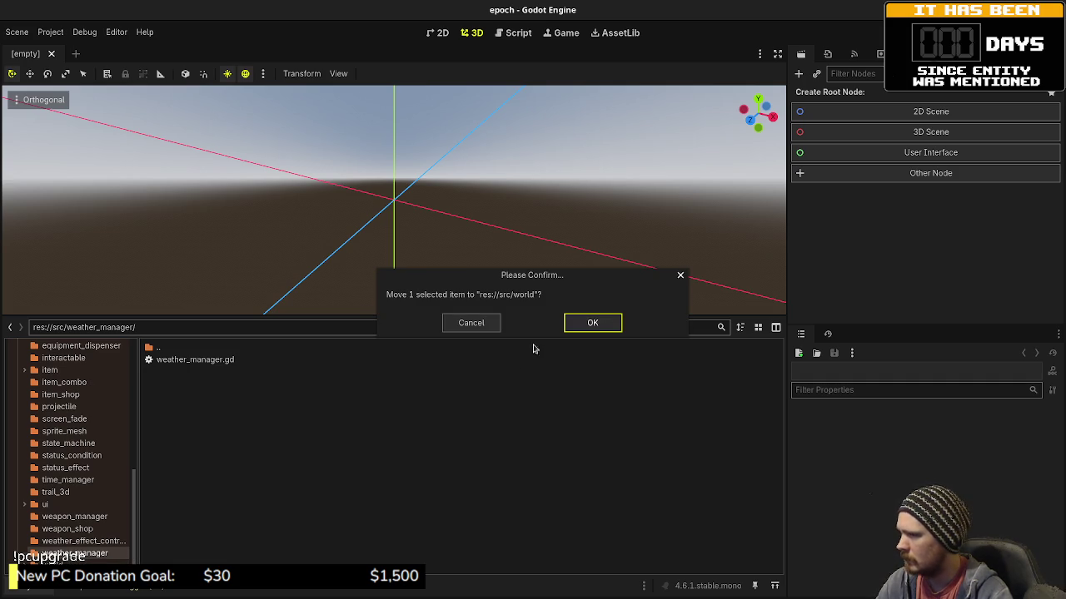
click(590, 322)
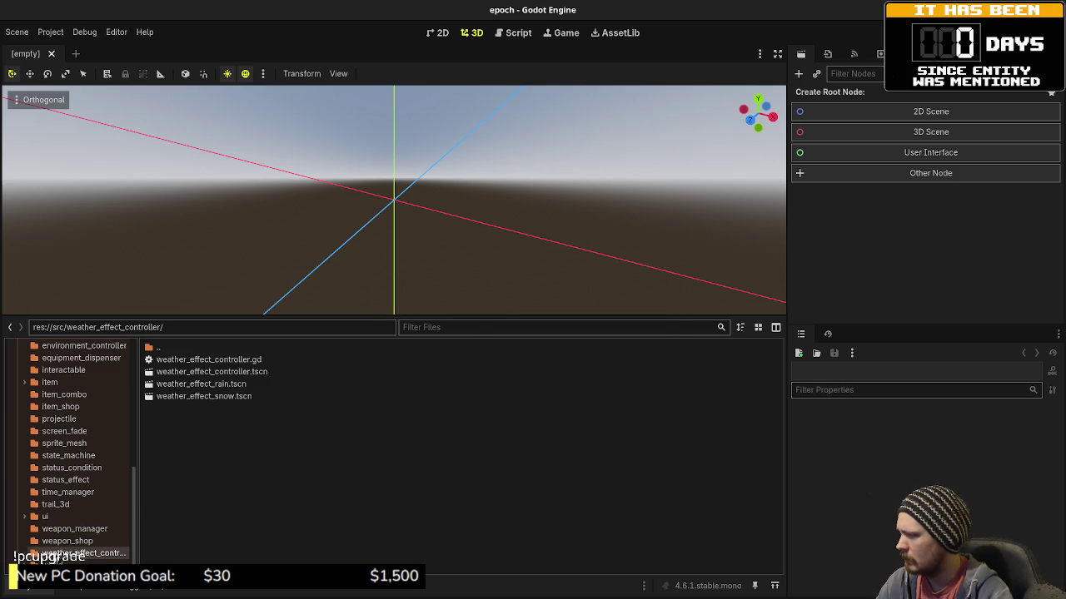
drag(54, 555, 71, 530)
click(583, 325)
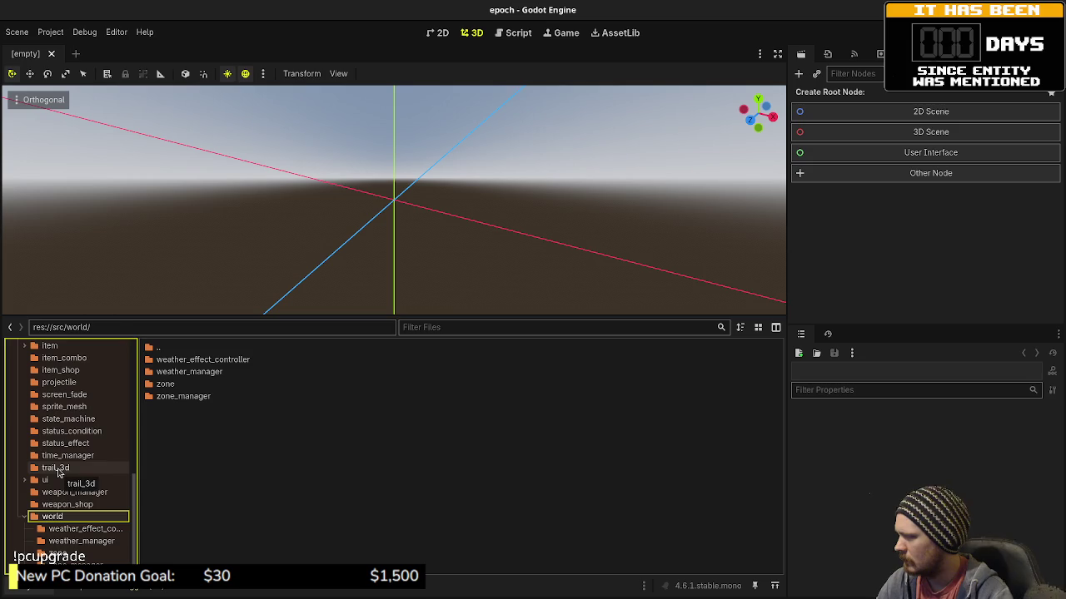
click(66, 456)
drag(52, 458, 65, 518)
click(588, 327)
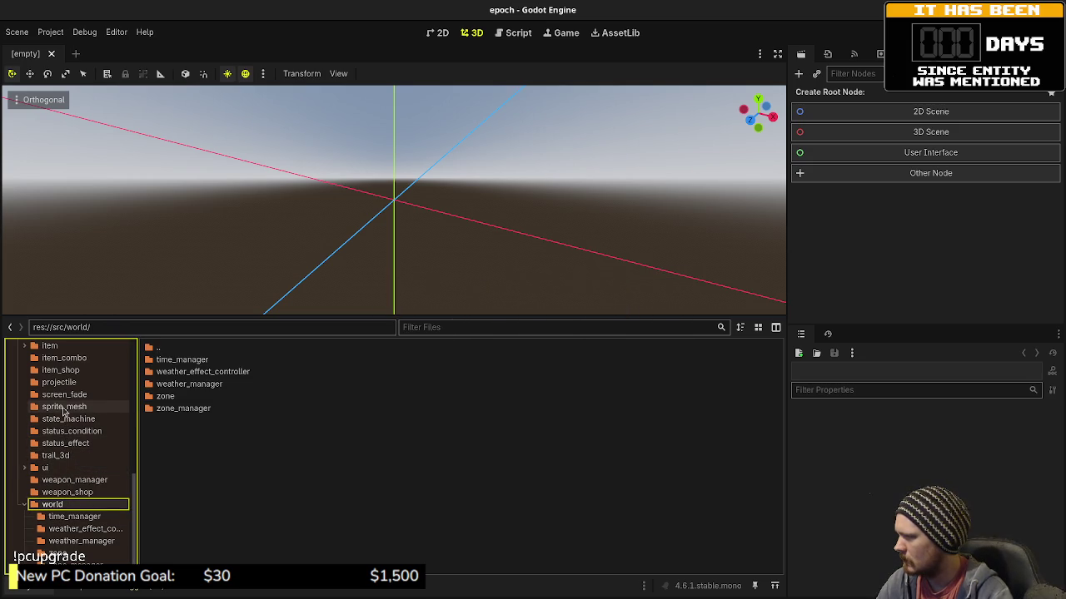
scroll(66, 416, up, 3)
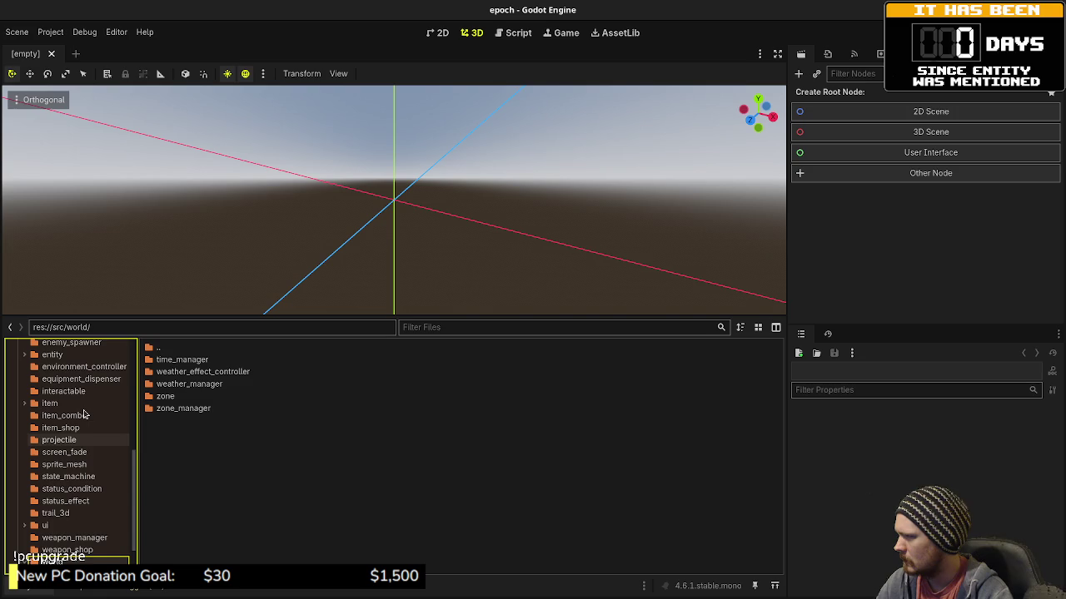
scroll(75, 429, up, 3)
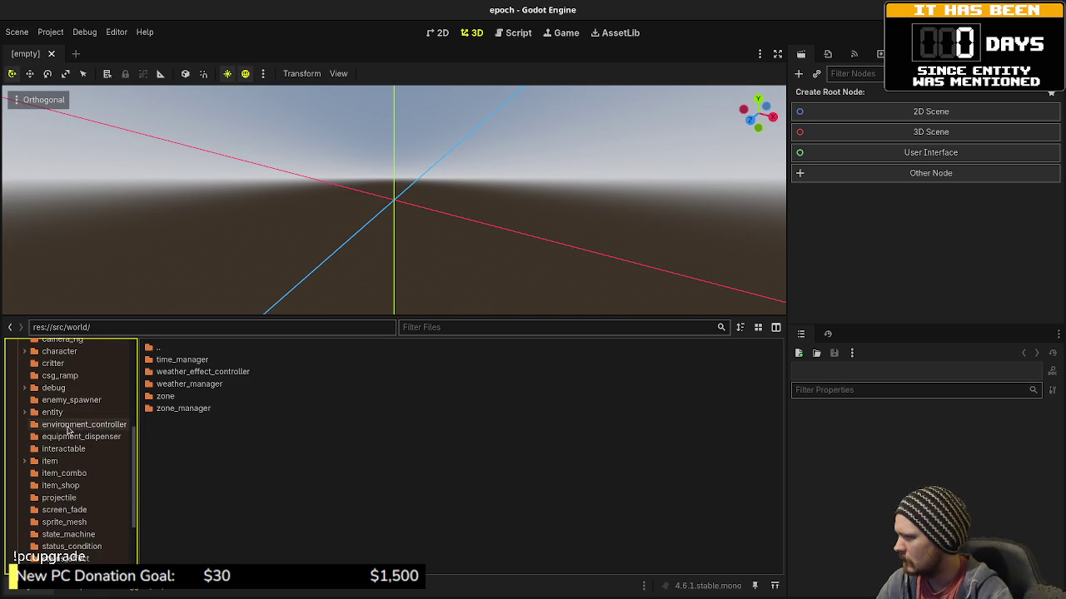
click(51, 426)
Move environment_controller into the world folder with Move/Duplicate To
right_click(53, 426)
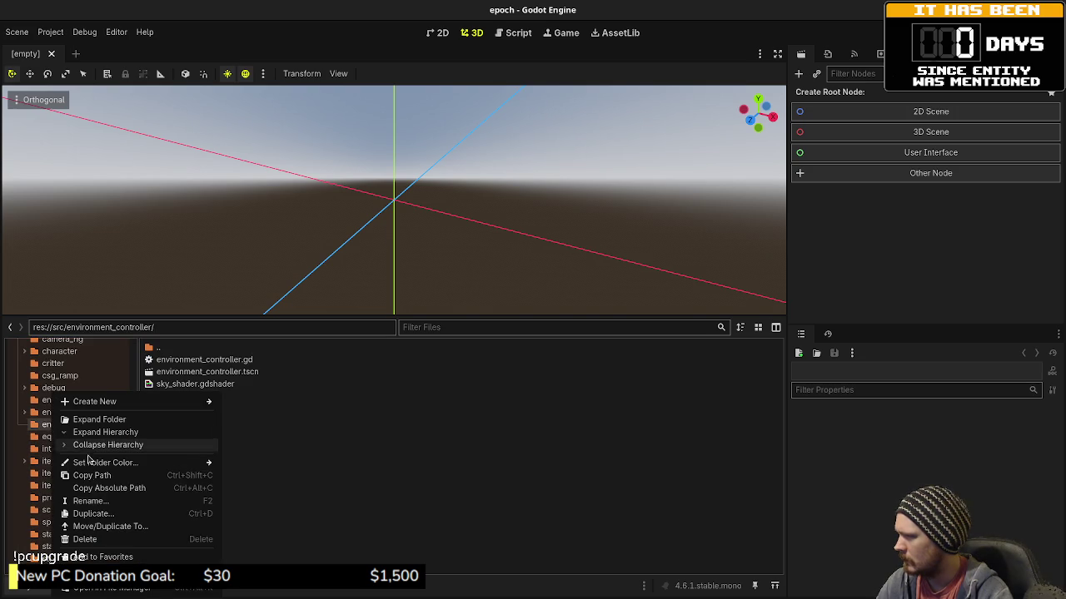
click(91, 527)
click(372, 385)
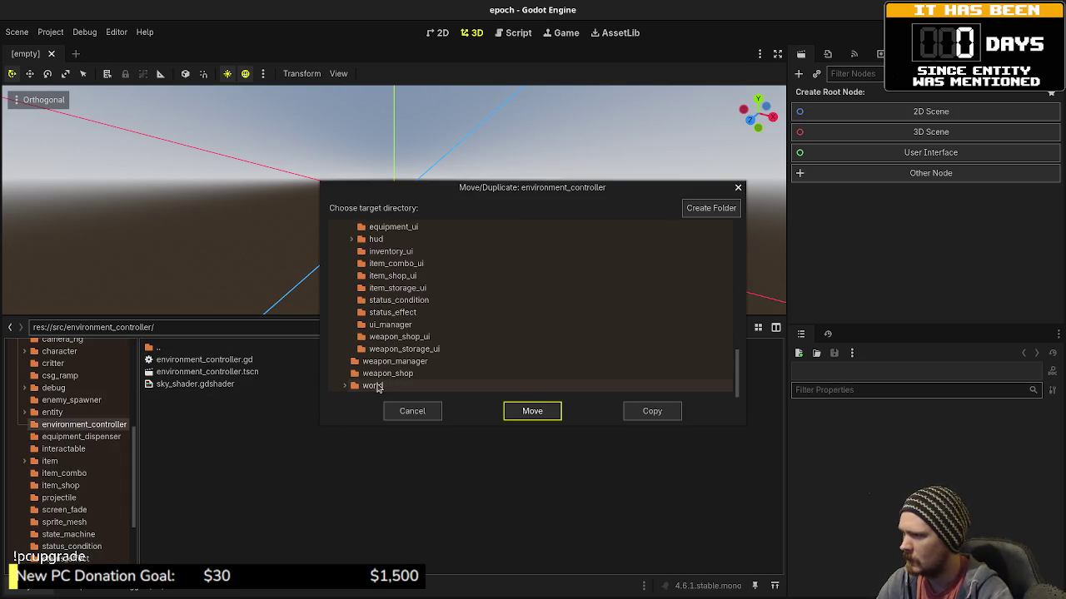
click(525, 420)
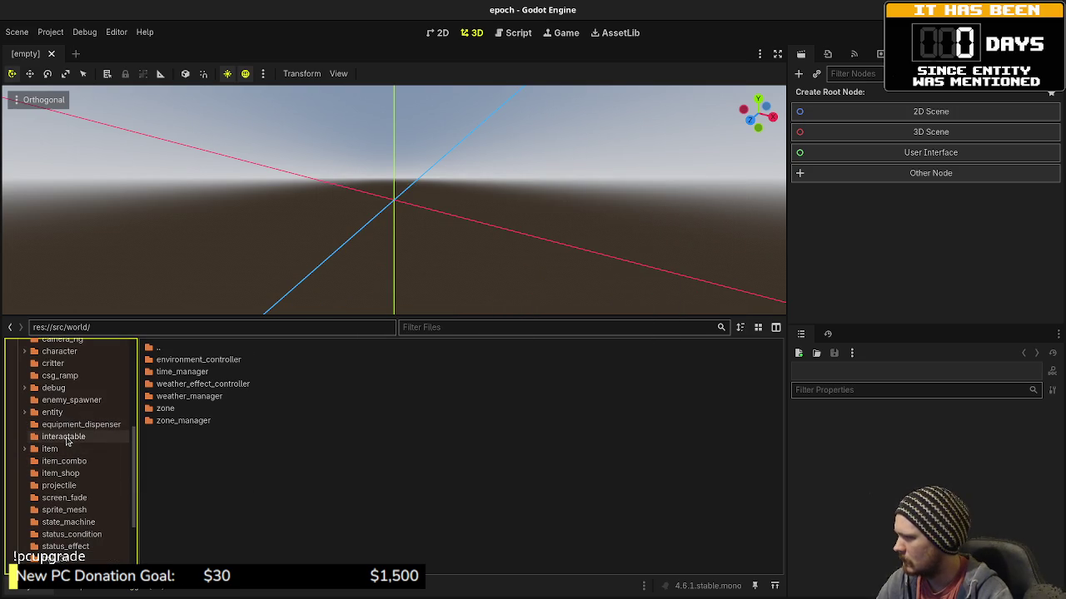
scroll(66, 400, up, 1)
scroll(65, 400, up, 1)
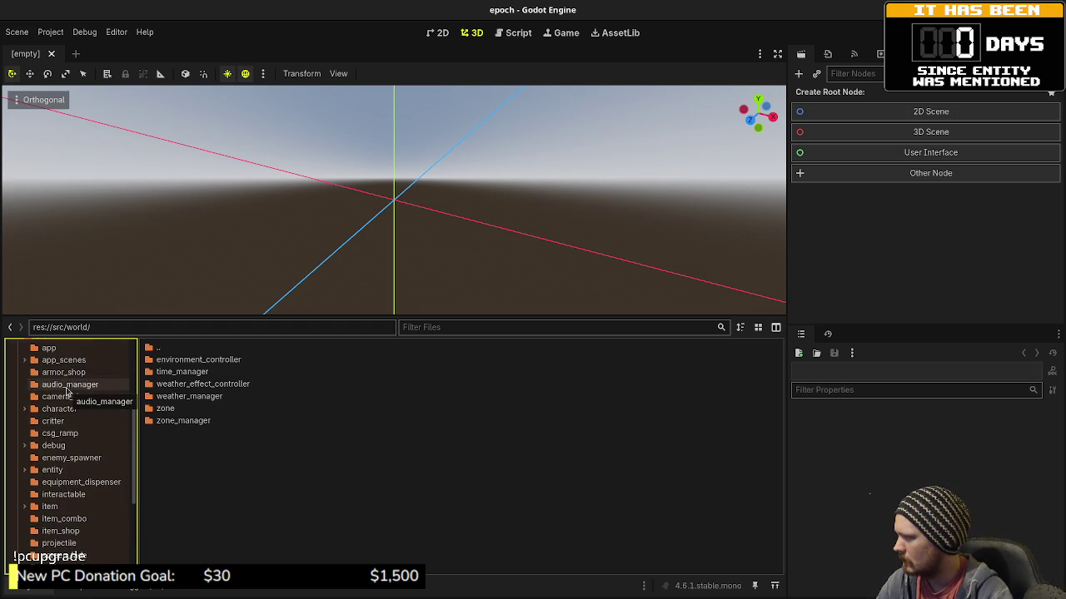
scroll(70, 376, up, 2)
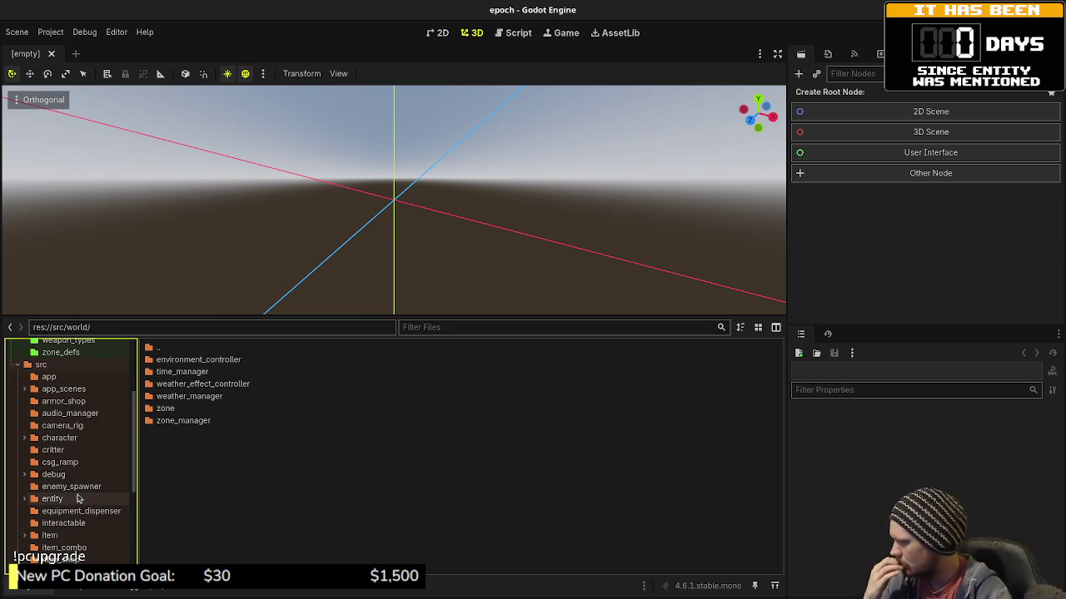
click(68, 487)
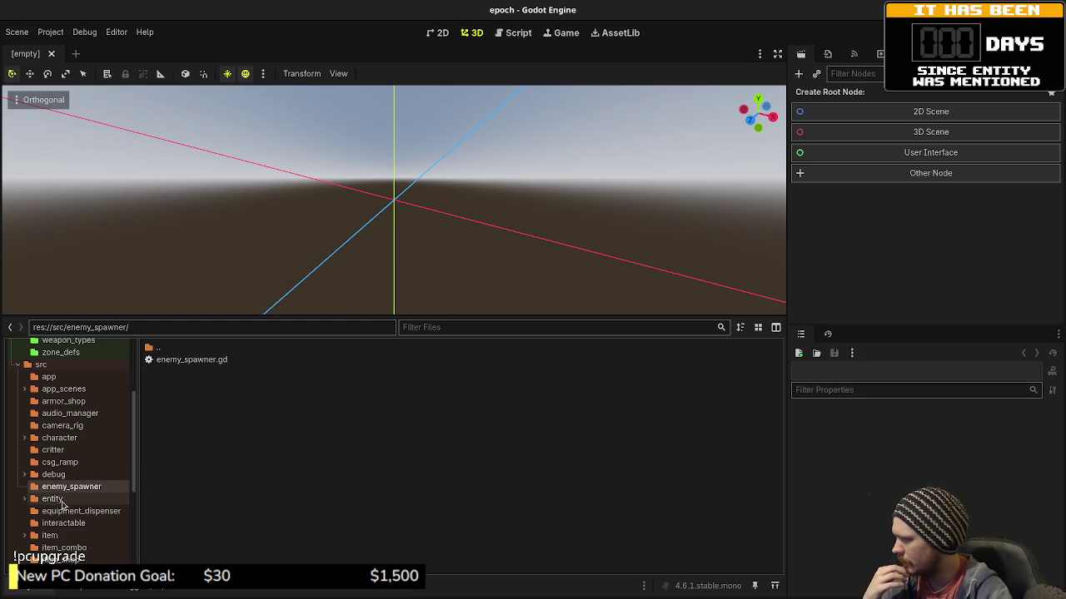
click(23, 438)
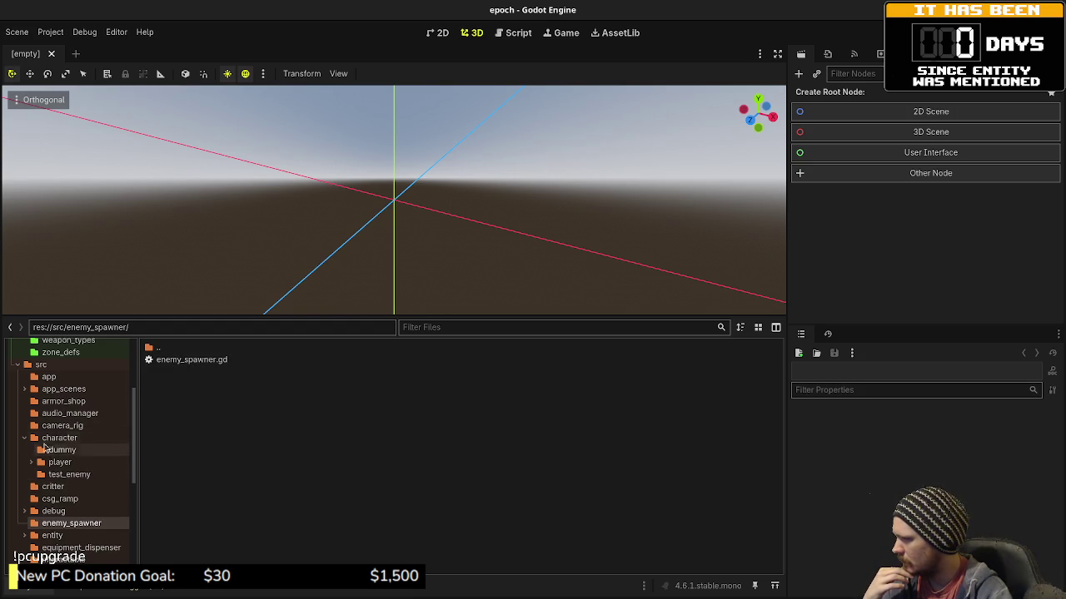
double_click(204, 362)
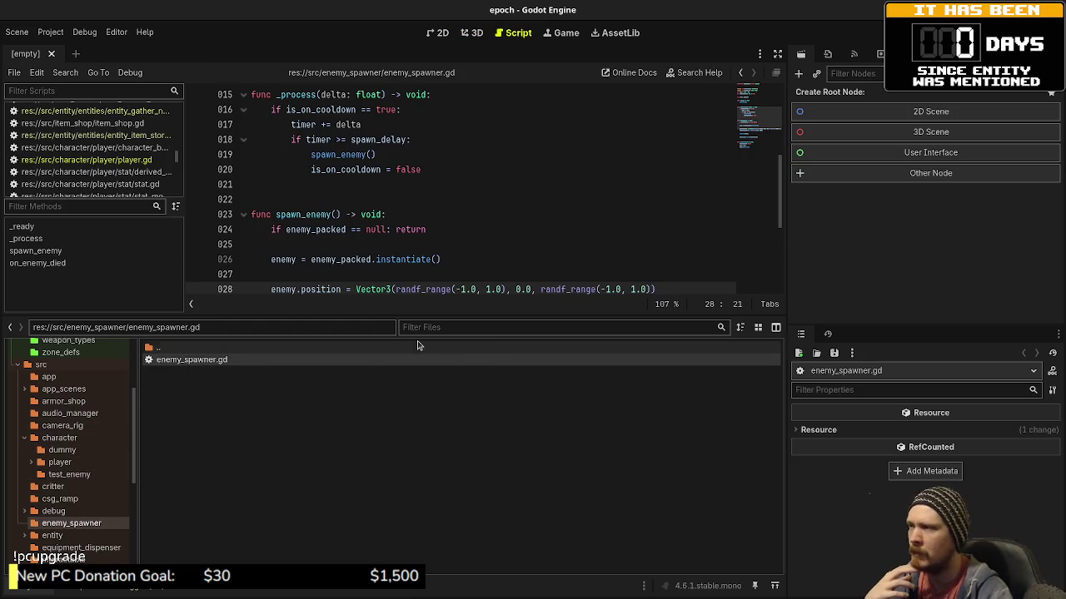
scroll(488, 238, up, 5)
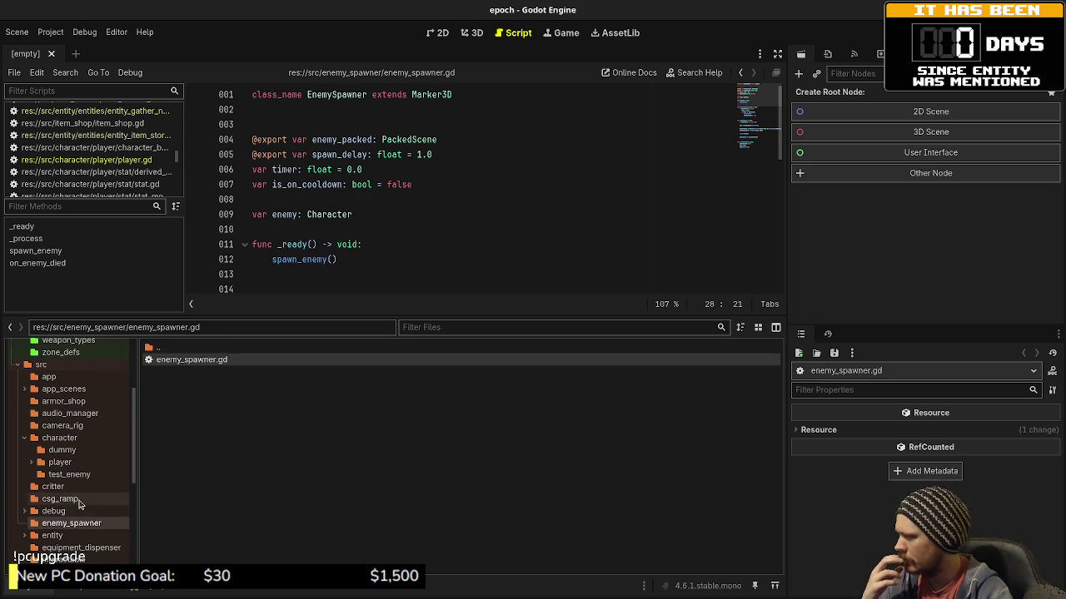
scroll(71, 499, down, 2)
click(62, 466)
right_click(55, 467)
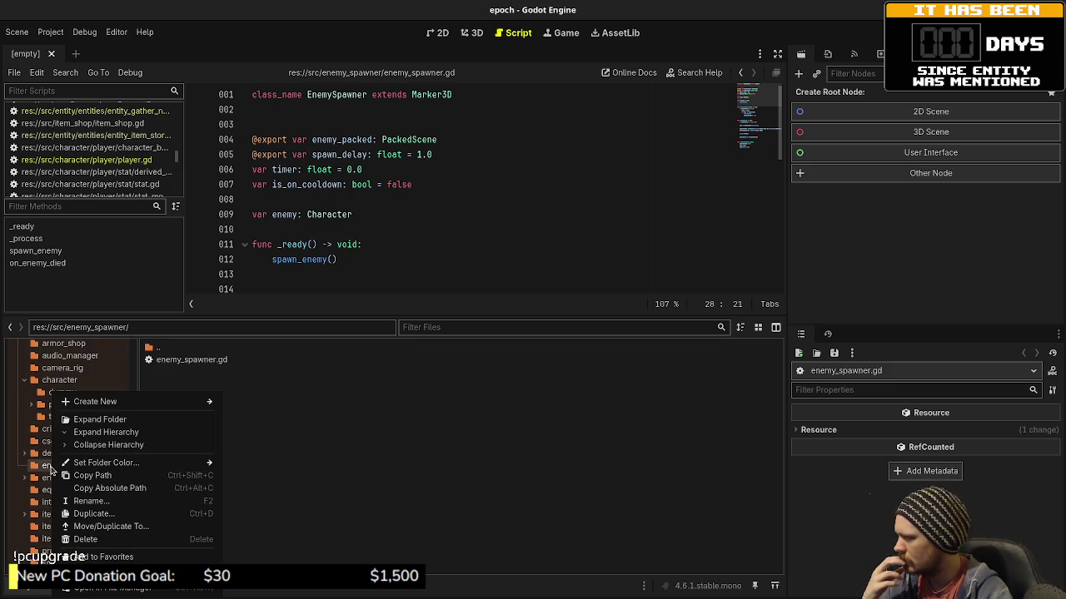
click(104, 526)
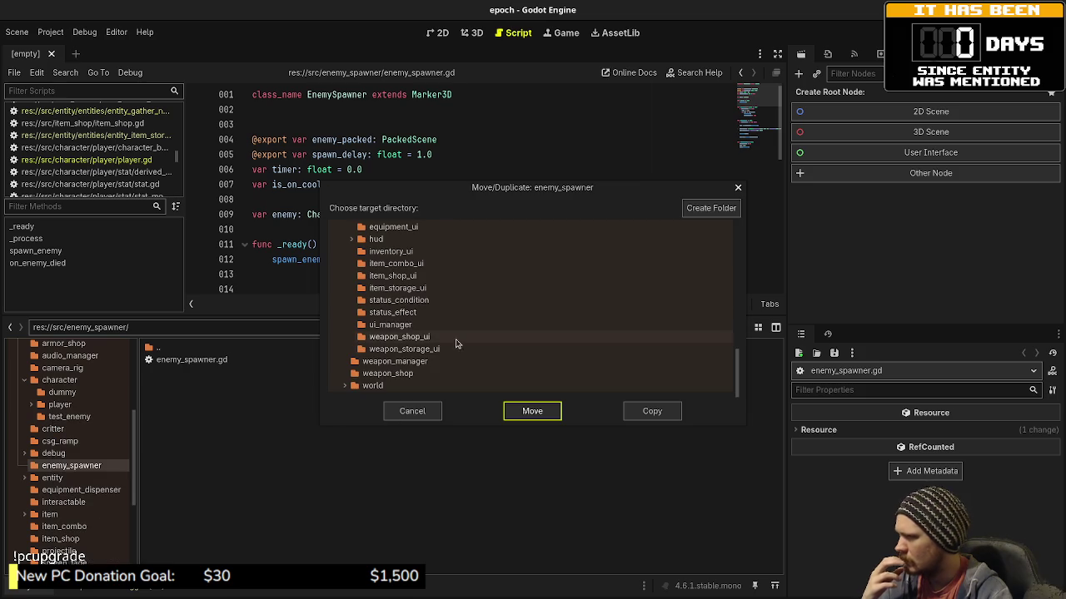
scroll(402, 333, down, 2)
scroll(401, 334, up, 8)
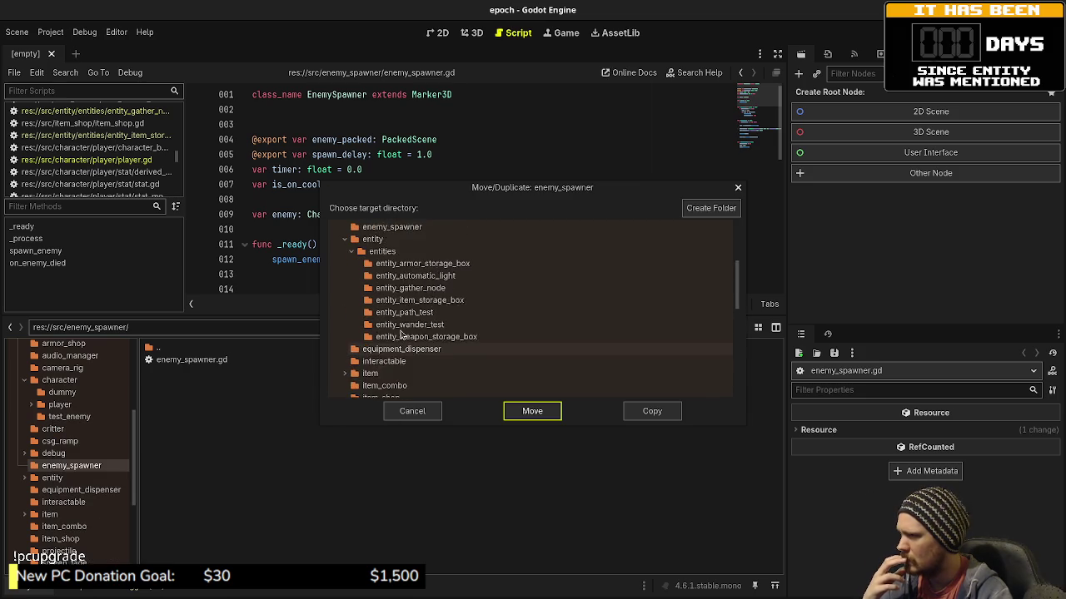
scroll(398, 305, up, 2)
click(379, 303)
click(536, 410)
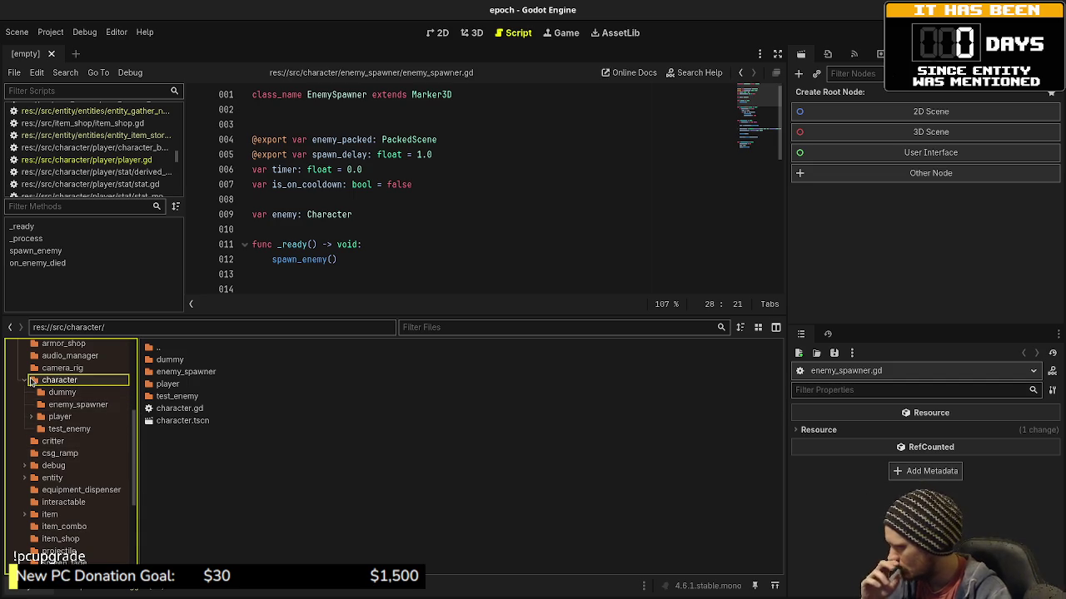
click(26, 381)
scroll(83, 455, up, 5)
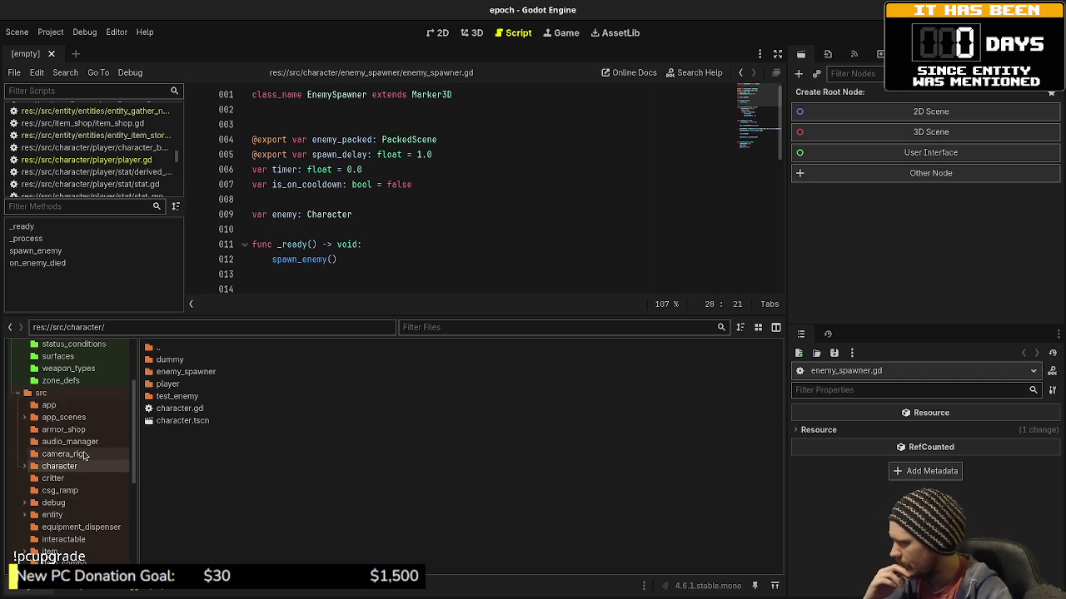
scroll(83, 455, down, 5)
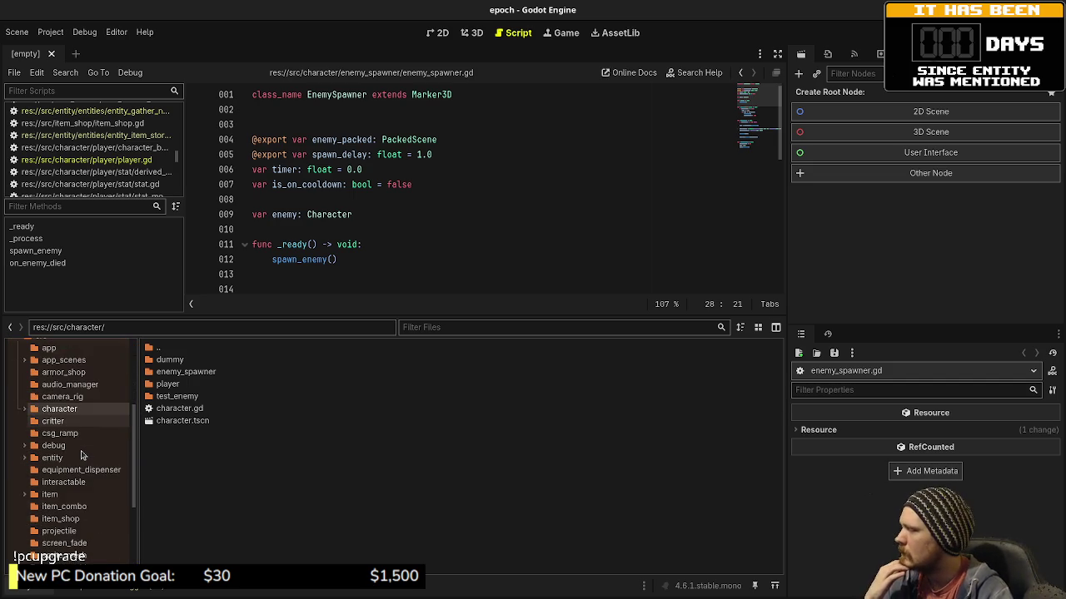
scroll(82, 456, down, 7)
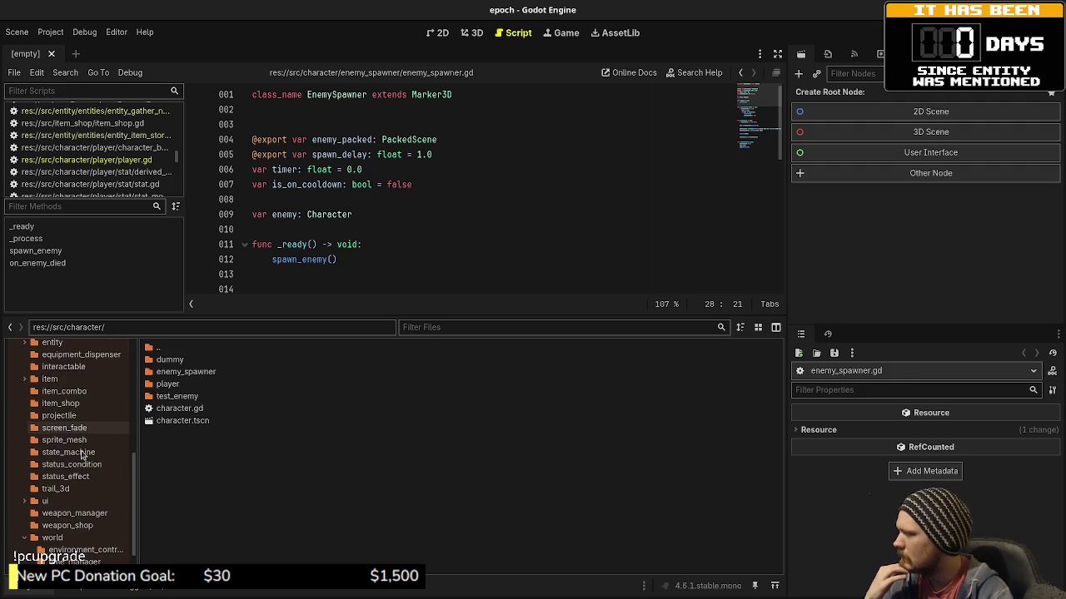
click(26, 492)
click(26, 492)
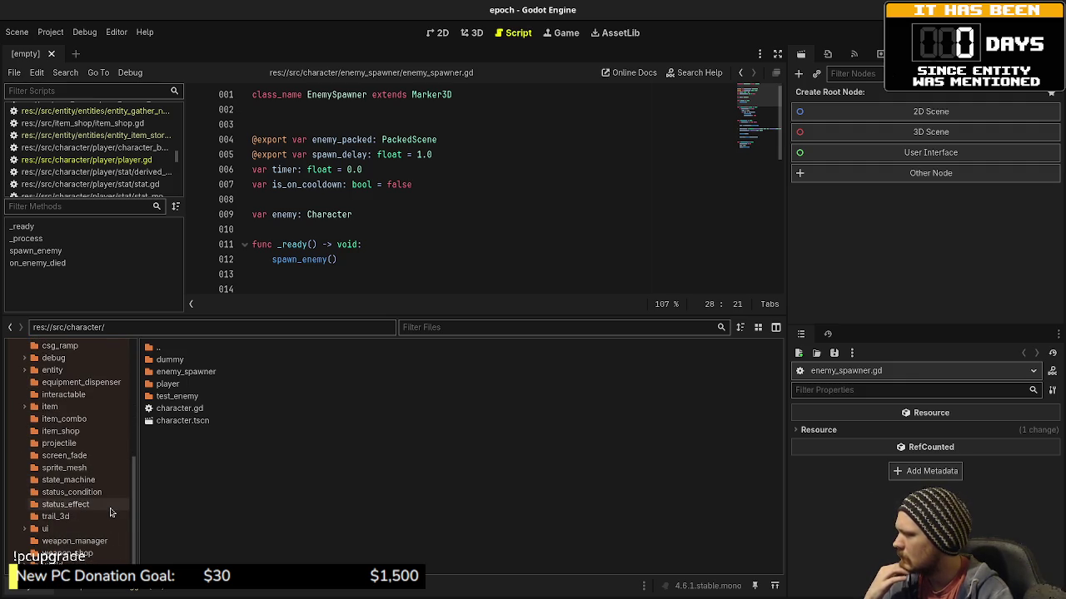
key(F5)
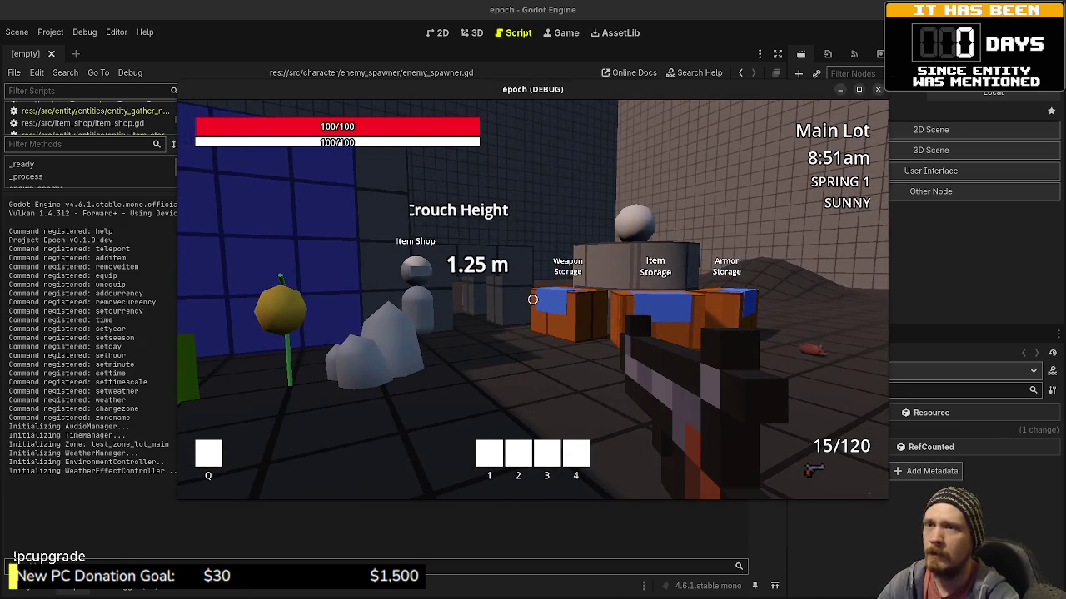
key(F8)
click(47, 588)
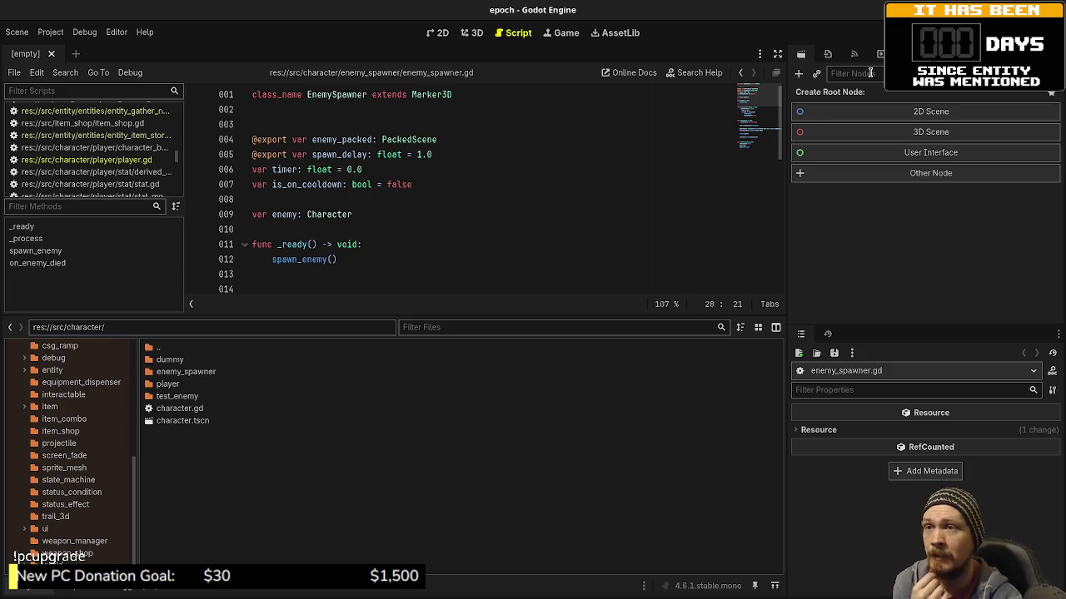
key(F5)
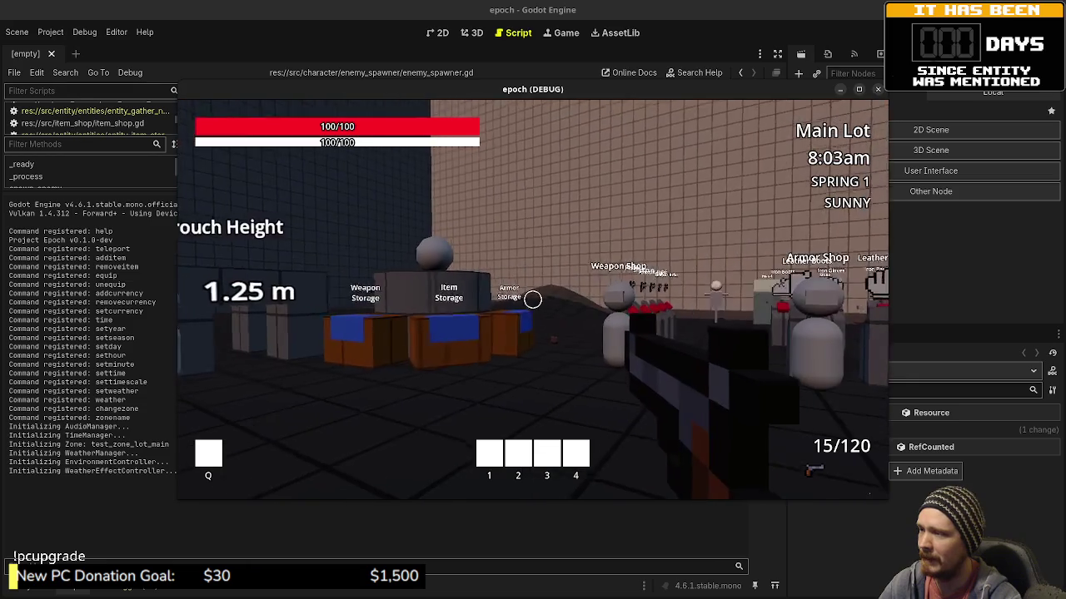
Check the inventory, visit the Armor Shop, and equip the Leather Cap from Armor Storage
key(Tab)
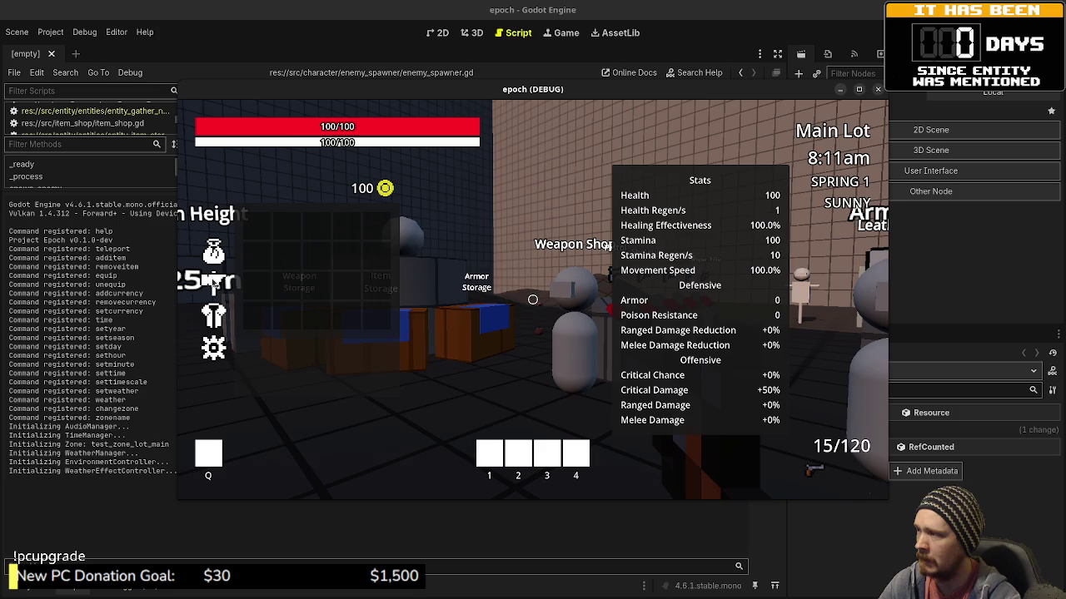
key(Tab)
key(w)
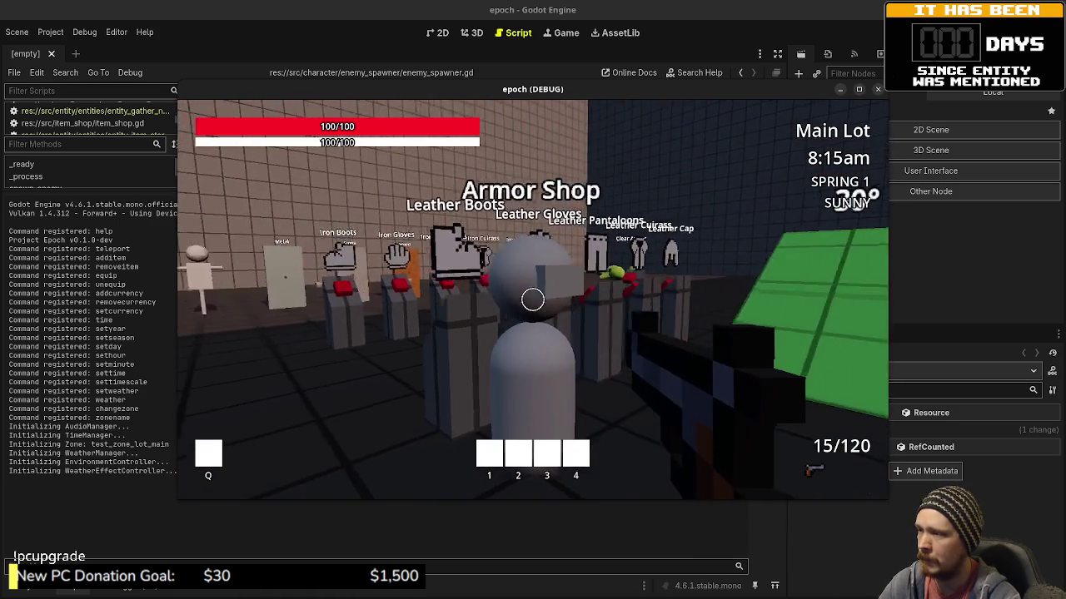
key(e)
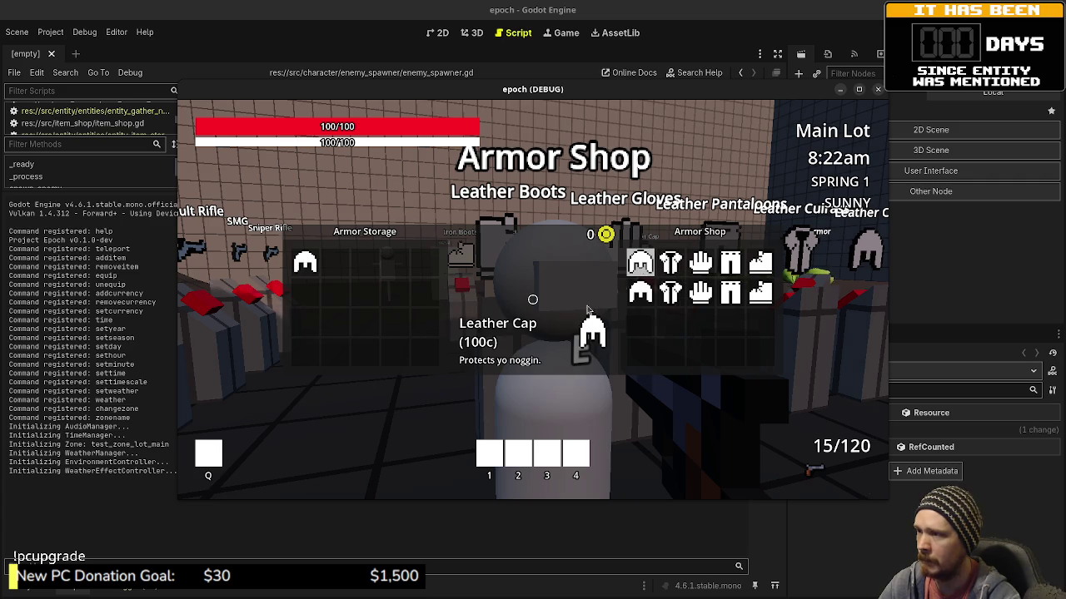
key(Escape)
key(w)
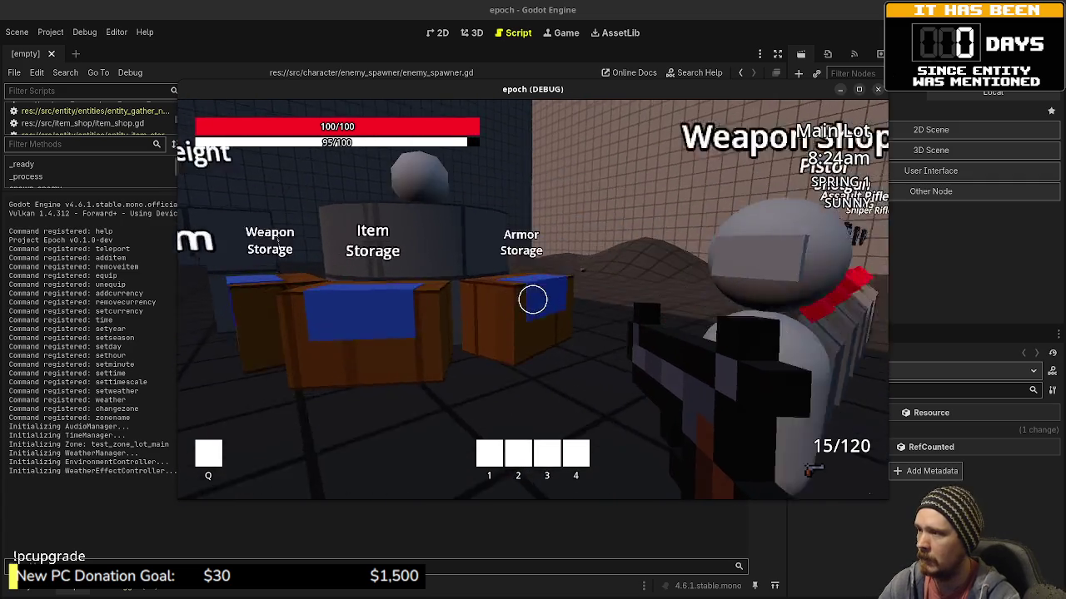
key(e)
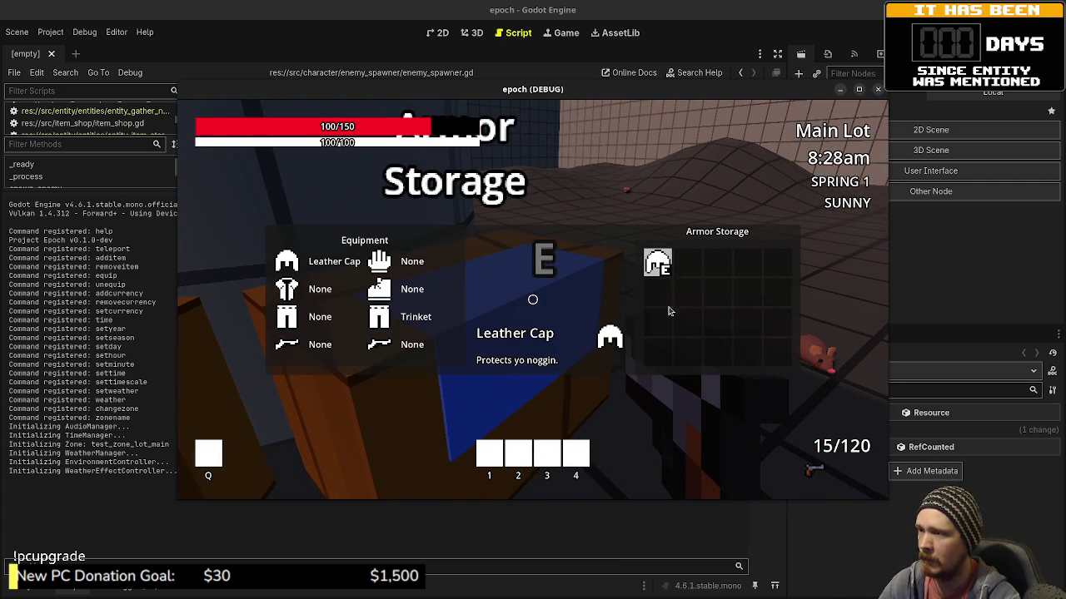
key(Escape)
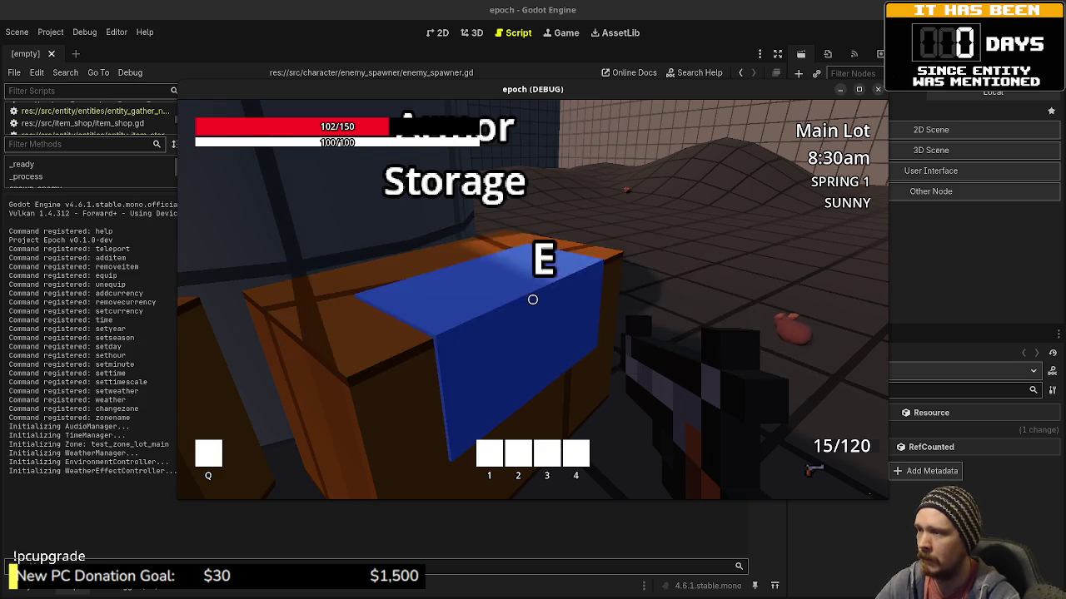
Harvest iron ore, honey, herbs, mushrooms and an insect near the Item Shop
key(shift+w)
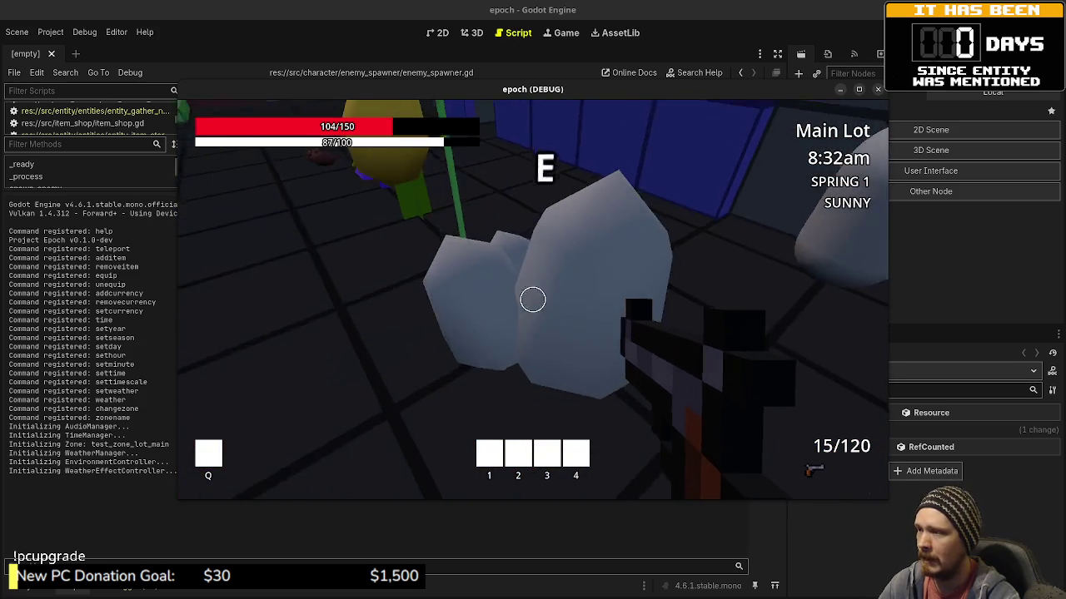
key(e)
key(e)
key(e)
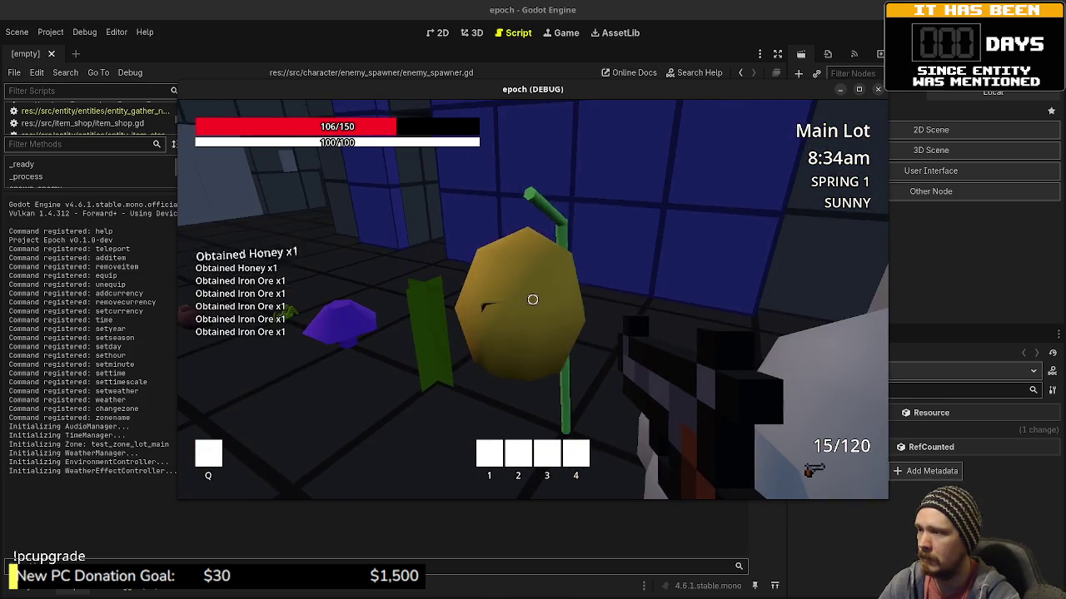
key(e)
key(e)
key(e)
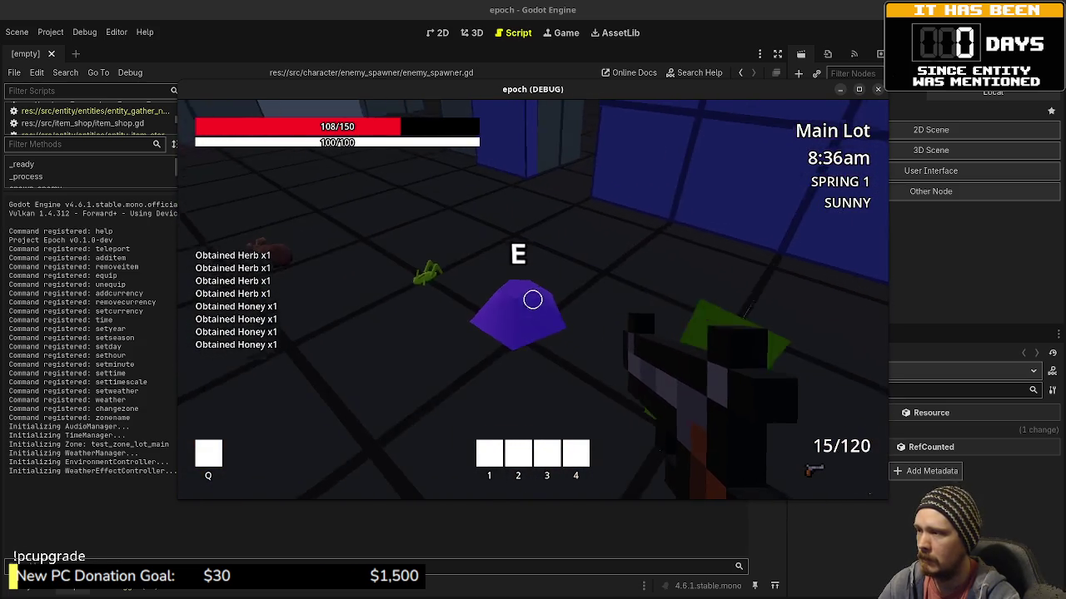
key(e)
key(e)
key(e)
key(e)
key(e)
key(e)
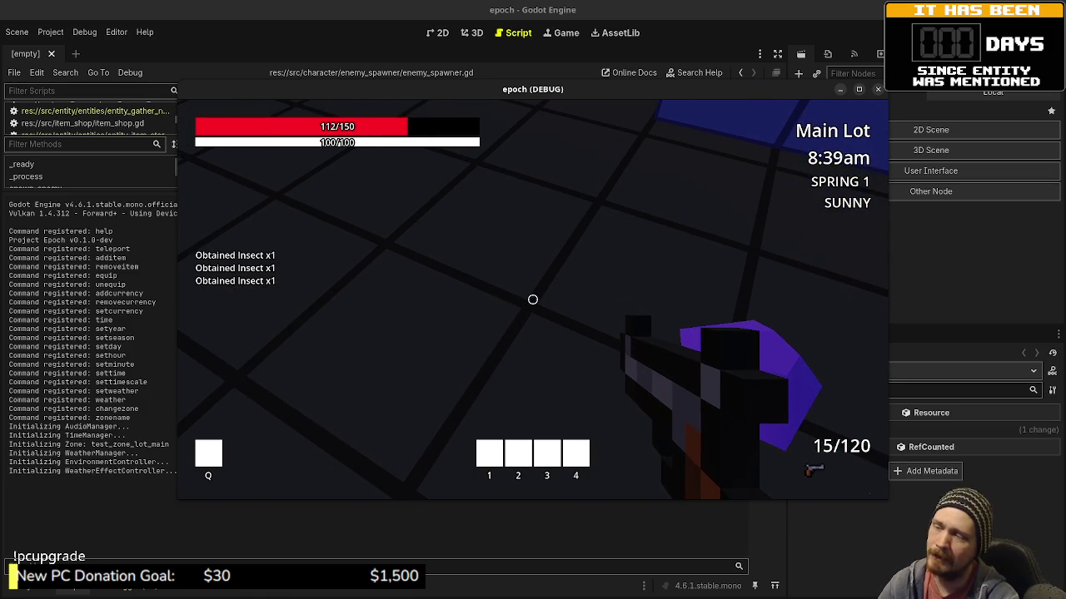
key(w)
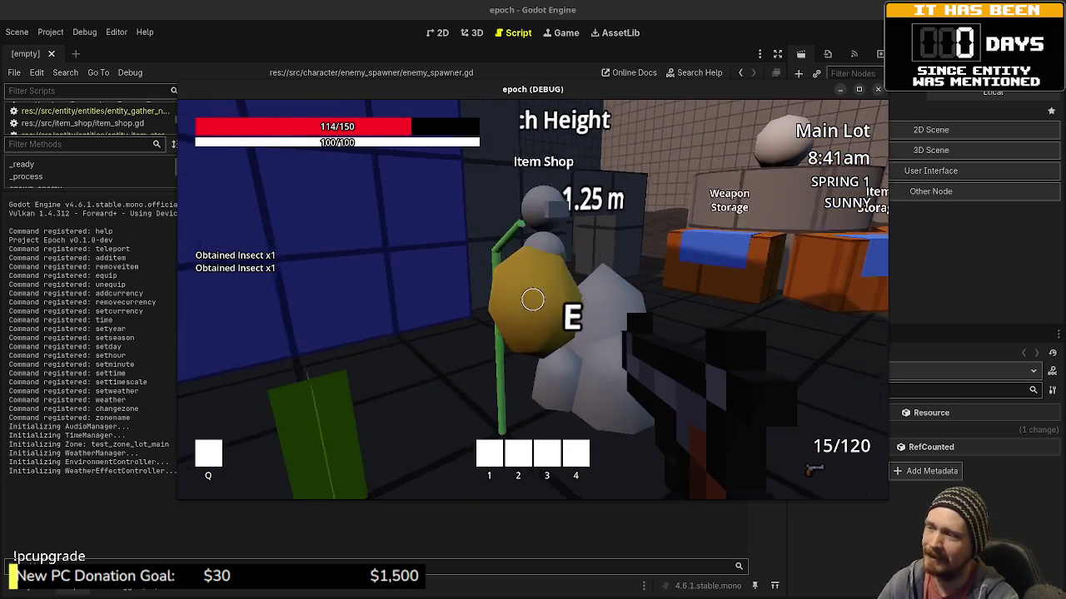
Craft two Potions in the inventory, each from a herb and a mushroom
key(Tab)
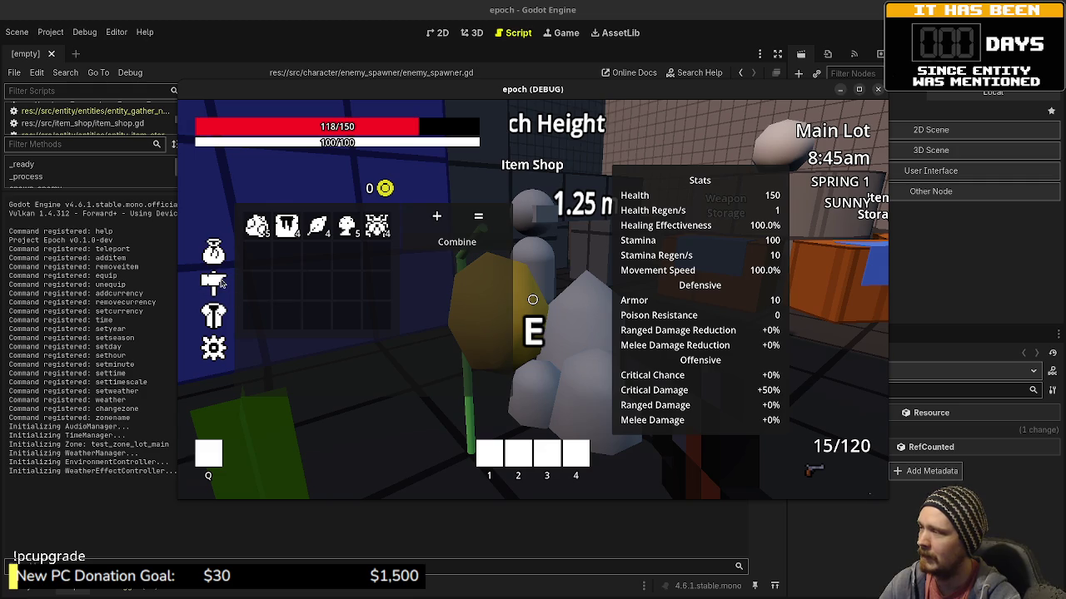
click(318, 225)
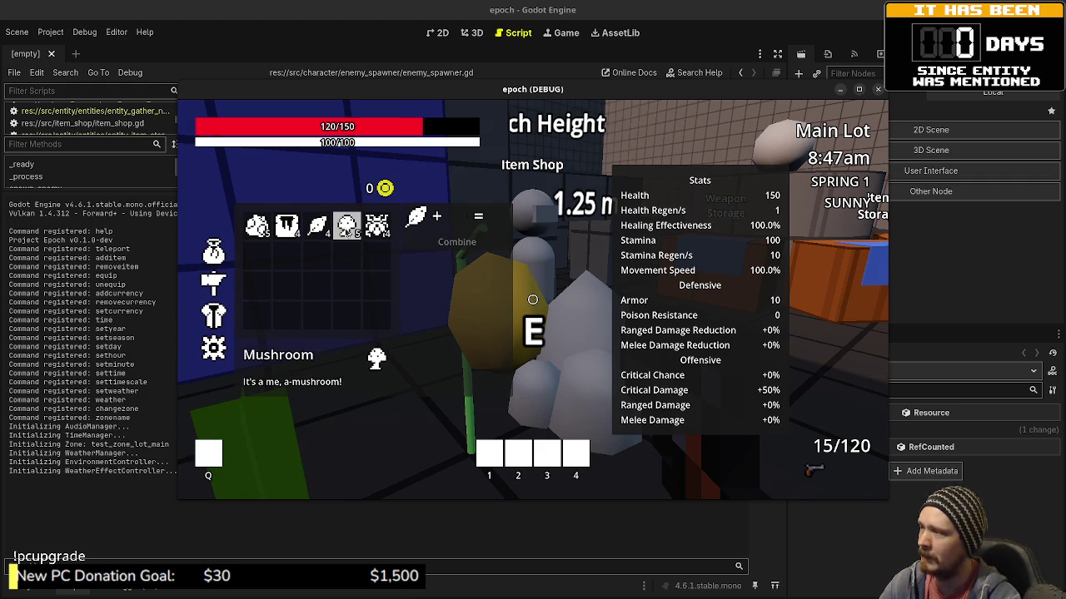
click(347, 225)
click(457, 241)
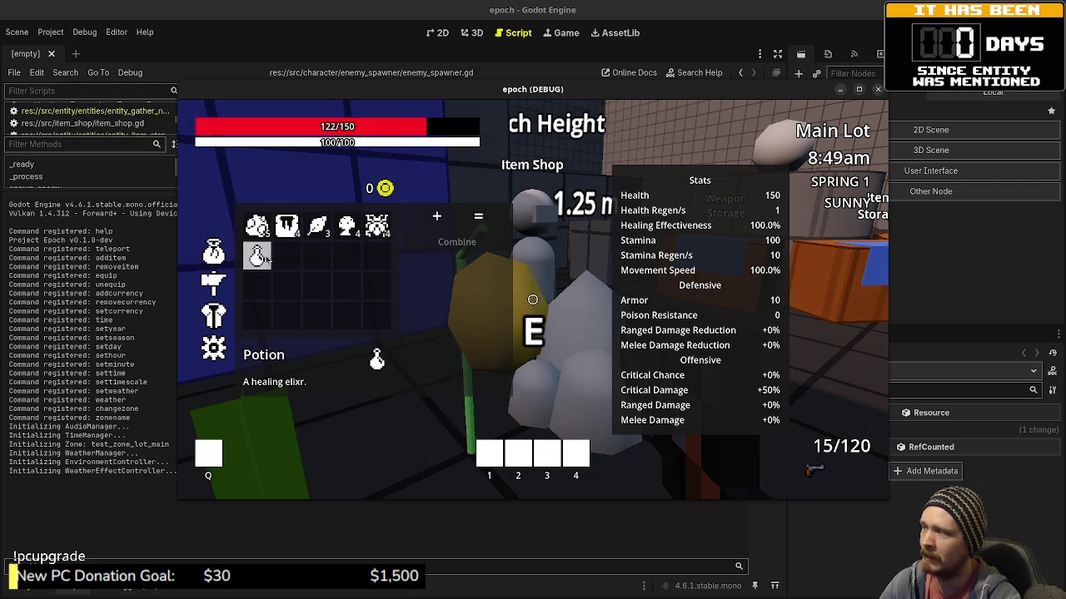
click(317, 225)
click(347, 225)
click(457, 242)
Combine a Potion with Honey into a Mega Potion, then craft an insect-and-herb flask
click(257, 256)
click(287, 224)
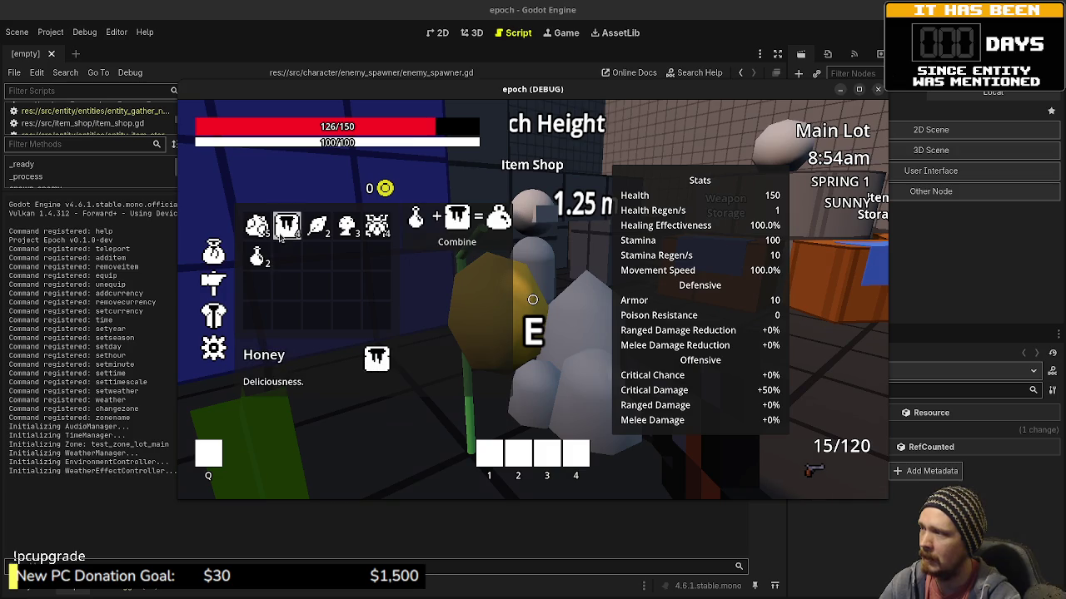
click(460, 241)
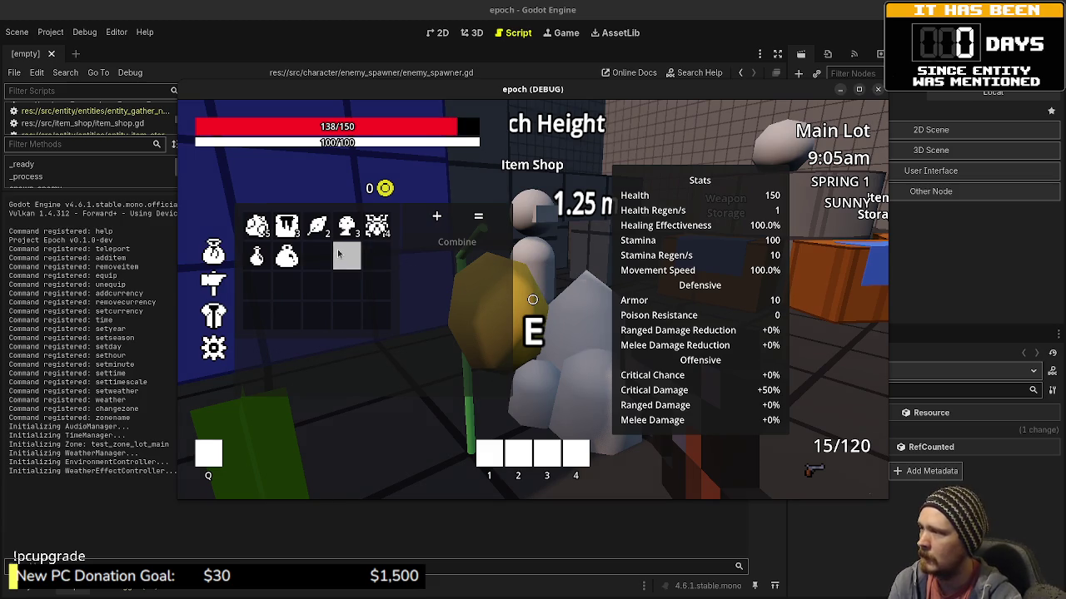
click(386, 231)
click(256, 256)
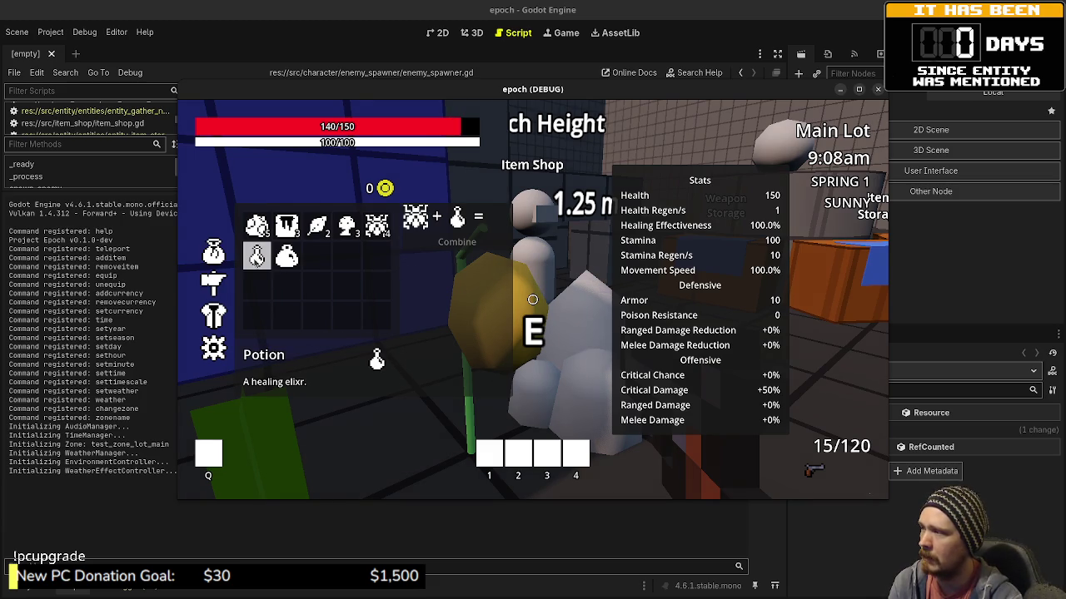
click(318, 226)
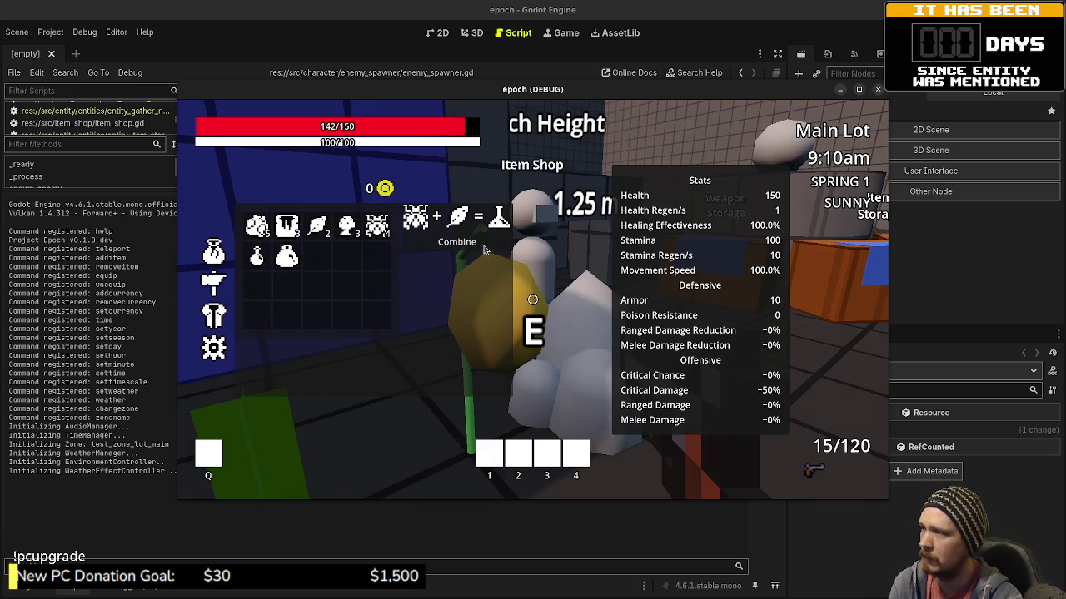
click(457, 242)
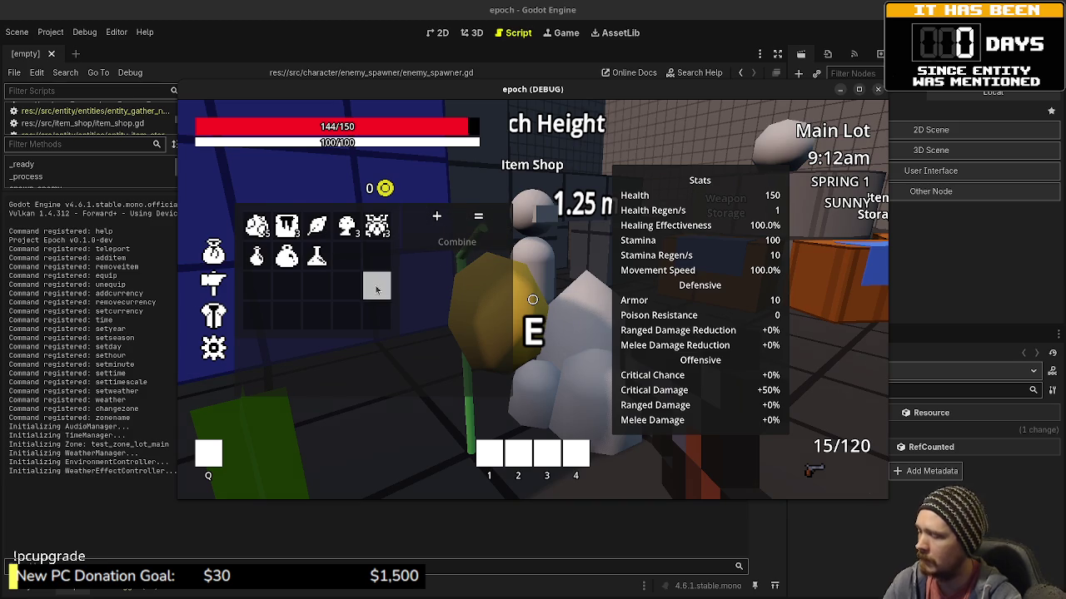
key(Tab)
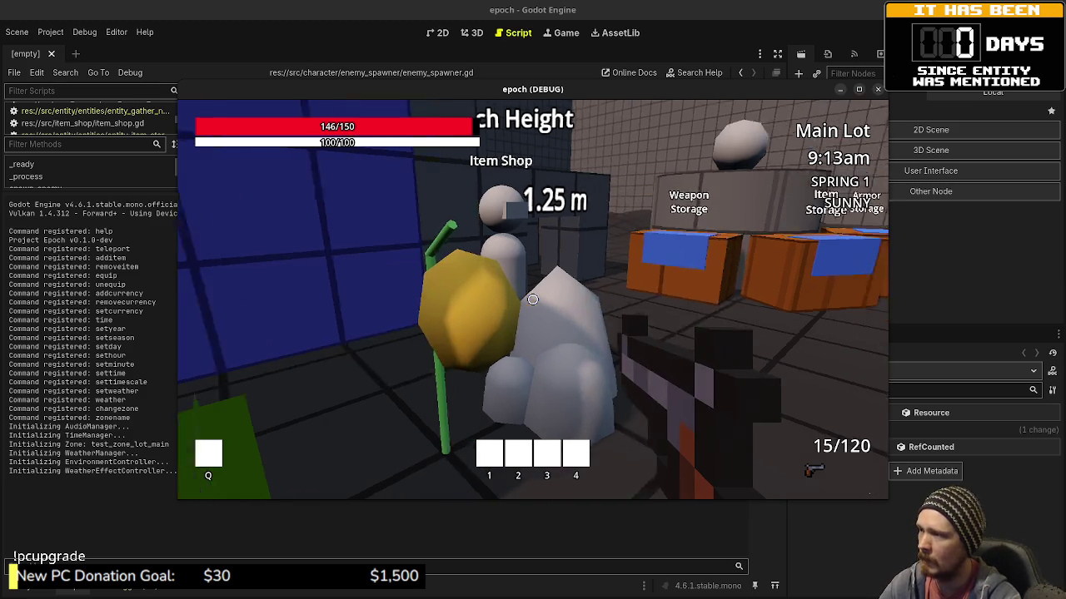
At the Item Shop, sell the Iron Ore, Honey, Herbs, Mushrooms, Insects, Antidote, Mega Potion and Potion
key(w)
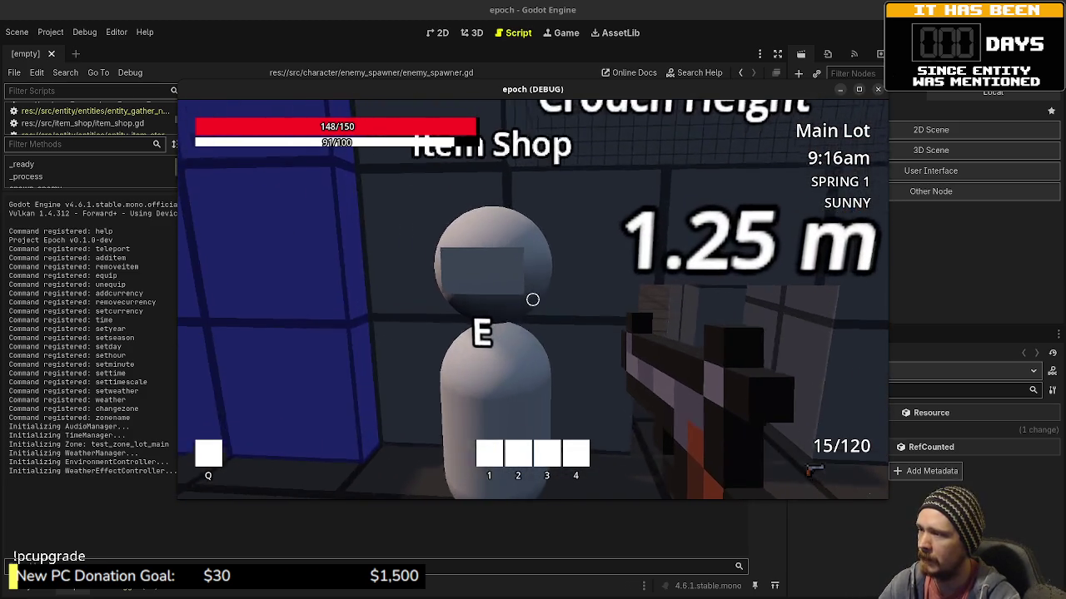
key(e)
click(307, 263)
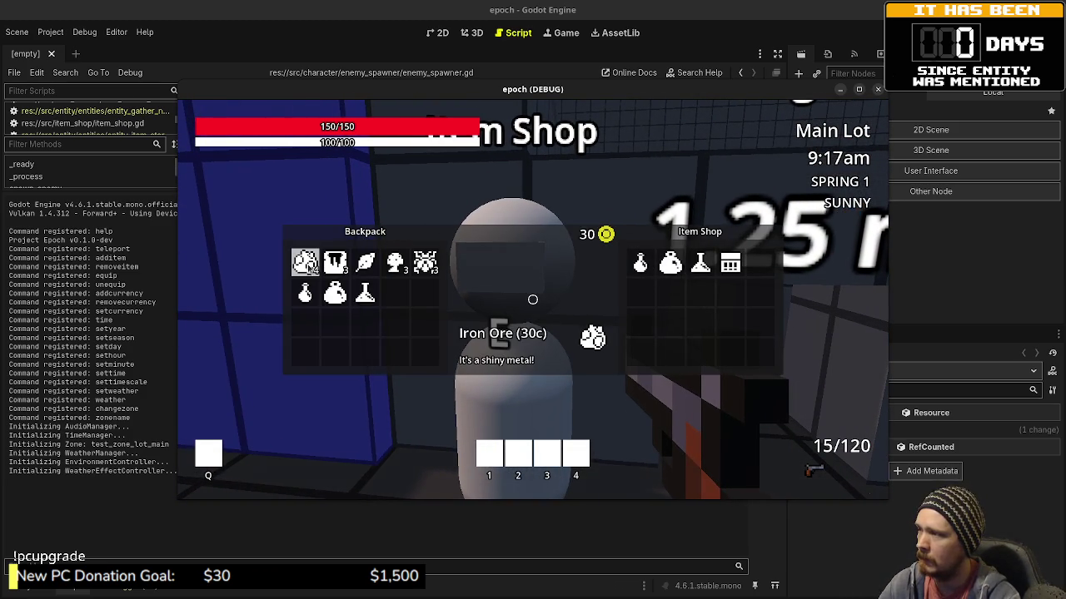
click(306, 263)
click(335, 263)
click(334, 264)
click(335, 263)
click(365, 263)
click(394, 263)
click(394, 263)
click(395, 263)
click(424, 263)
click(425, 263)
click(424, 263)
click(365, 293)
click(335, 293)
click(305, 294)
key(Escape)
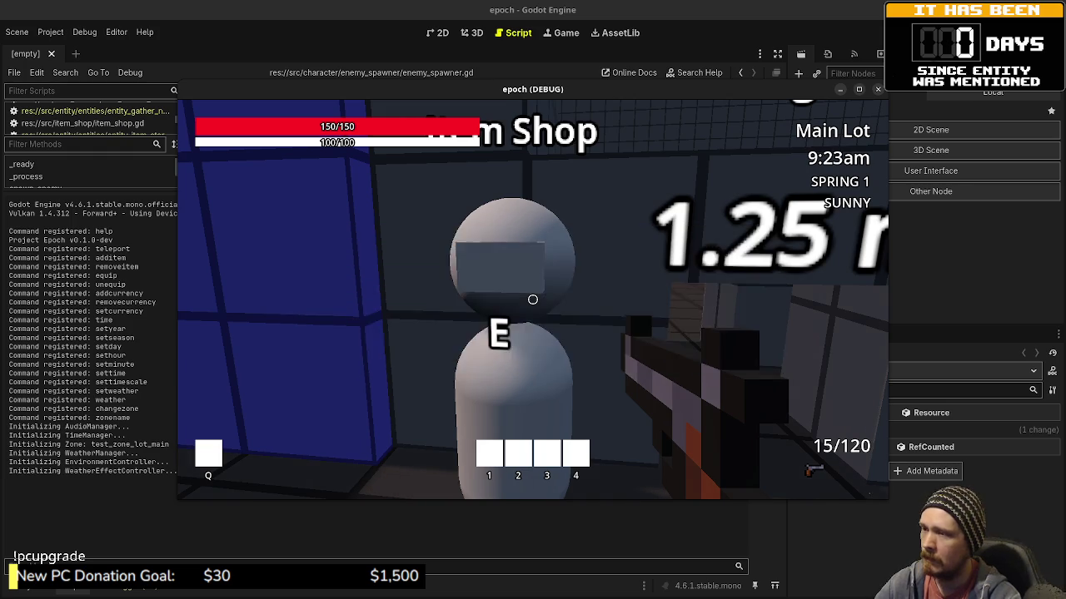
Check the coin total in the inventory, then buy the Sniper Rifle for 100c
key(Tab)
key(Tab)
key(w)
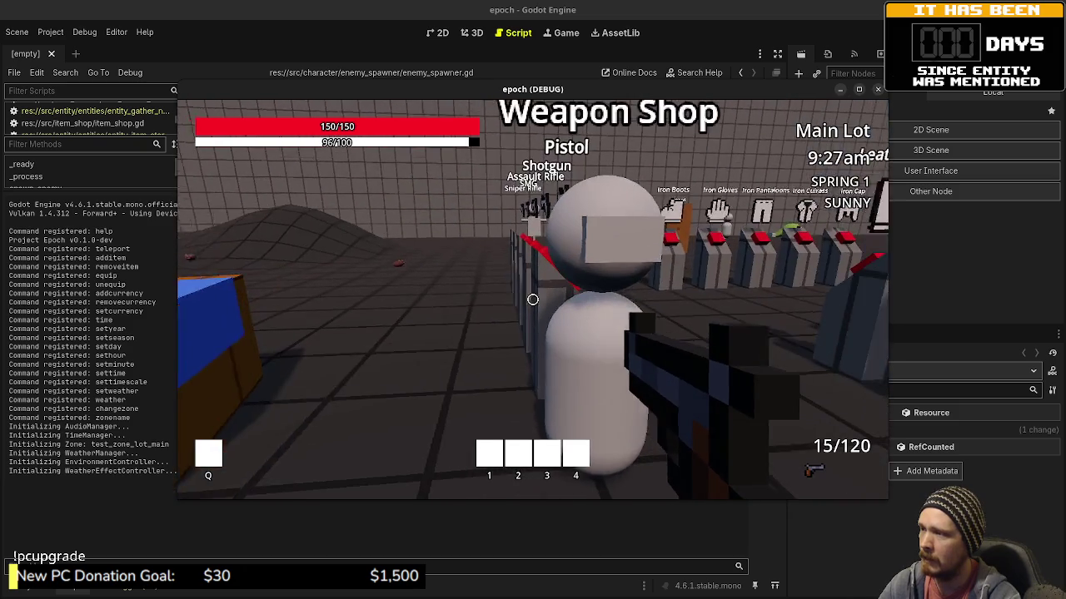
key(e)
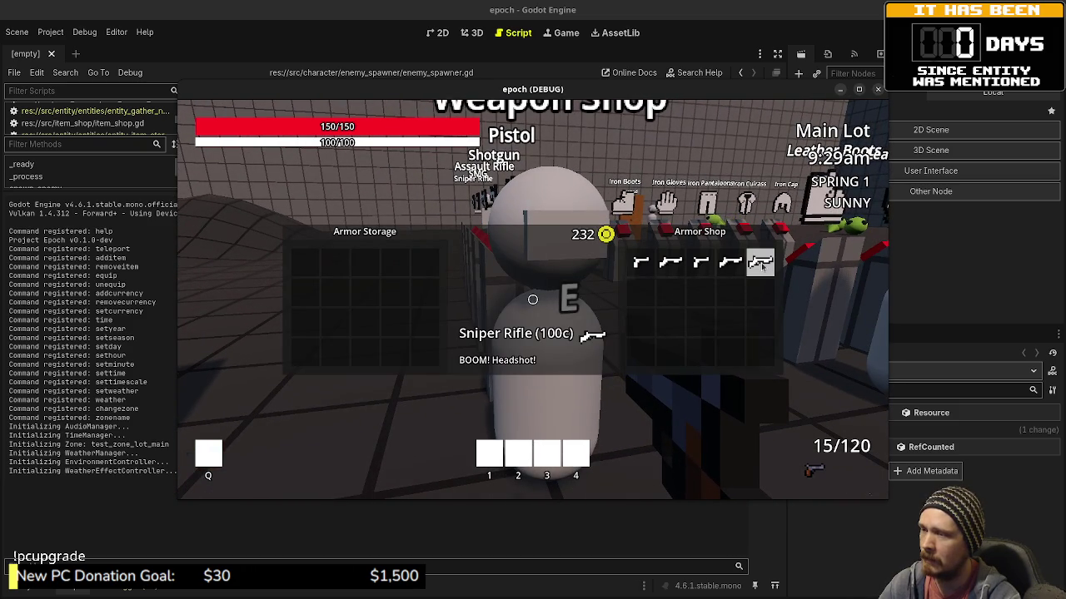
click(760, 265)
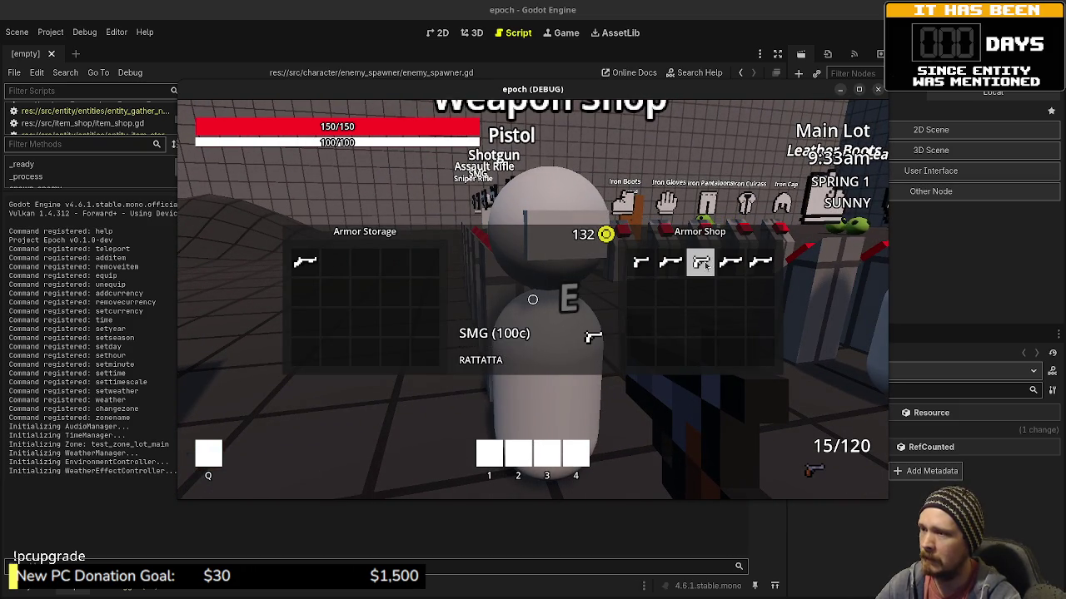
key(Escape)
At Weapon Storage, equip the Sniper Rifle, then swap to the SMG with 40/280 ammo
key(w)
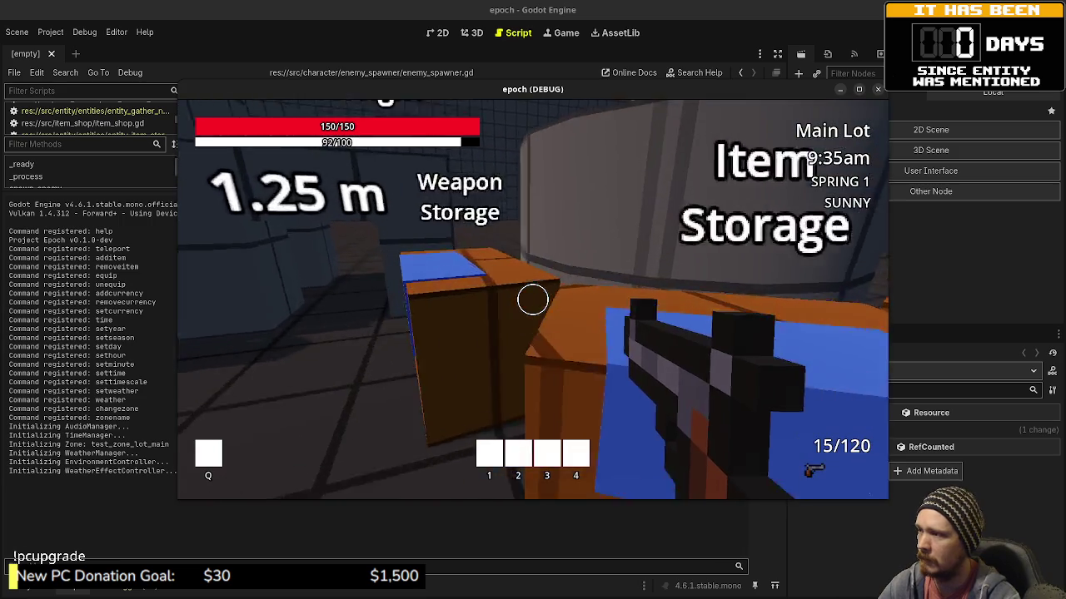
key(e)
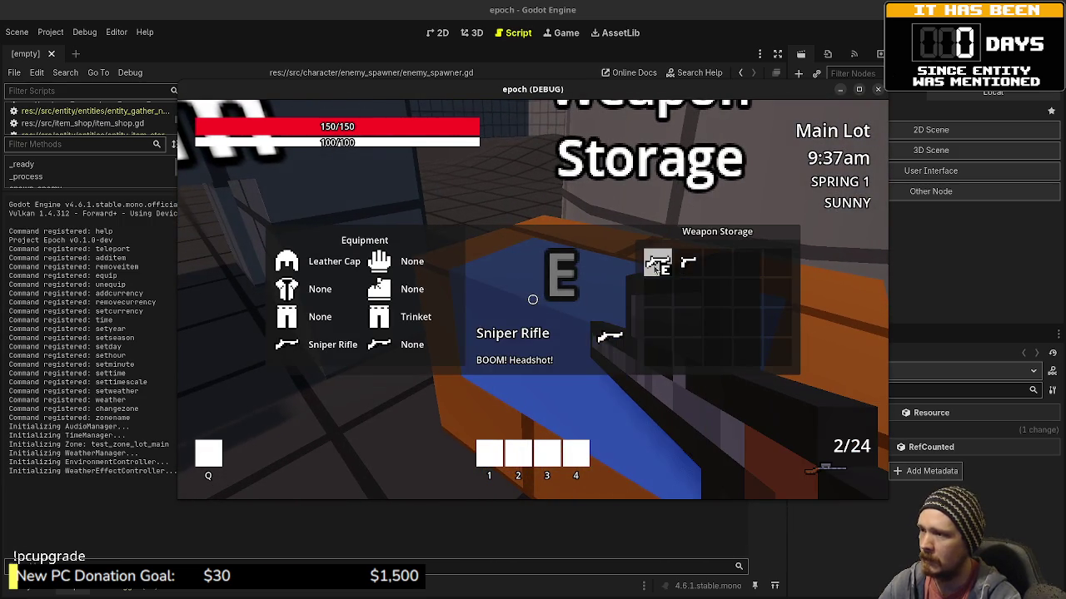
click(655, 268)
key(e)
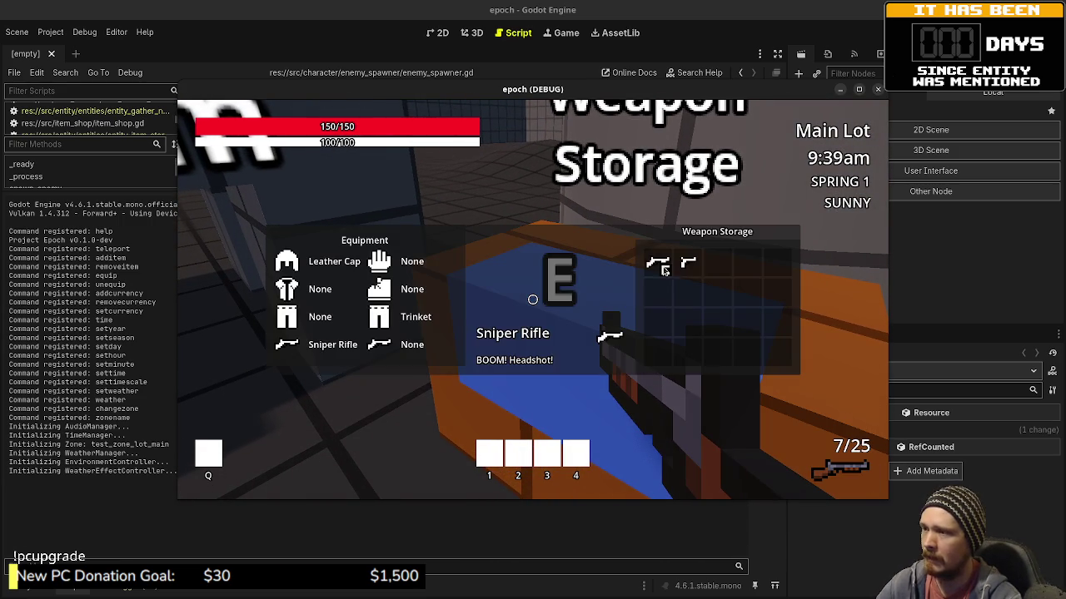
click(689, 266)
Fire the SMG at the training dummy and the Metal, Stone and Wood targets, leaving 1/280 ammo
key(e)
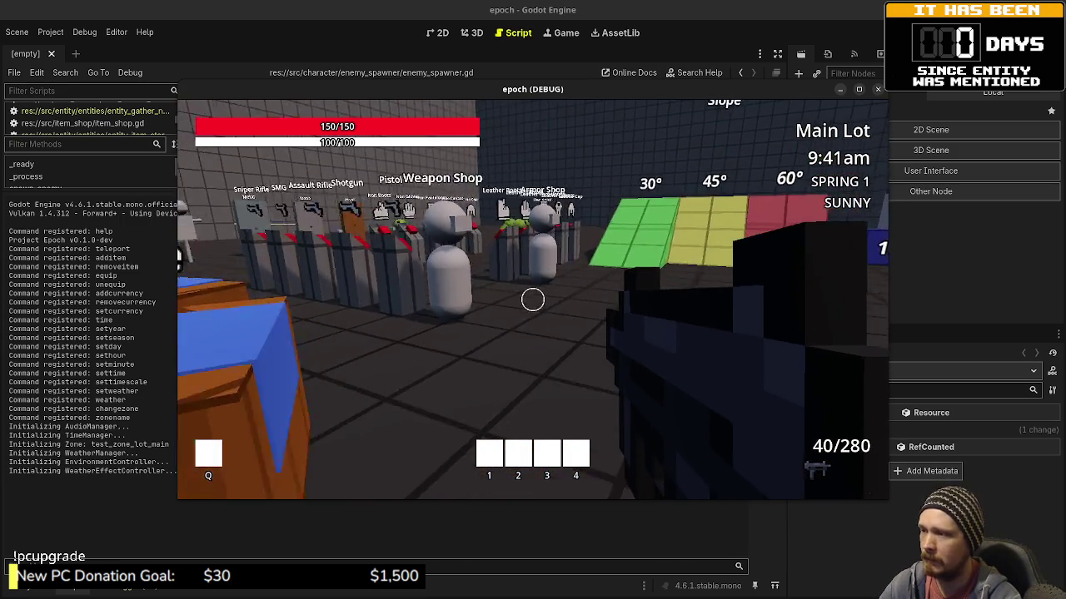
key(w)
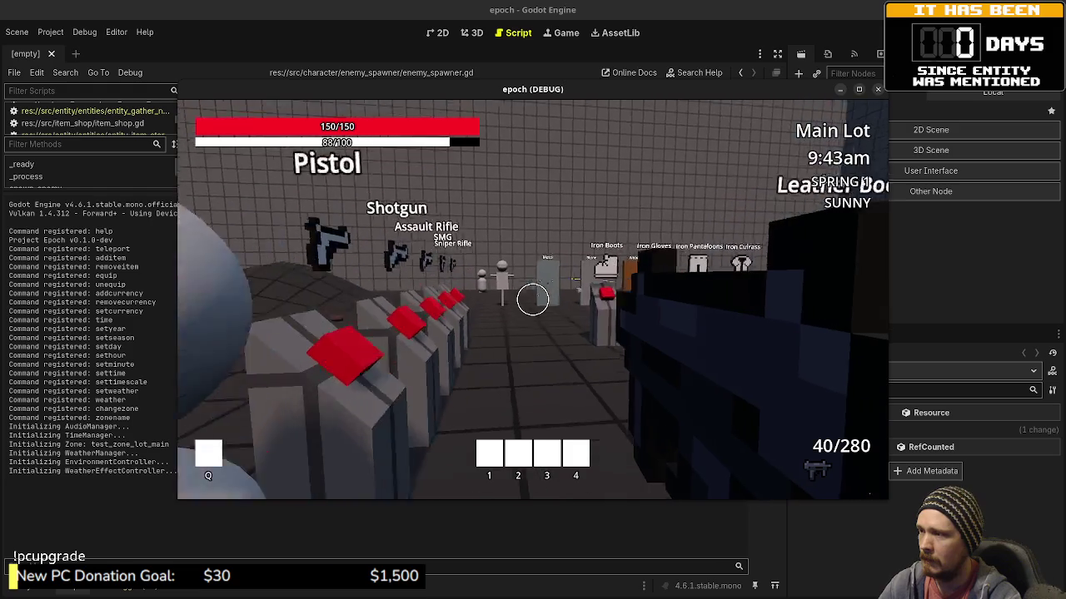
click(532, 299)
click(533, 298)
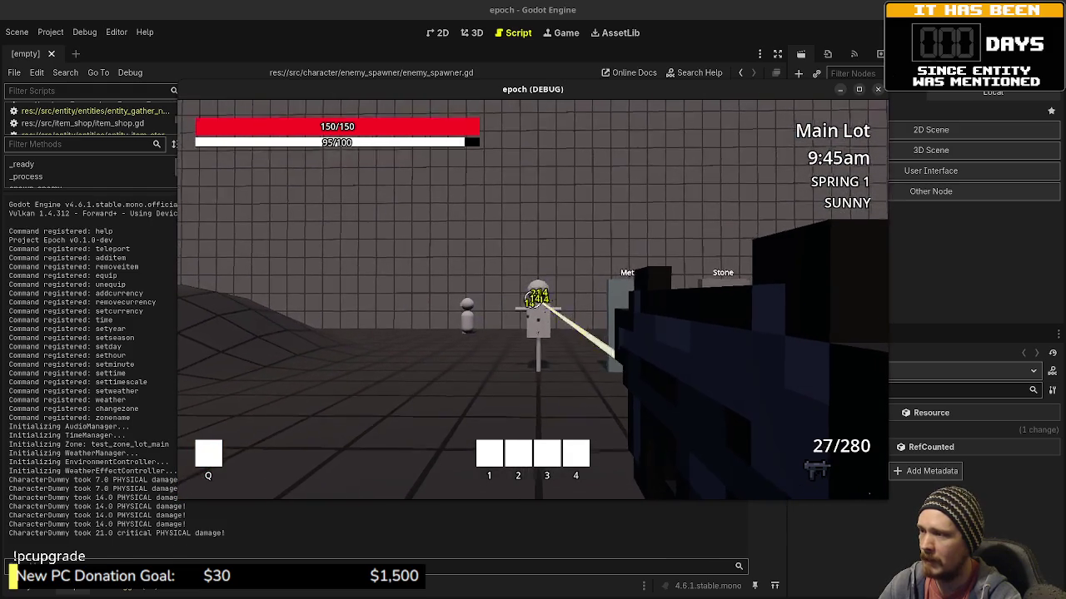
key(w)
click(532, 298)
click(533, 298)
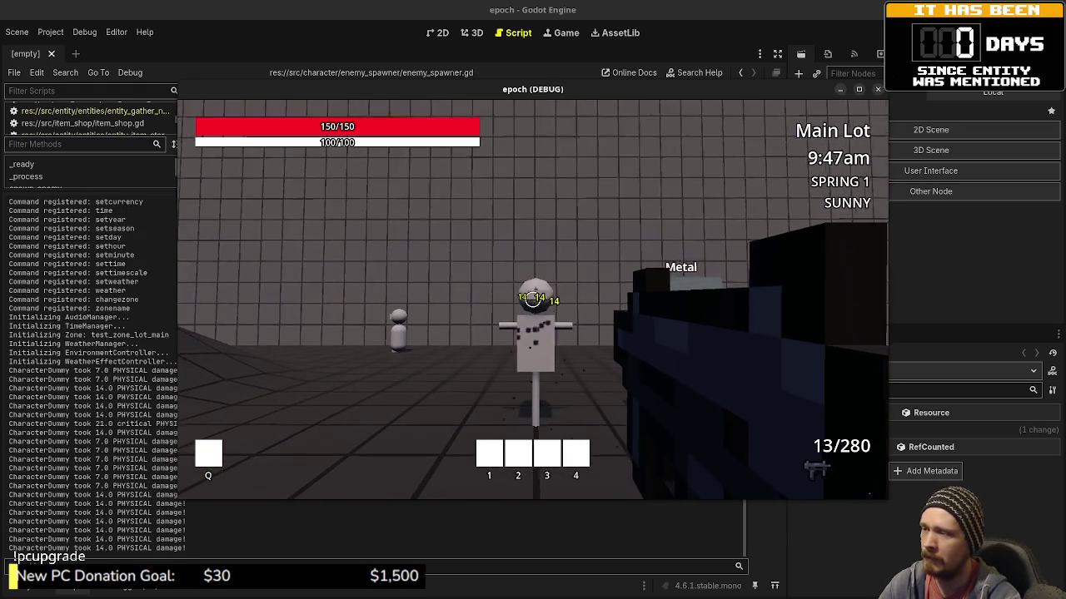
click(532, 299)
click(533, 299)
click(533, 299)
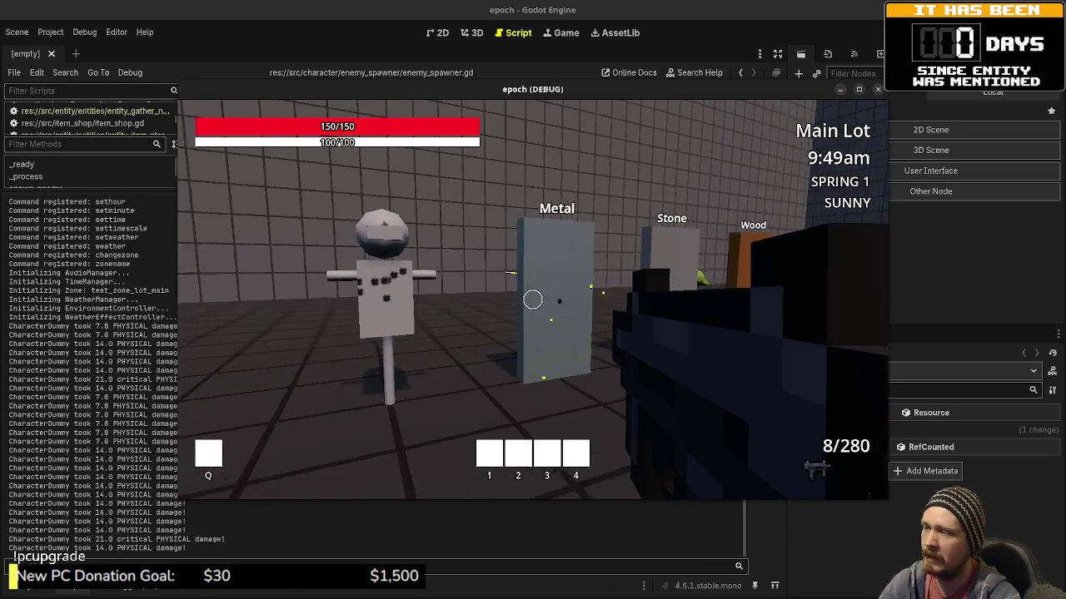
click(533, 299)
click(532, 299)
click(532, 299)
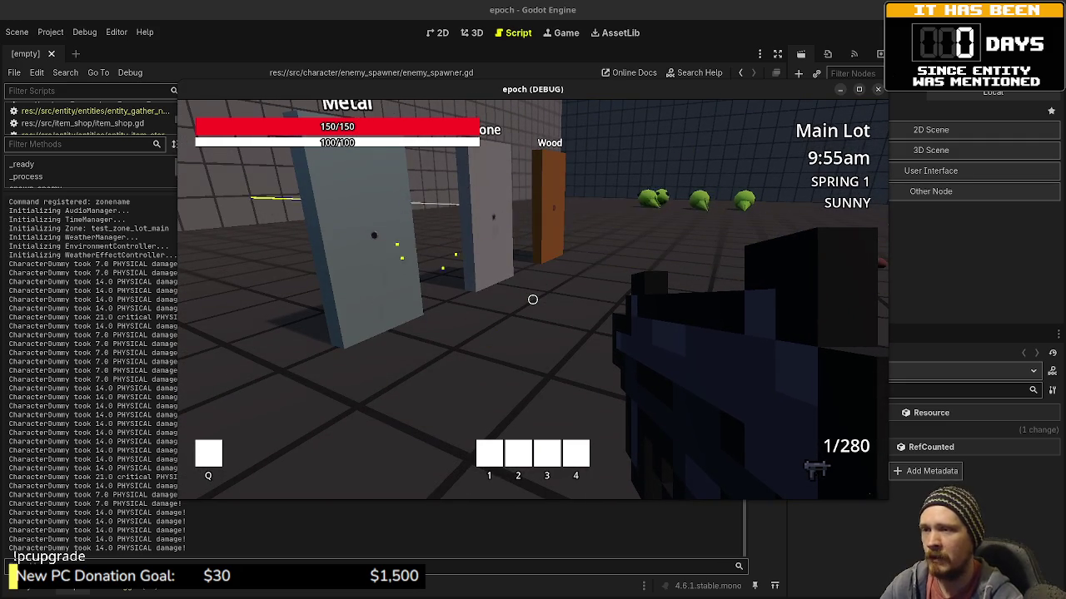
key(w)
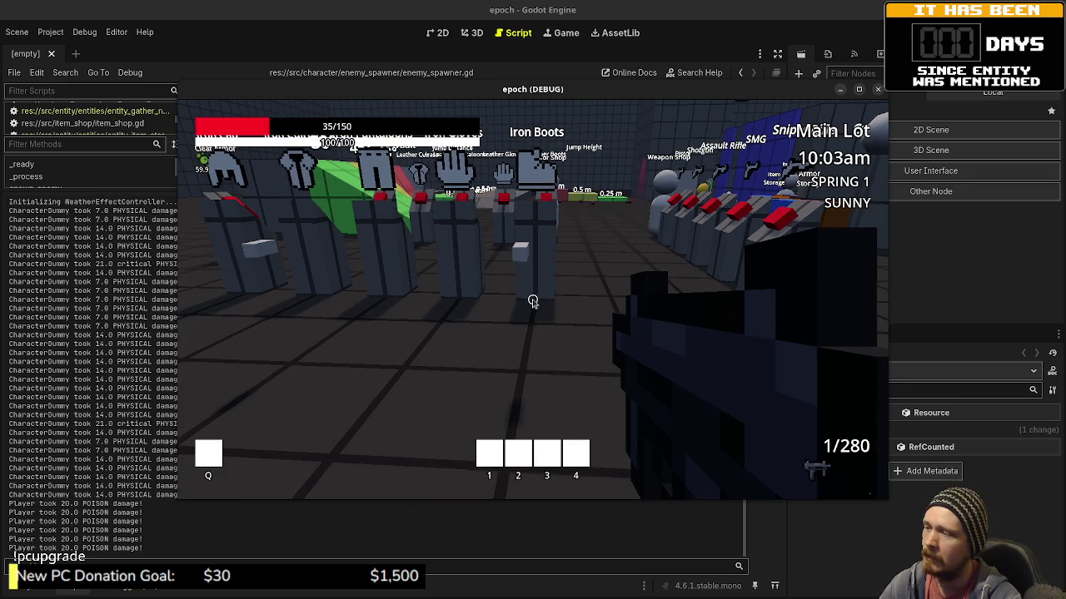
Move the potion stack from Item Storage into the backpack
key(w)
key(w)
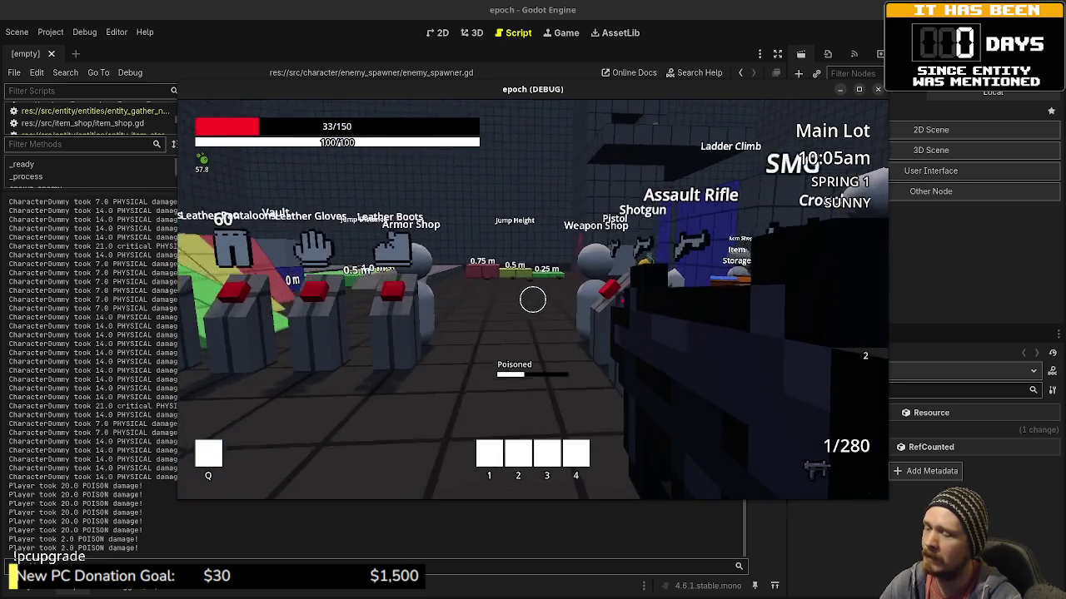
key(w)
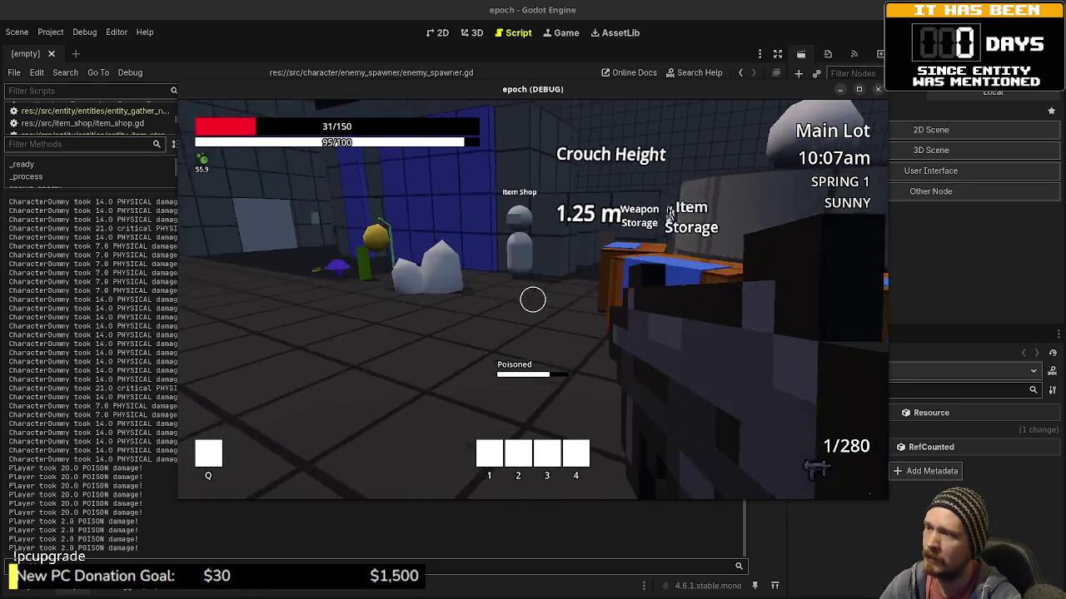
key(e)
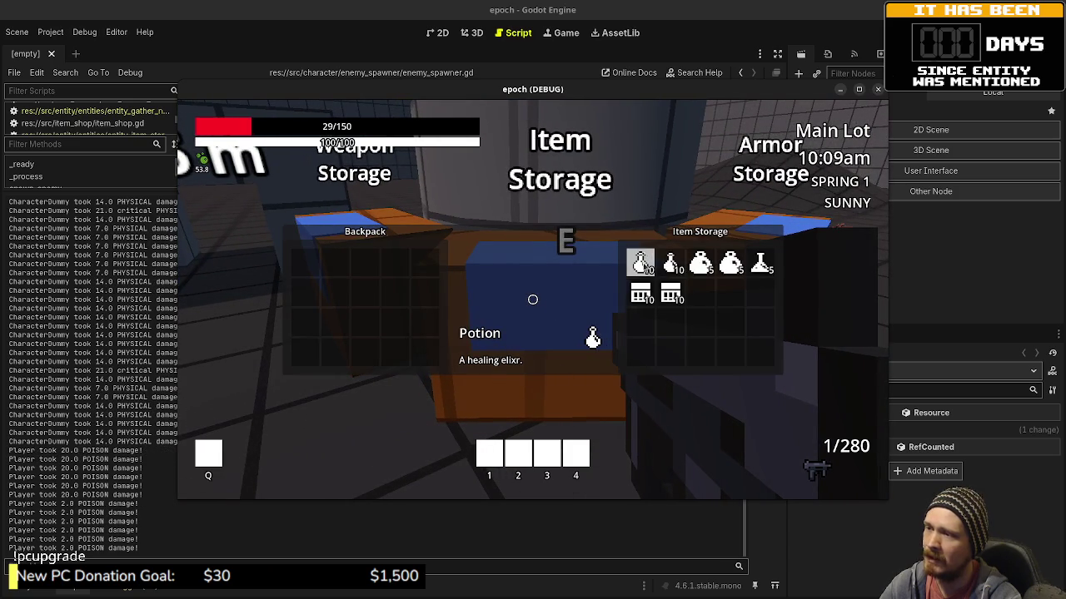
click(672, 265)
click(673, 265)
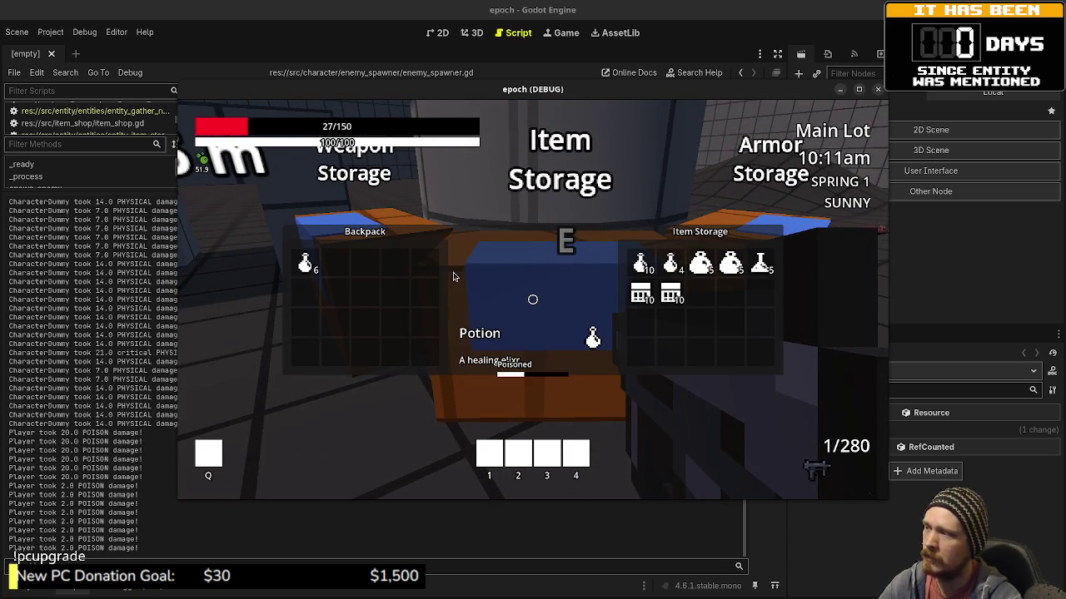
key(e)
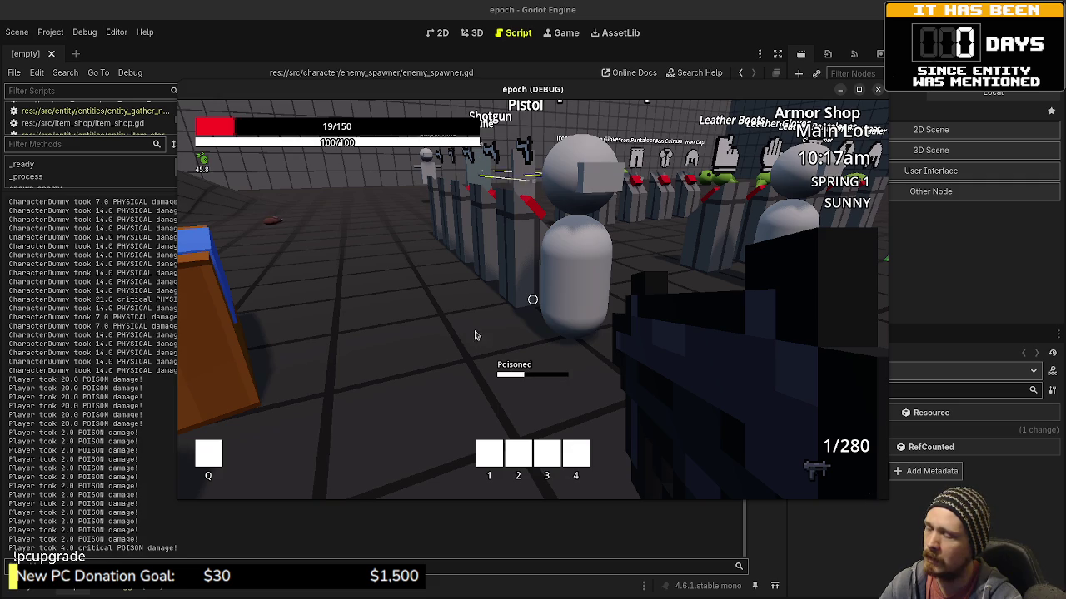
Drink a potion from the inventory to raise health to 43/150
key(Tab)
click(258, 228)
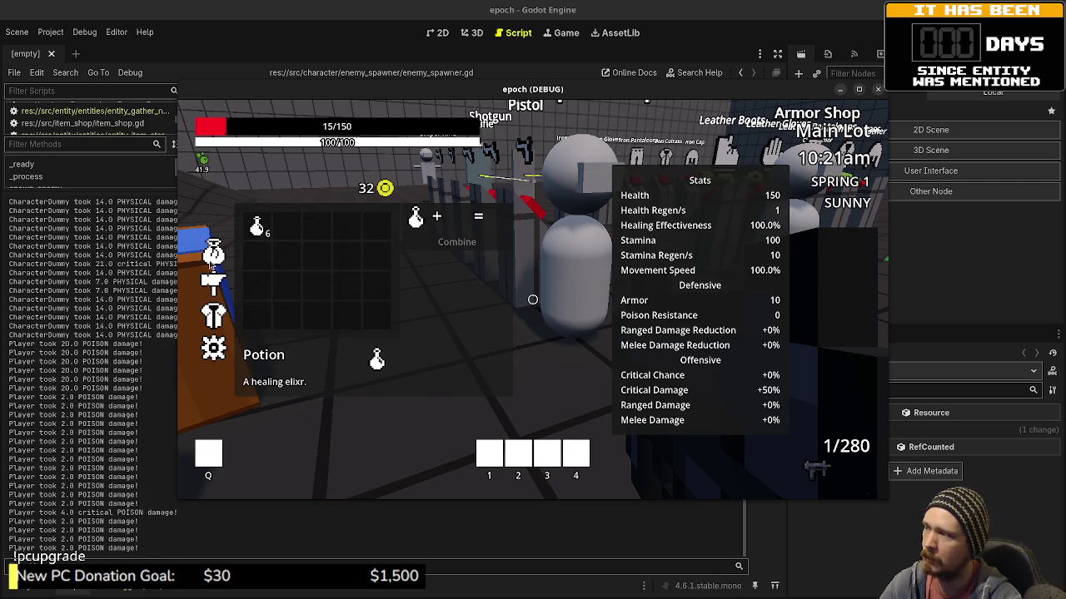
right_click(257, 227)
key(Tab)
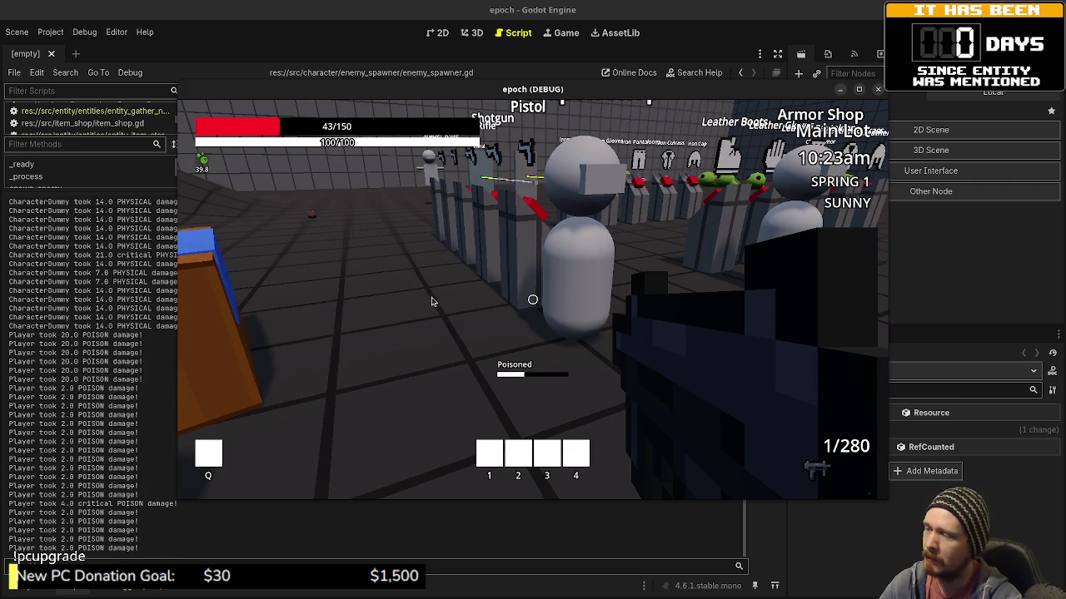
Reopen the inventory and move the grey item within the backpack grid
key(e)
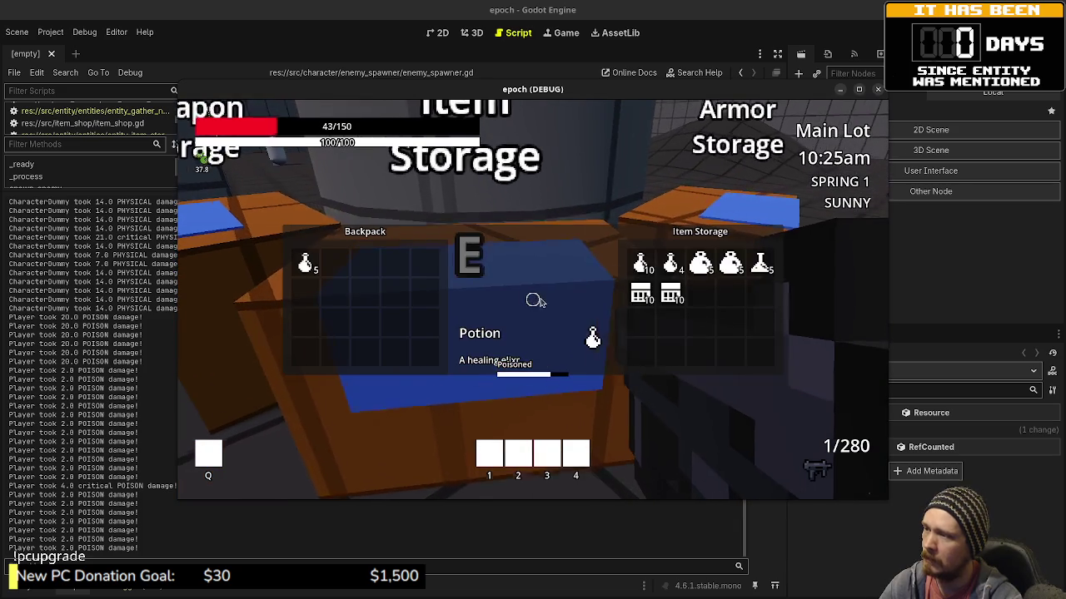
key(e)
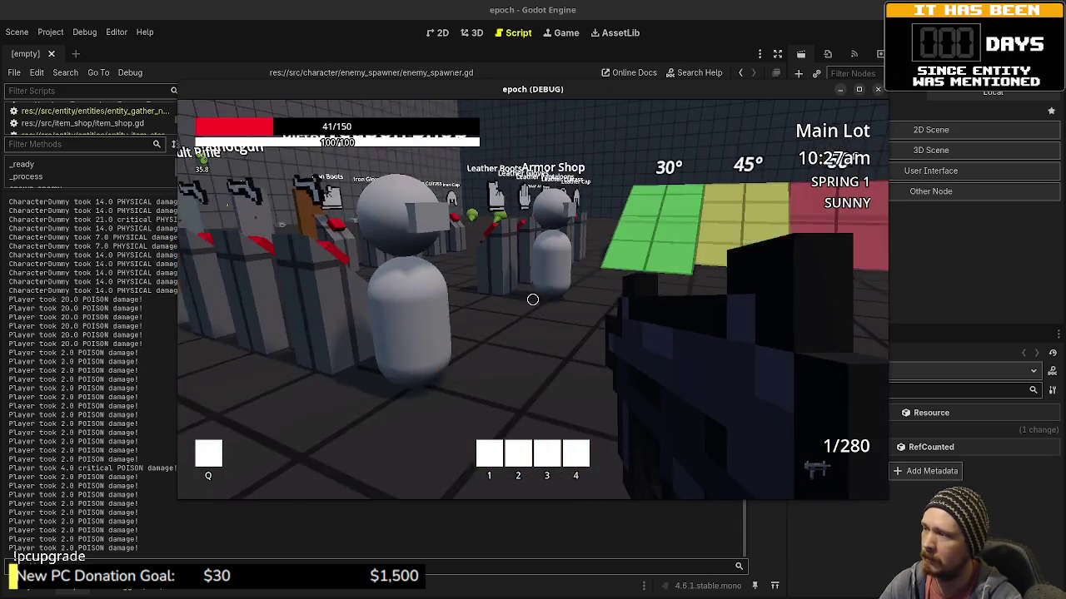
key(Tab)
drag(305, 319, 349, 327)
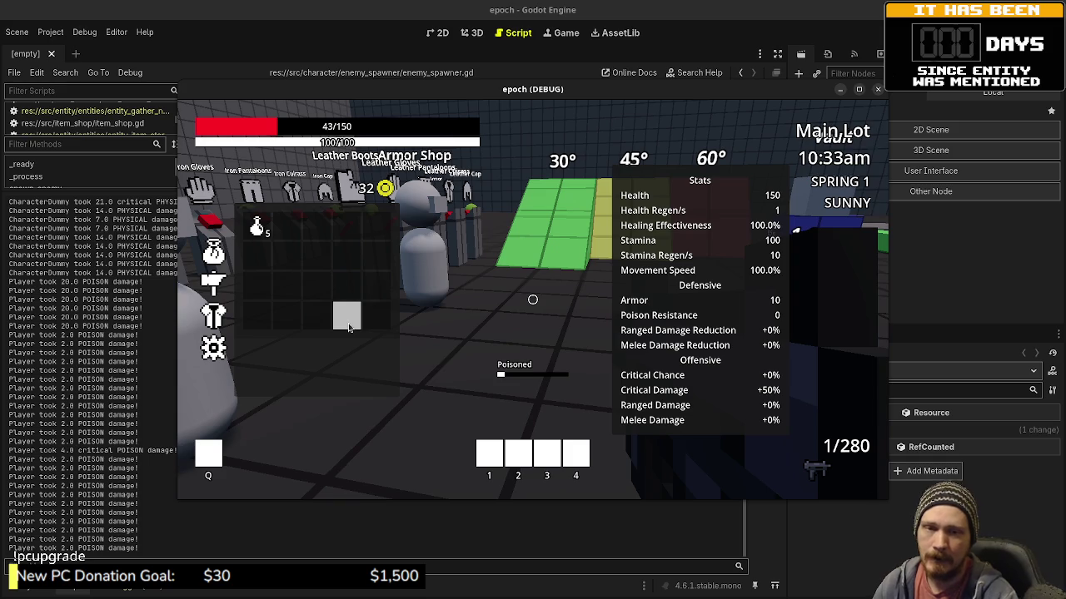
Drop the grey item in the backpack, then stop the running game with F8
drag(342, 333, 374, 304)
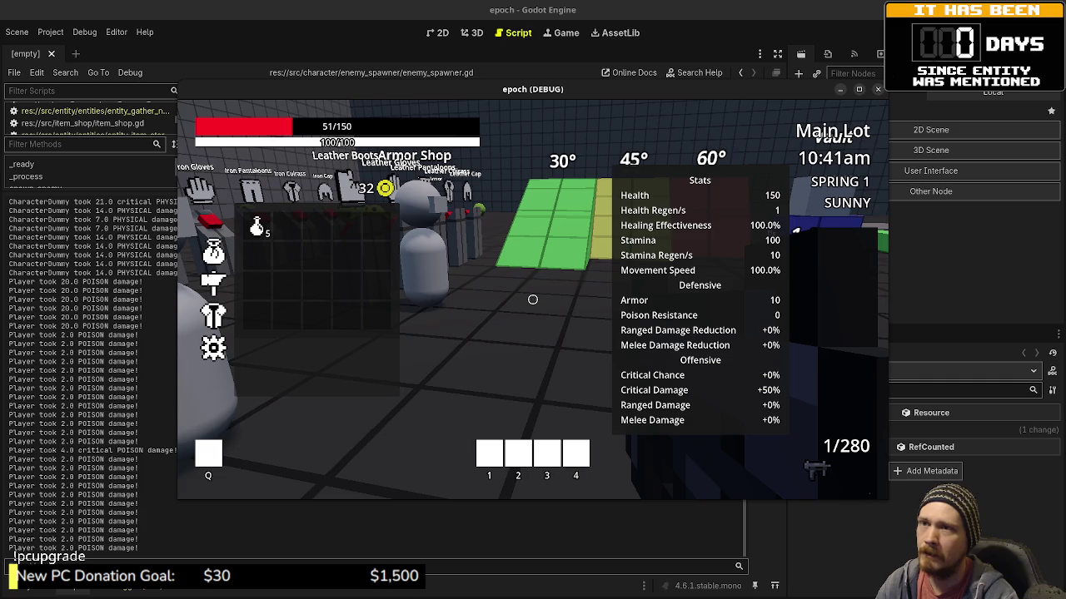
key(F8)
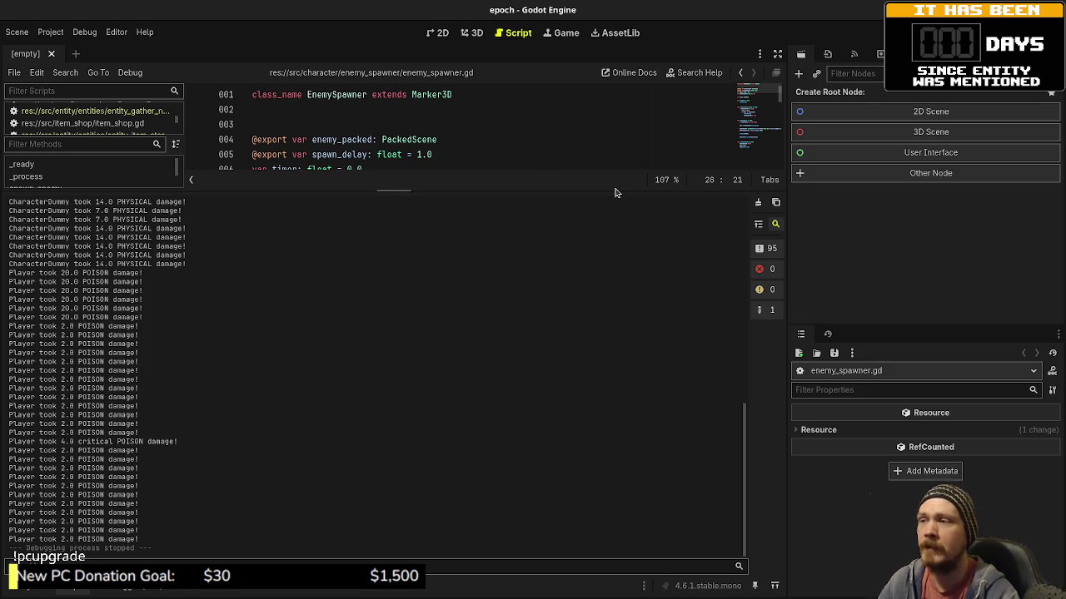
Enlarge the enemy_spawner.gd script editor, shrinking the Output panel to a few lines
drag(610, 191, 616, 445)
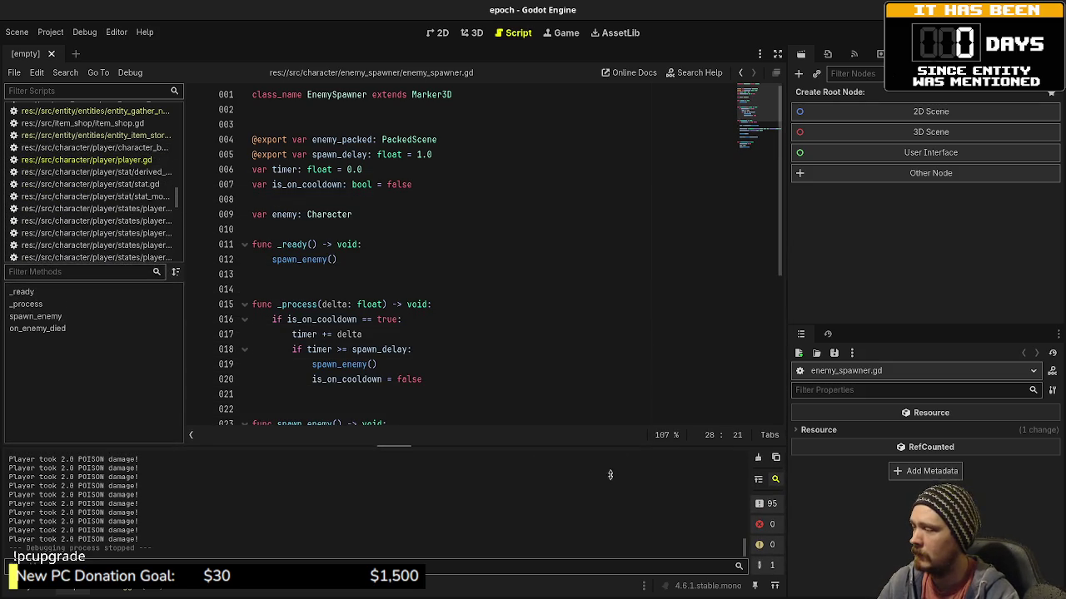
Browse to res://src/armor_shop/ in the FileSystem dock and open armor_shop.gd
click(34, 593)
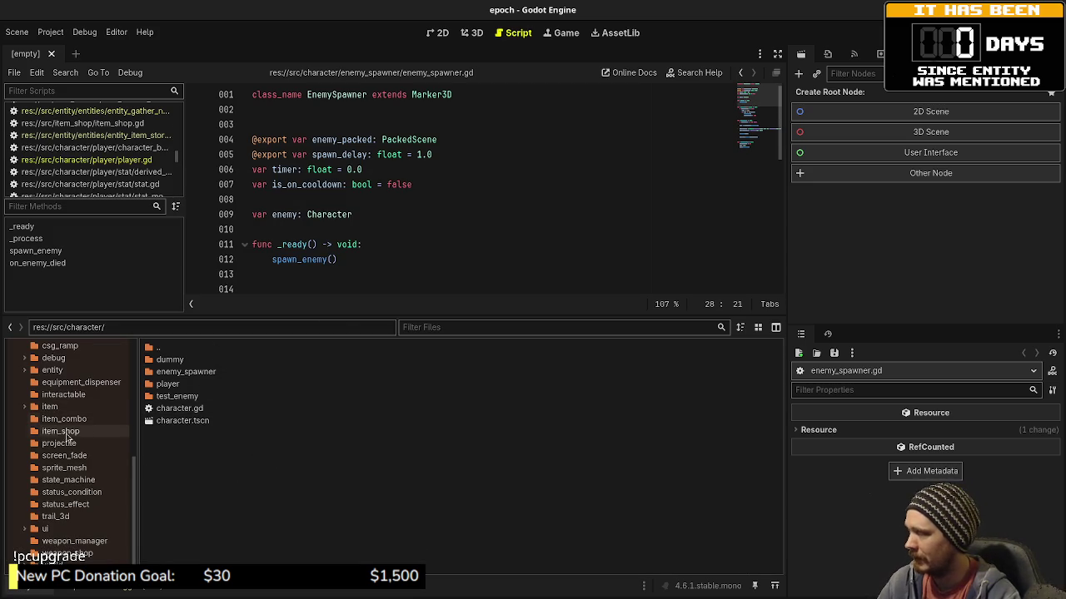
scroll(72, 472, up, 5)
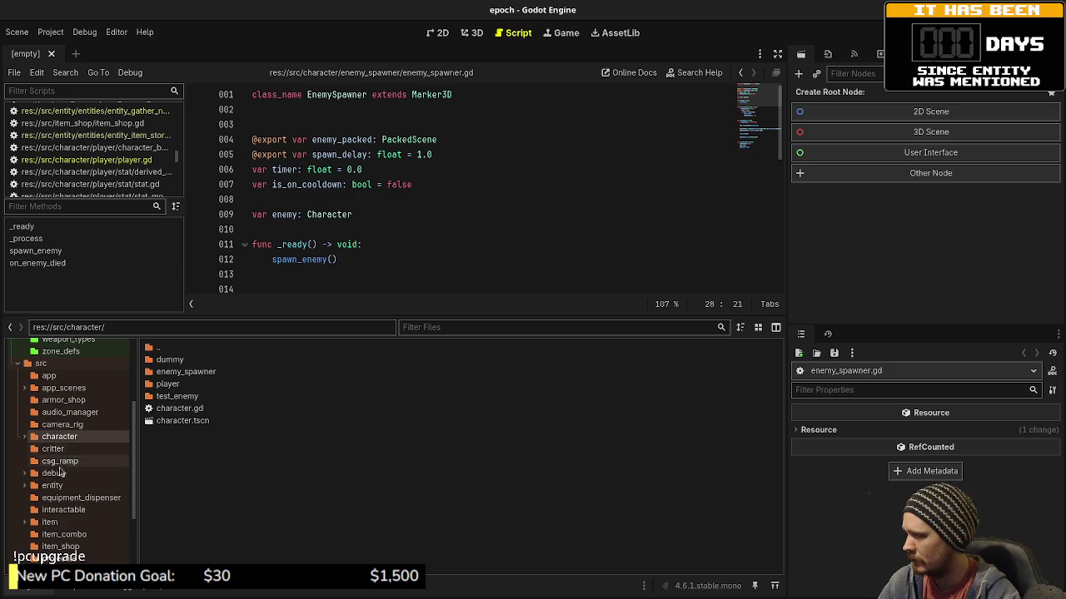
click(75, 402)
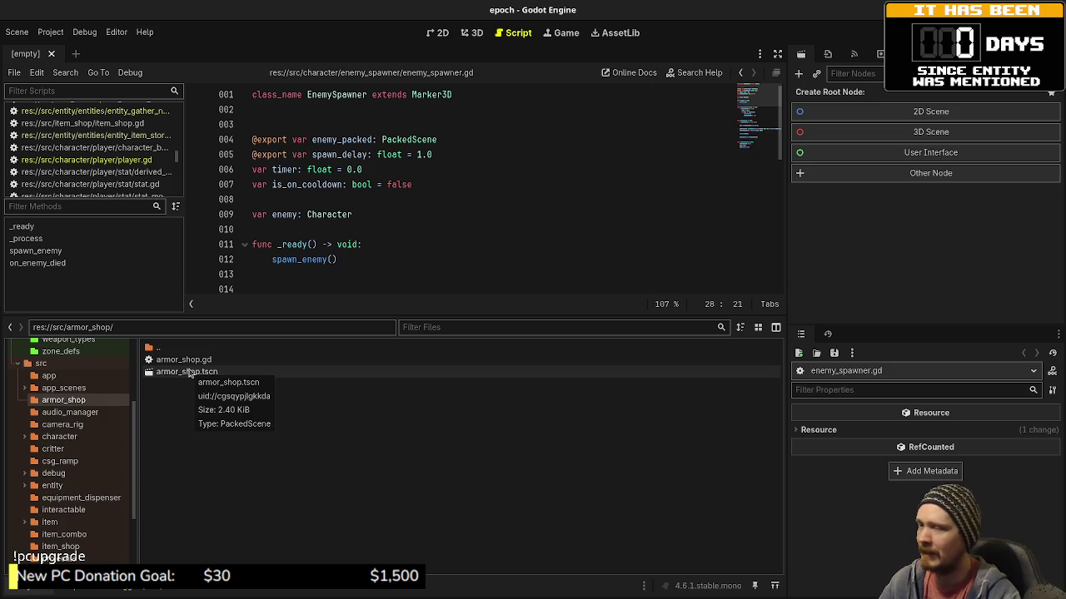
double_click(190, 364)
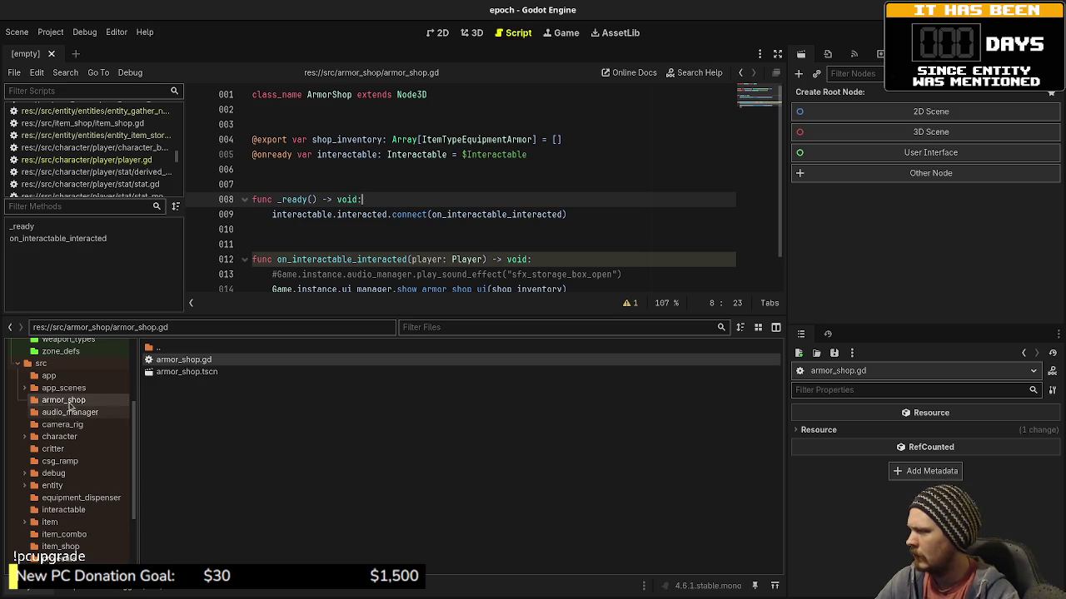
Inspect the item_shop, weapon_shop and item_combo folders' files in the FileSystem dock
scroll(69, 432, down, 3)
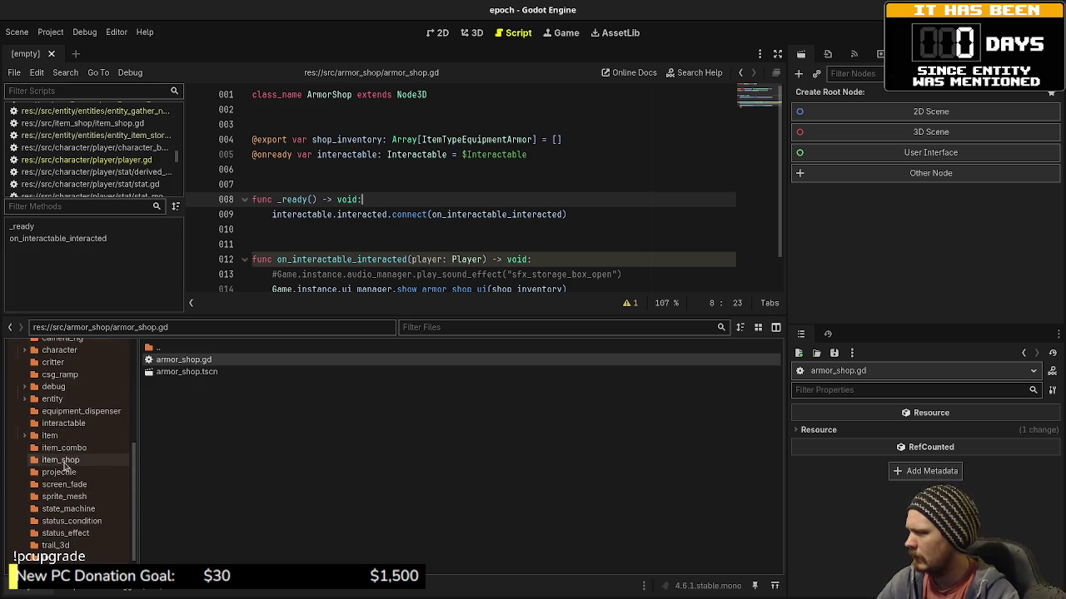
click(64, 461)
scroll(100, 479, down, 1)
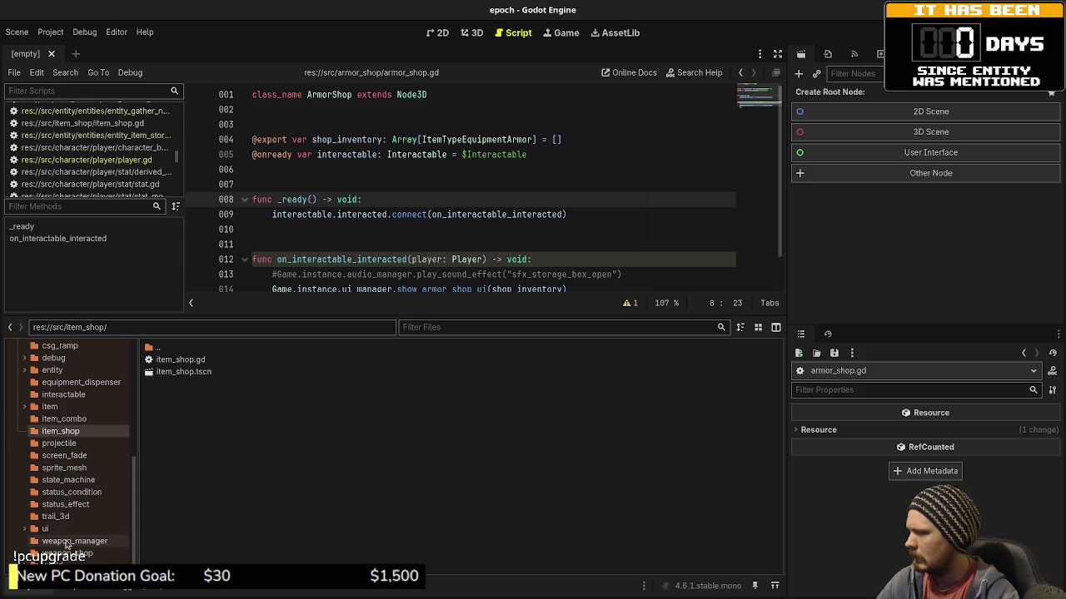
click(65, 554)
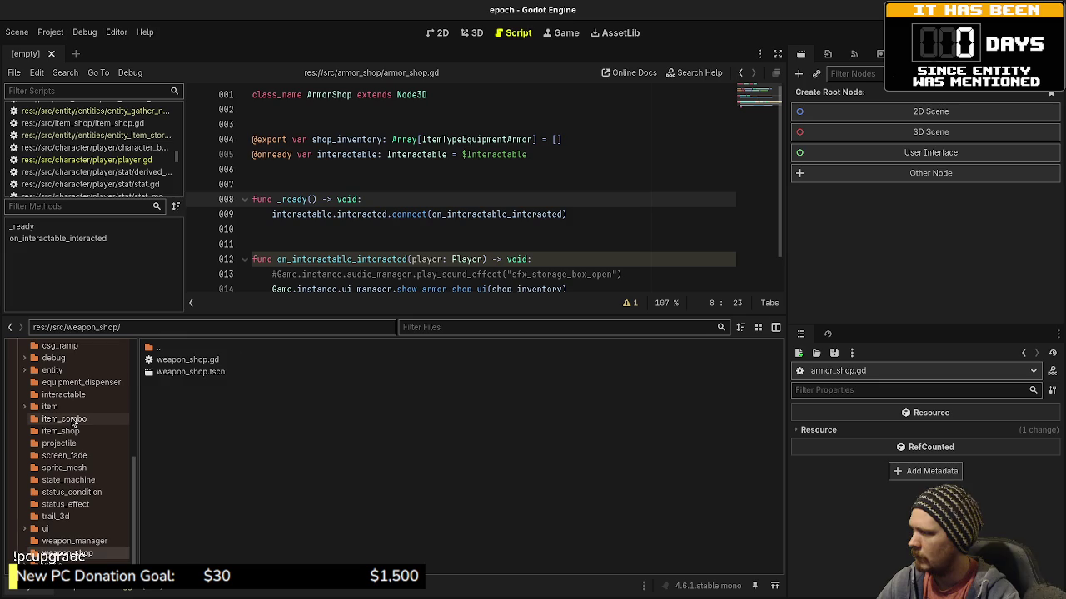
click(72, 420)
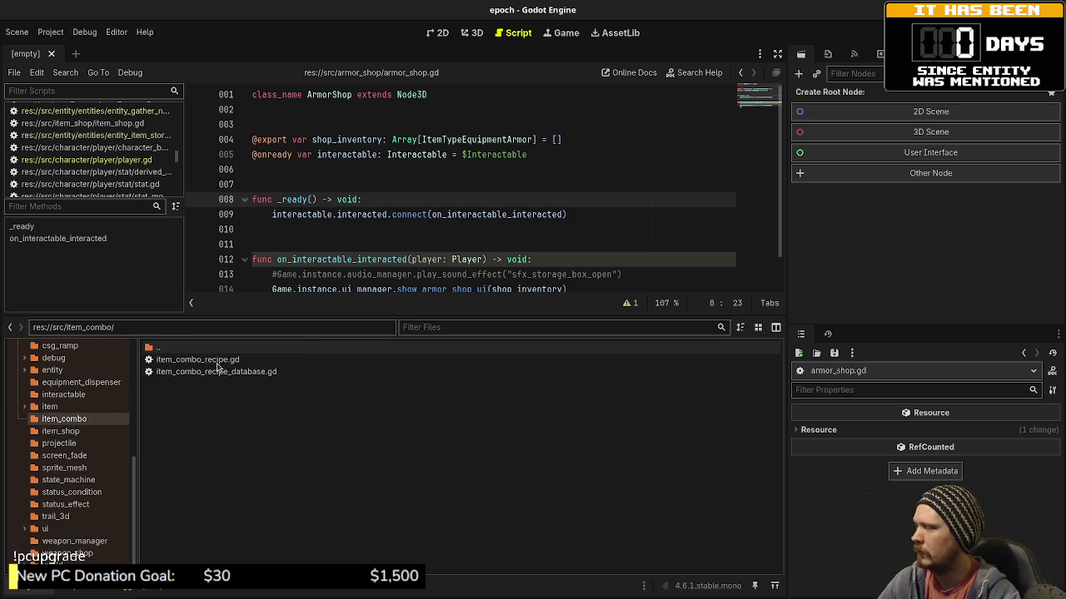
right_click(52, 422)
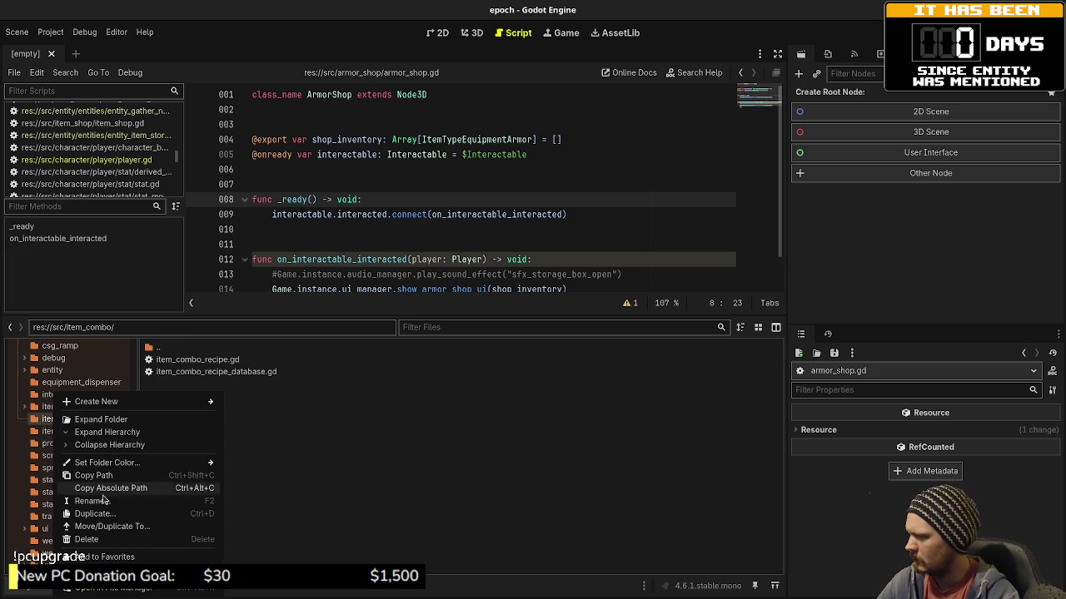
Move the item_combo folder into the item folder
click(109, 526)
scroll(397, 317, down, 6)
click(388, 277)
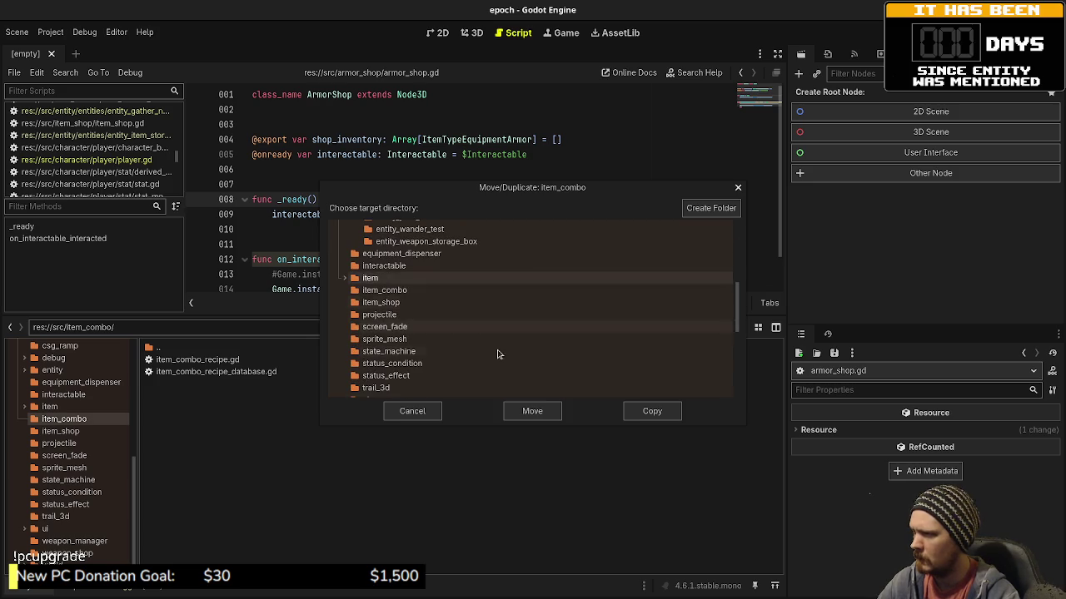
click(532, 410)
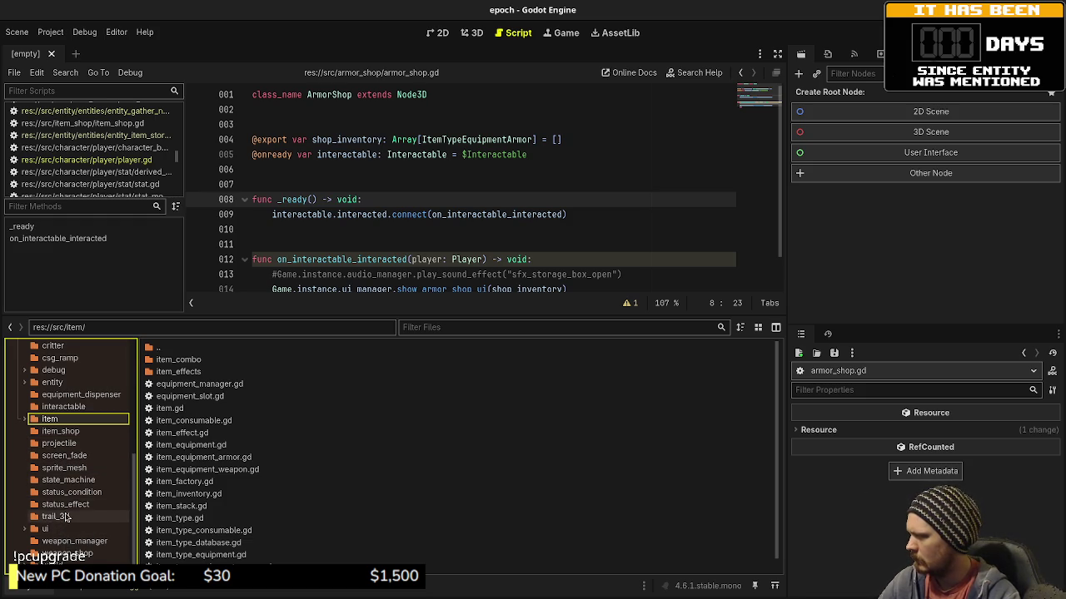
Move the status_condition and status_effect folders into the character folder
click(69, 493)
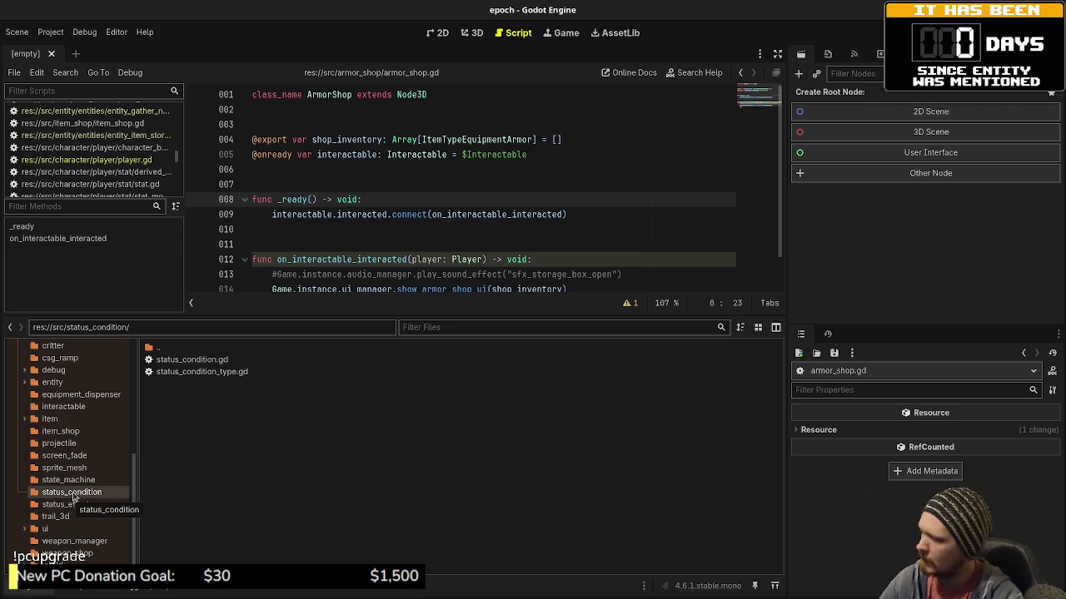
right_click(65, 497)
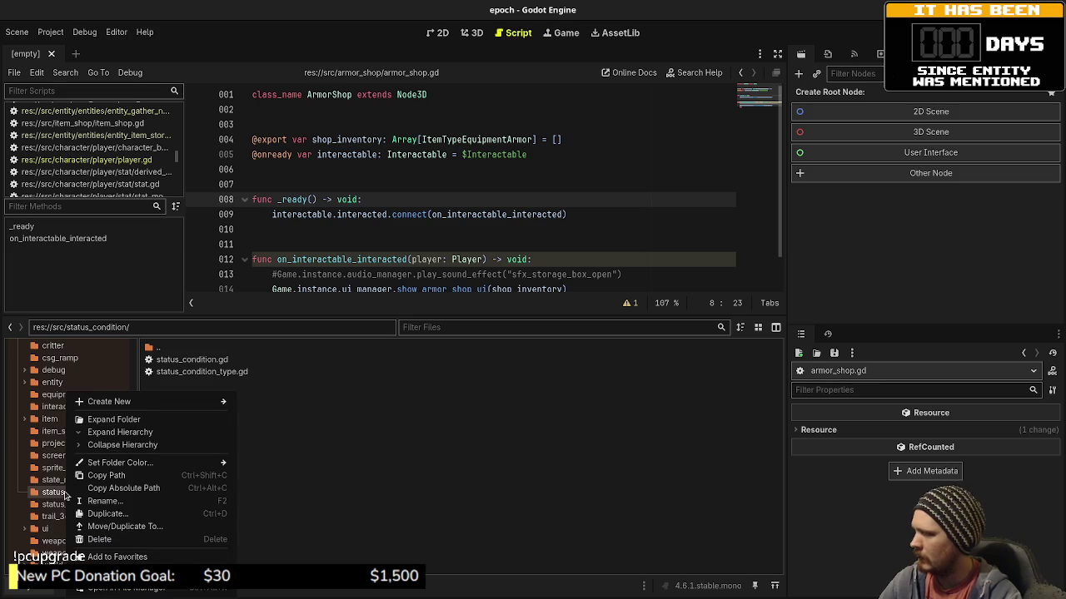
click(117, 525)
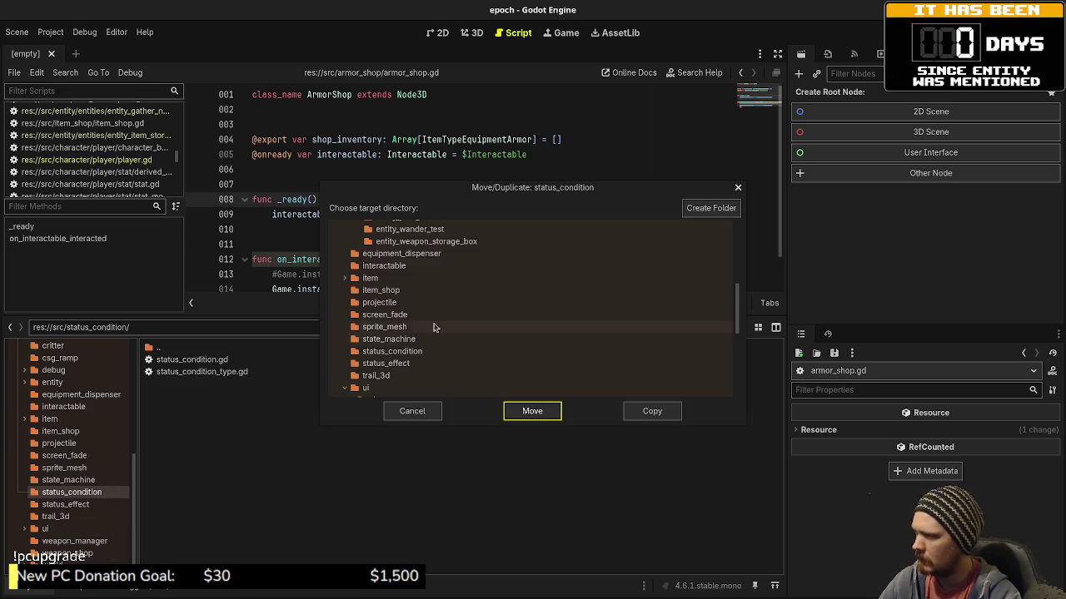
scroll(433, 325, up, 10)
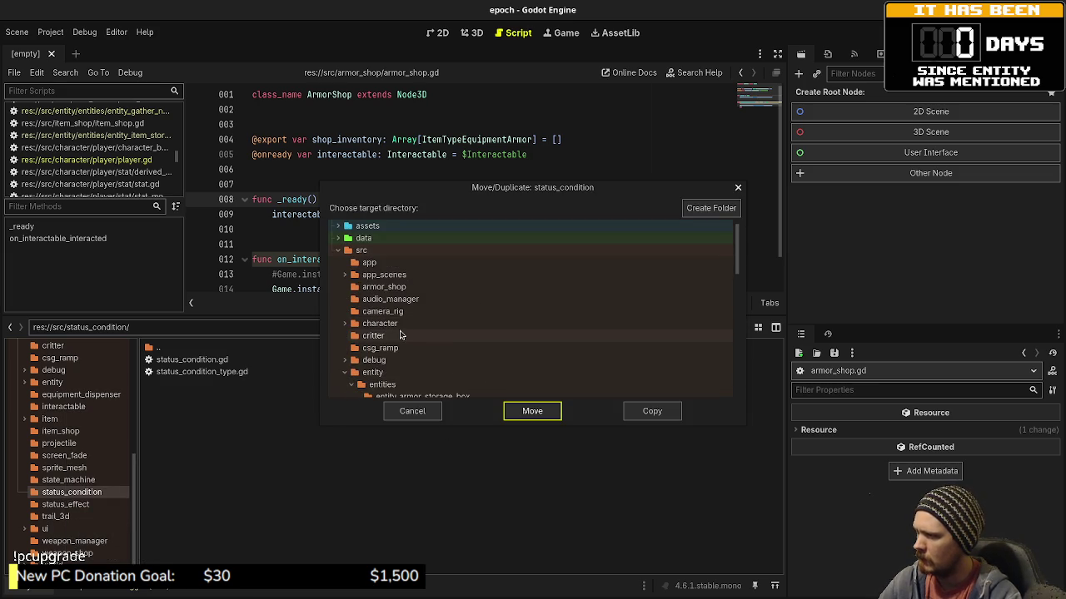
click(395, 325)
click(532, 411)
click(63, 505)
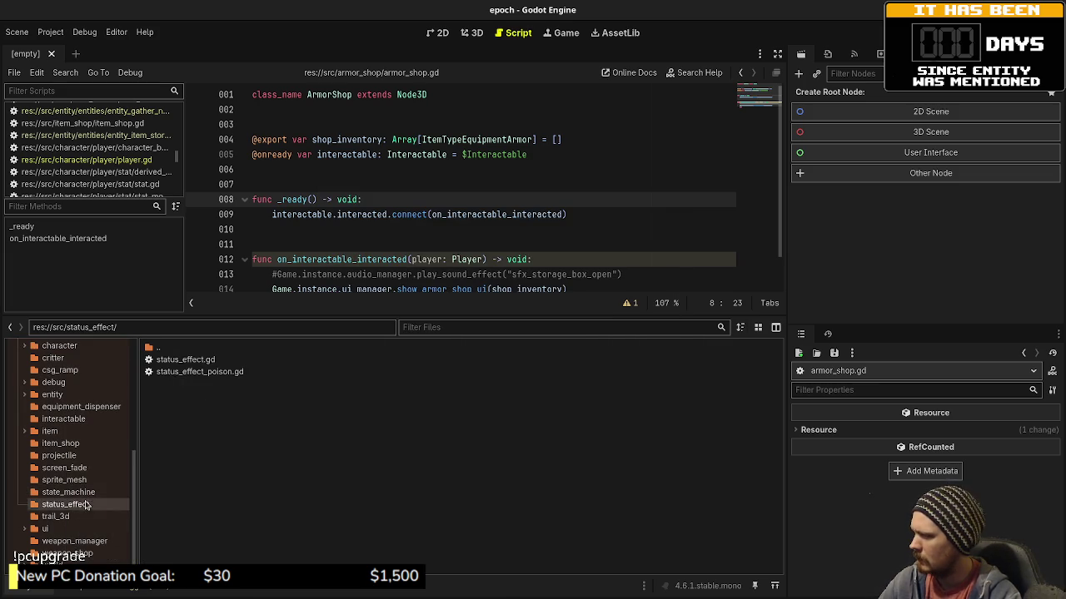
right_click(81, 506)
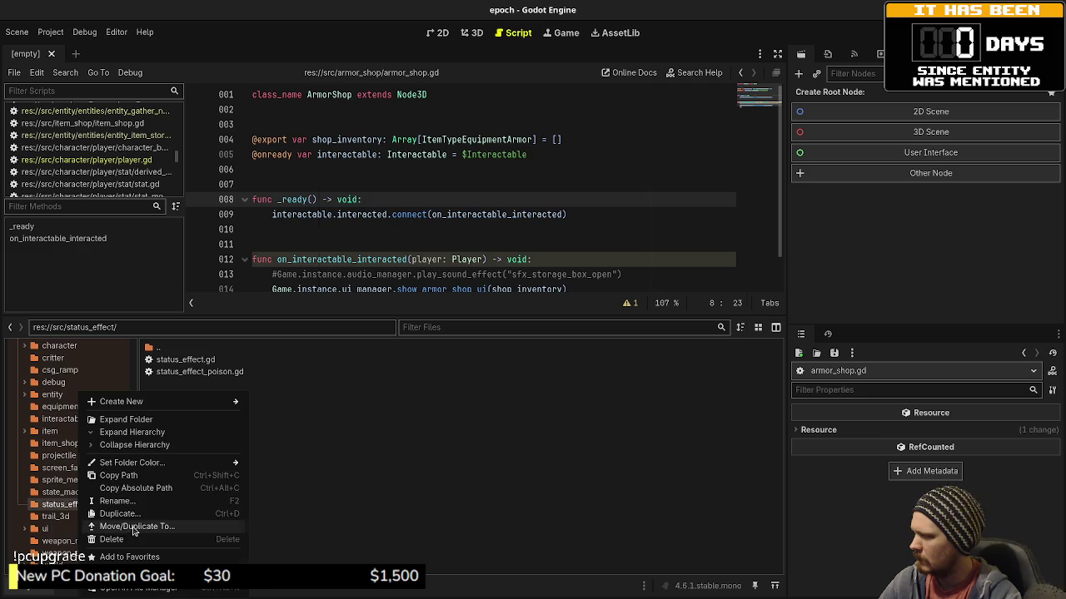
click(131, 527)
click(379, 323)
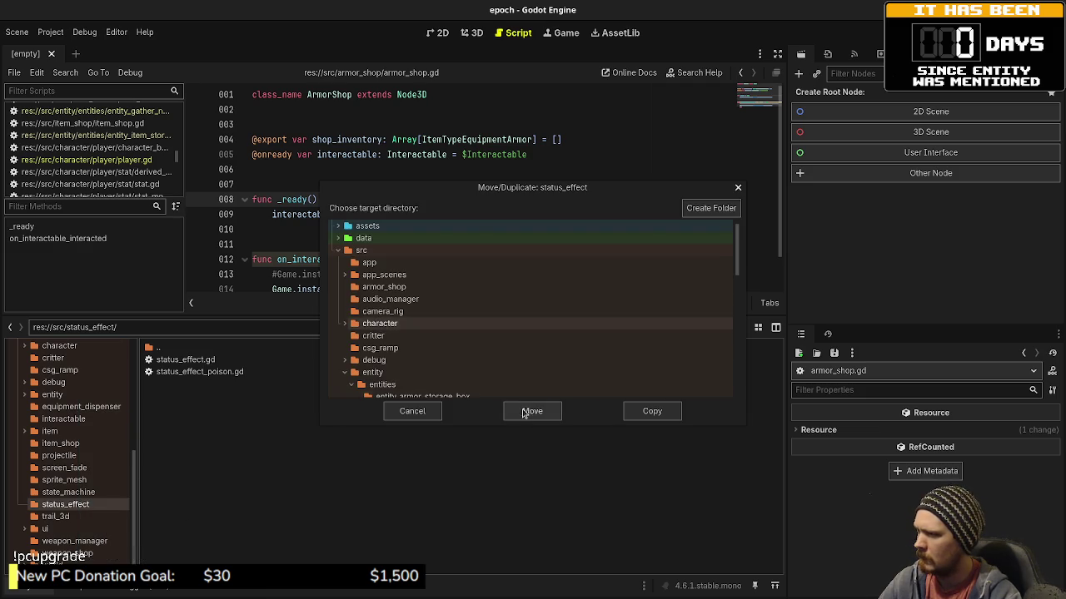
click(524, 411)
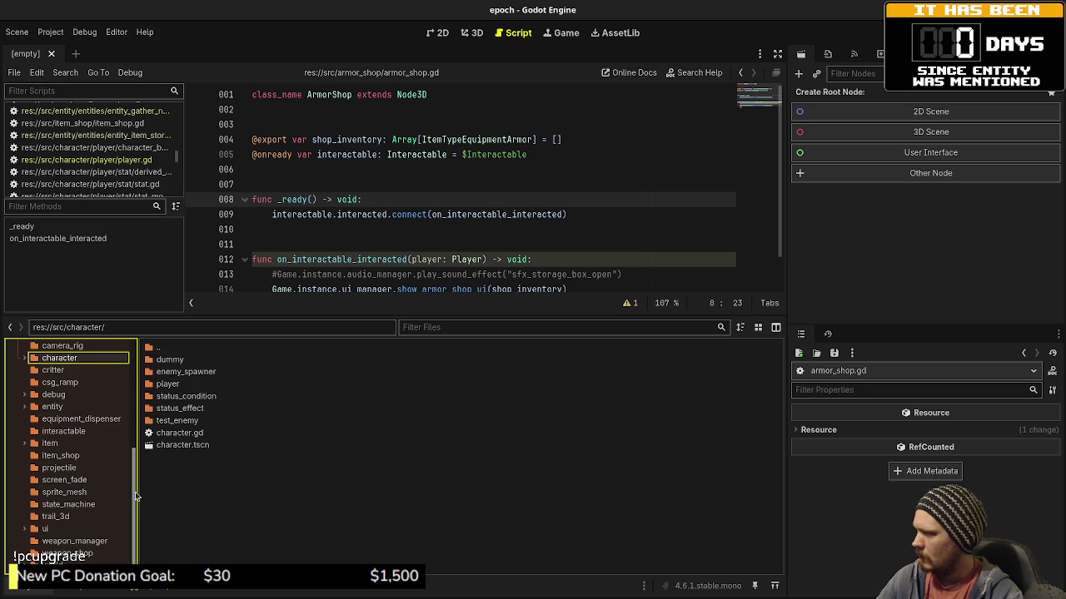
Create a new folder named 'characters' inside src/character
right_click(204, 487)
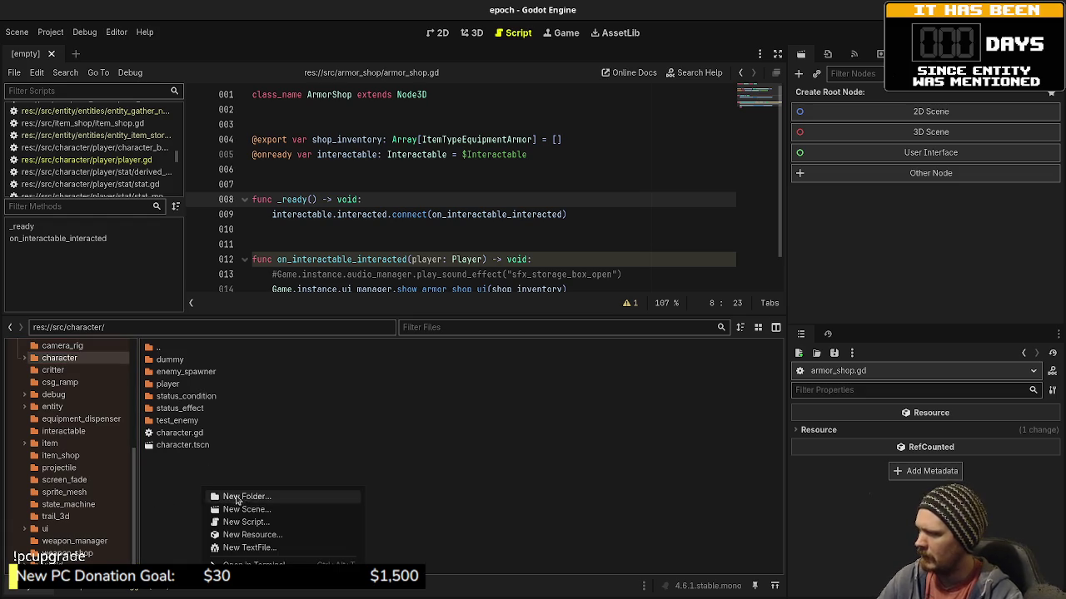
click(240, 499)
text(characters)
key(Return)
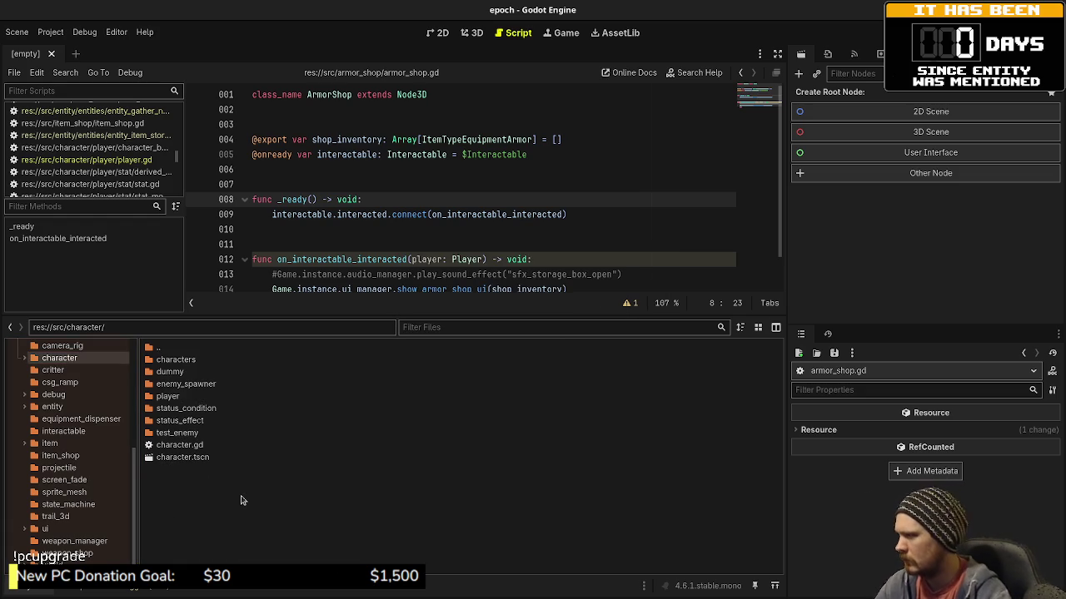
Move the dummy, player and test_enemy folders into characters
click(169, 372)
ctrl+click(171, 397)
ctrl+click(178, 433)
drag(174, 397, 181, 360)
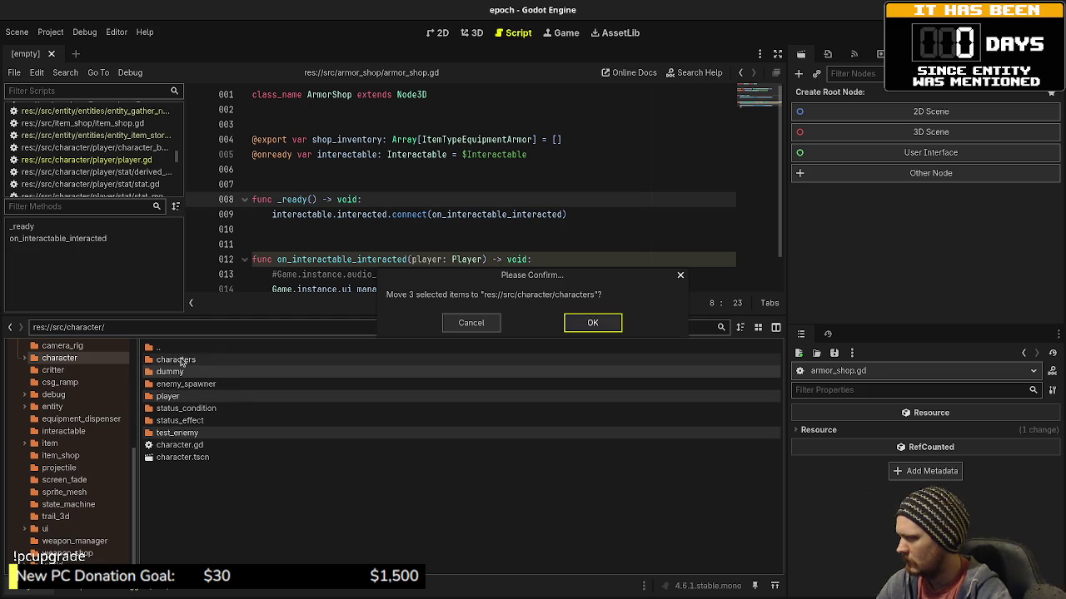
click(599, 323)
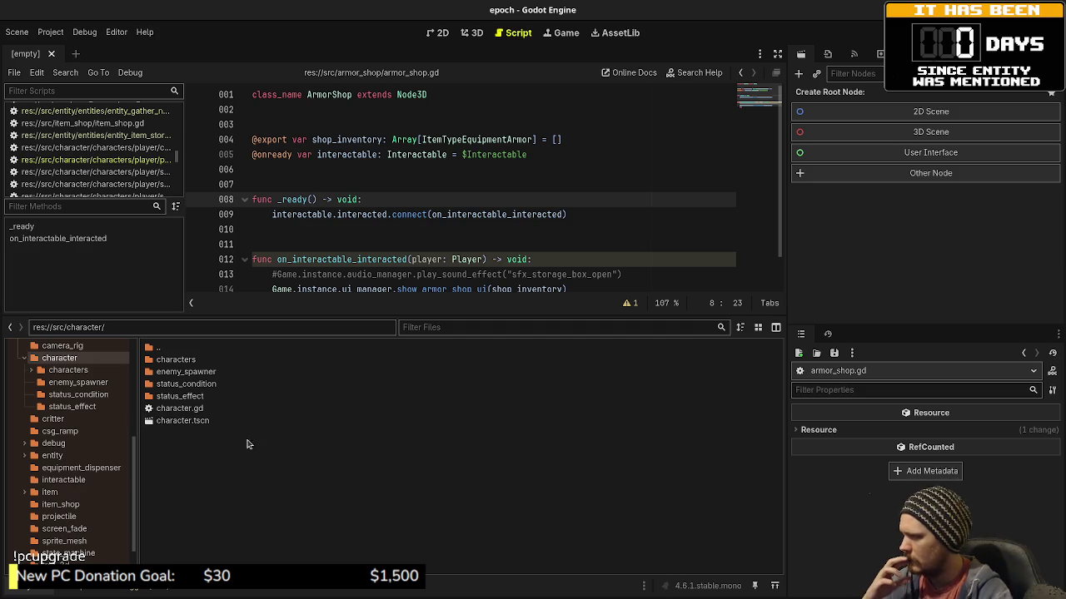
Open the equipment_dispenser folder and enlarge the script editor to show armor_shop.gd through line 016
click(79, 479)
click(79, 472)
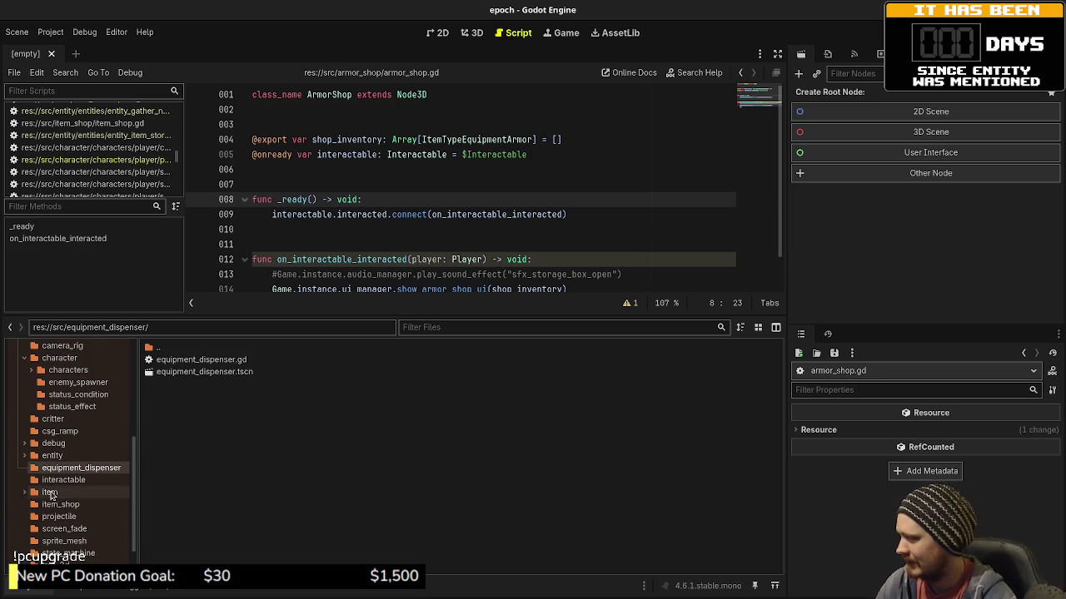
scroll(51, 496, down, 2)
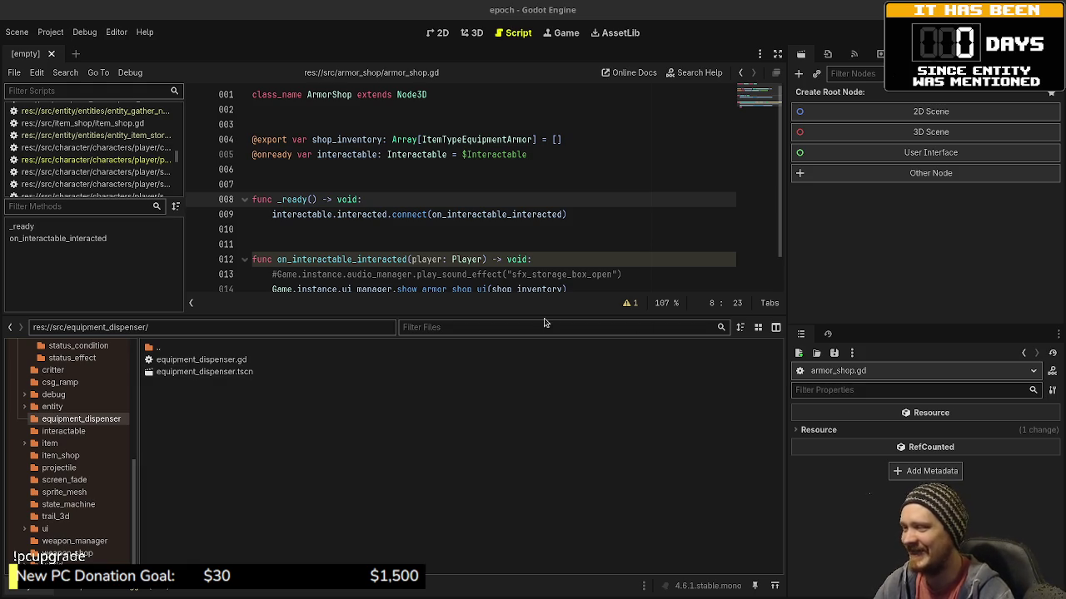
drag(545, 313, 633, 414)
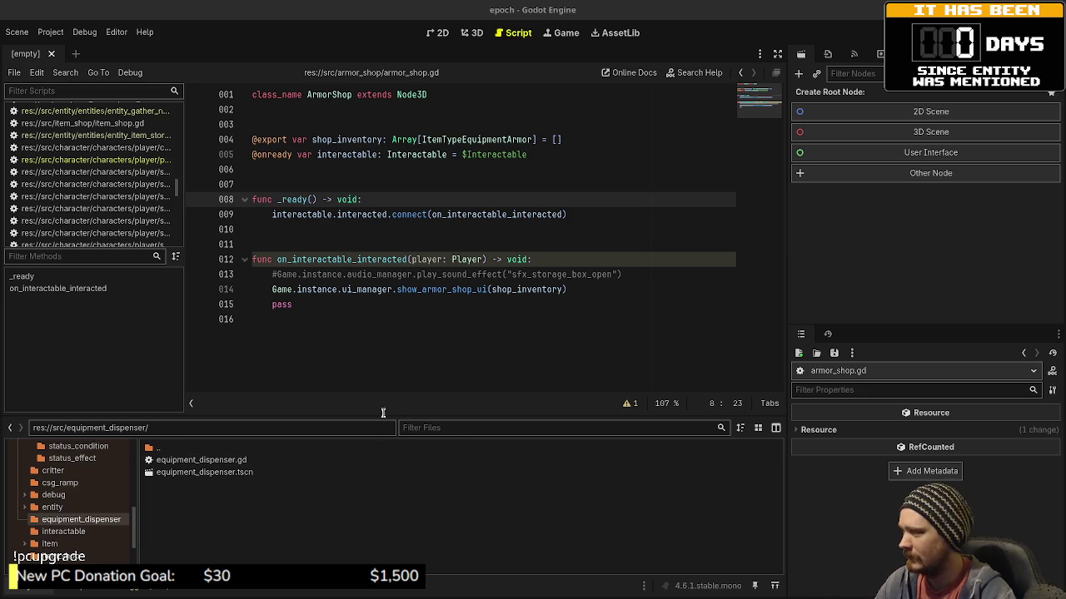
Make the file browser taller and browse the csg_ramp, character and camera_rig folders
drag(380, 415, 381, 266)
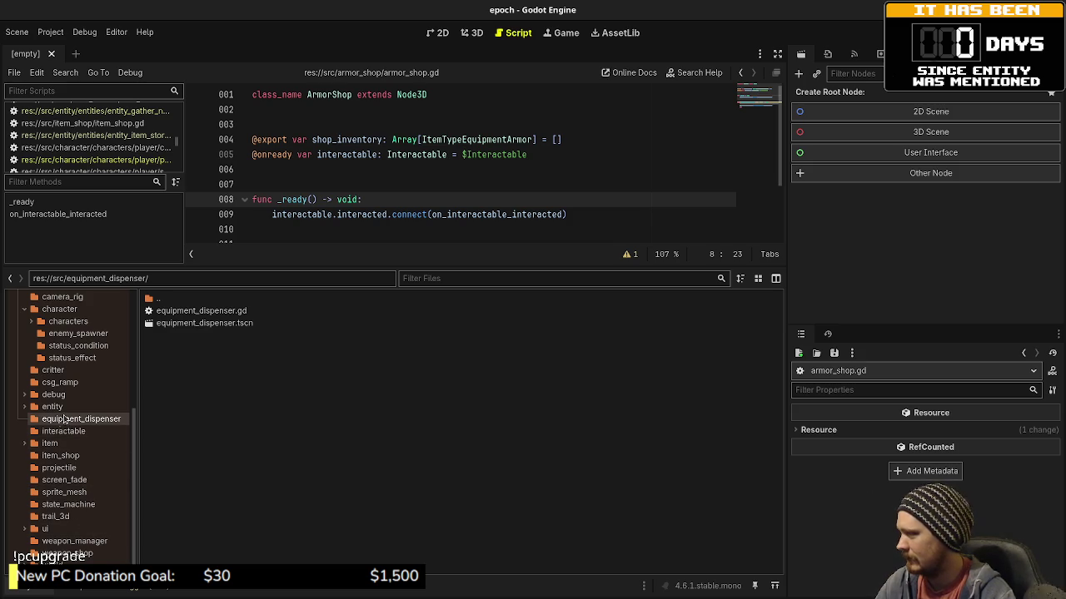
click(60, 384)
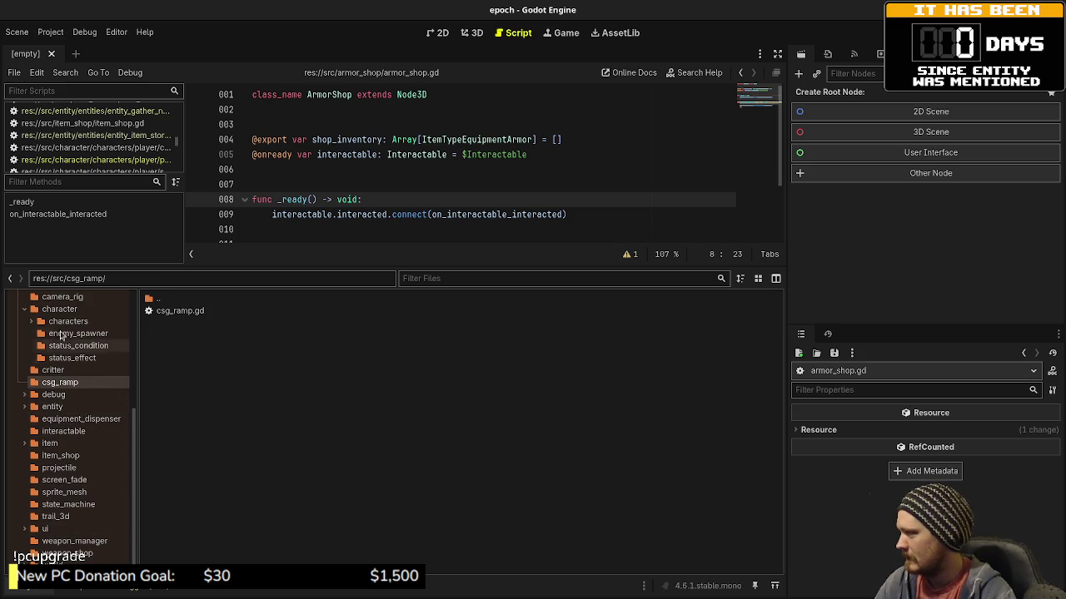
click(57, 311)
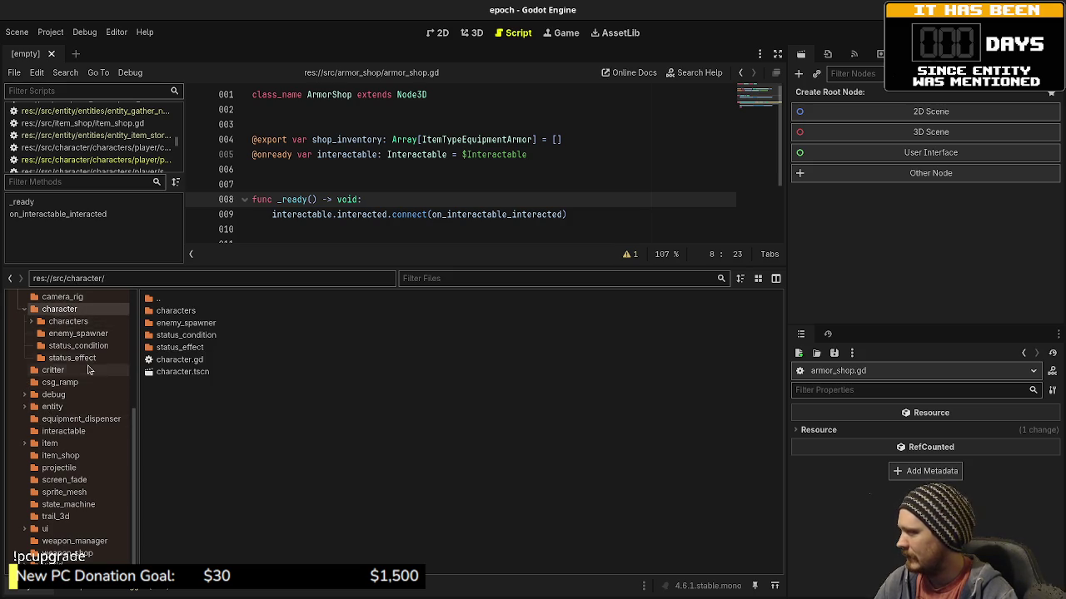
scroll(60, 372, up, 3)
click(53, 368)
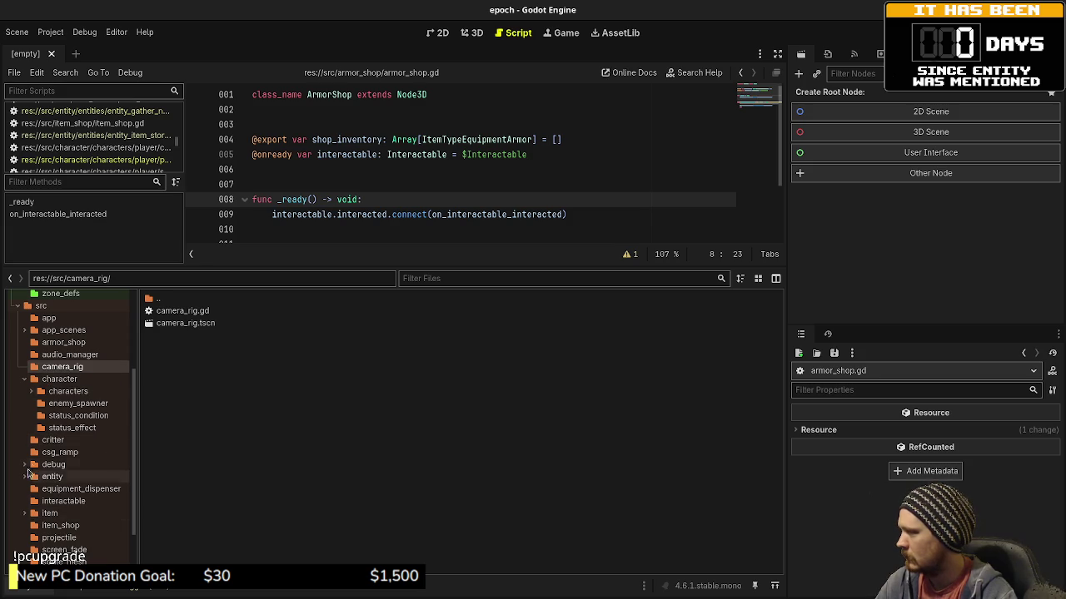
Expand characters to reveal dummy, player and test_enemy, view player, then return to camera_rig
click(31, 392)
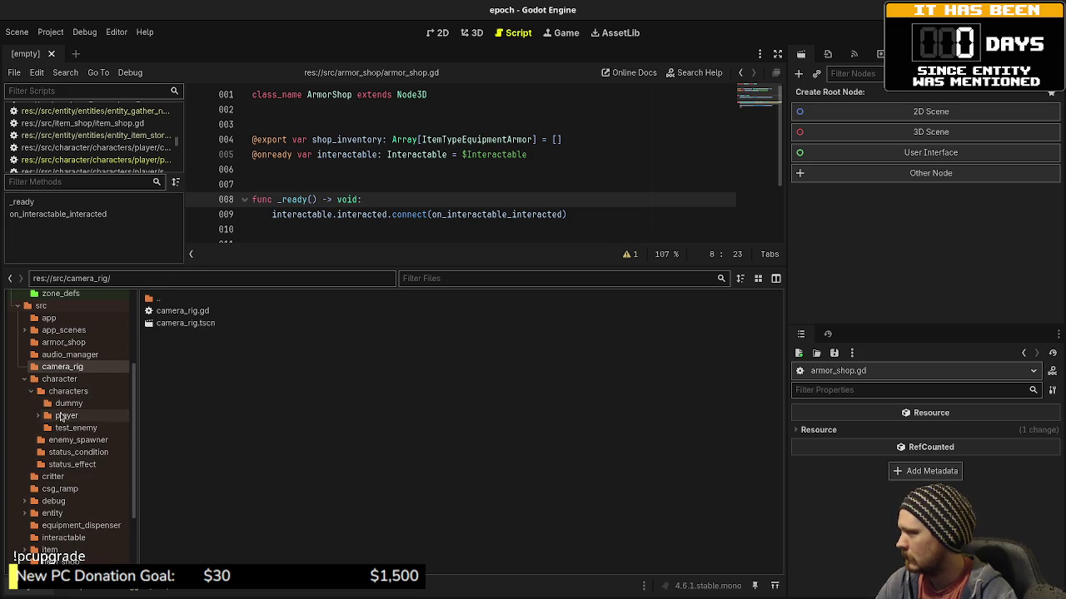
click(61, 417)
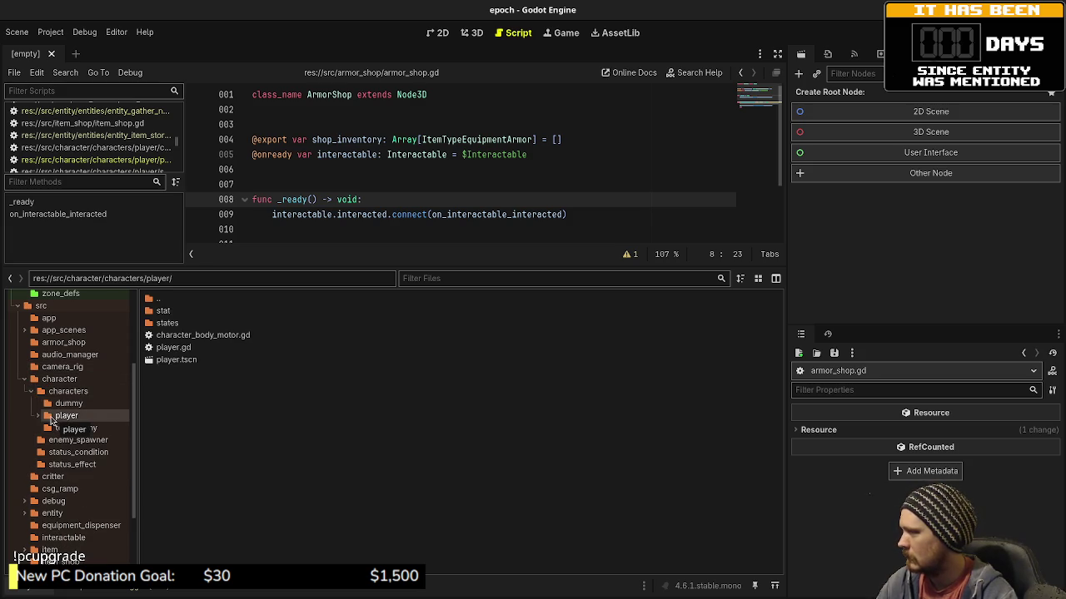
click(52, 368)
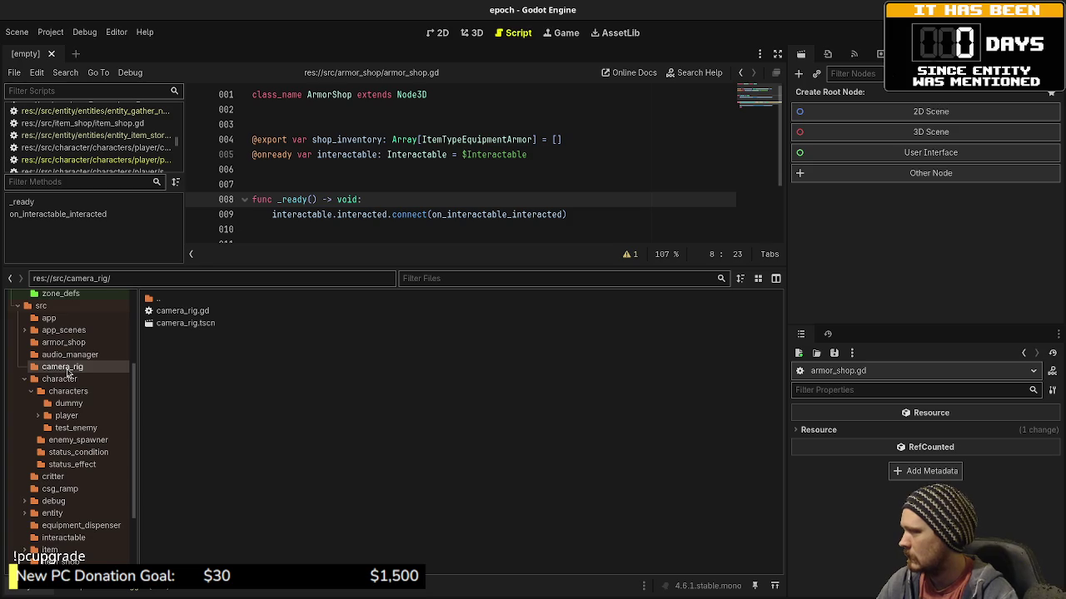